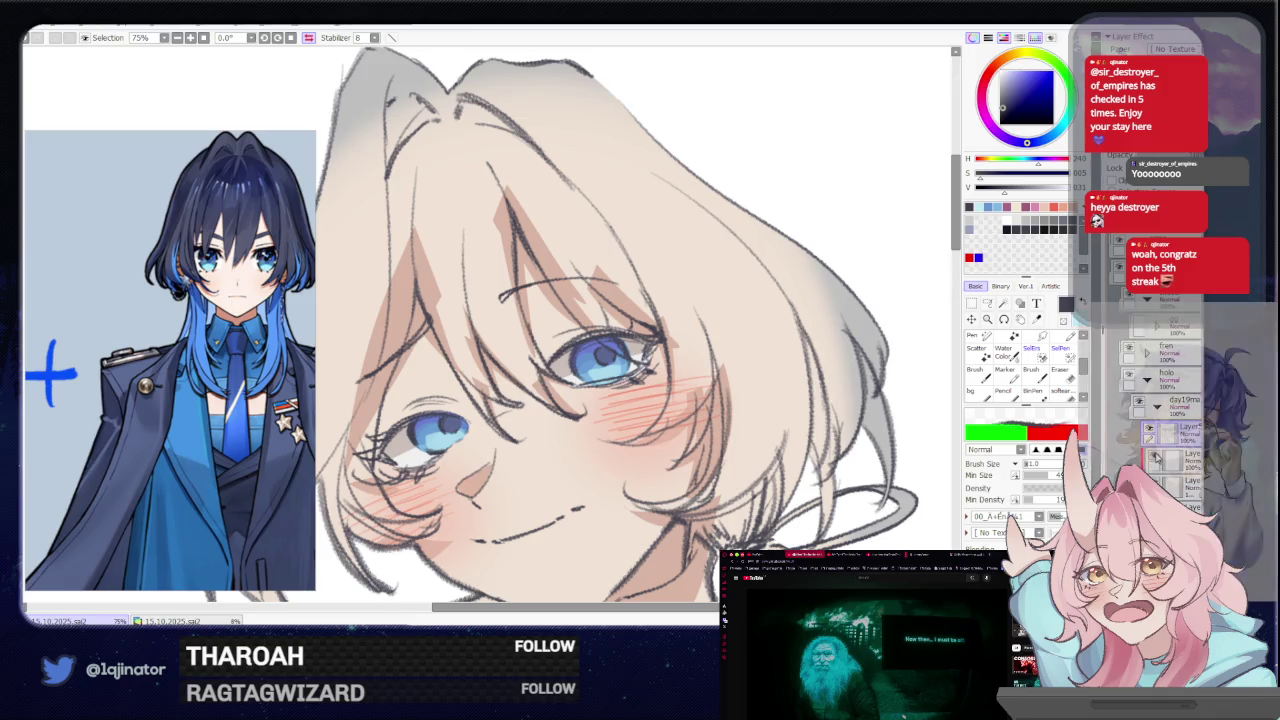
Switch to the eraser, zoom out to 16.6% and unflip the canvas to show both figures
key("e")
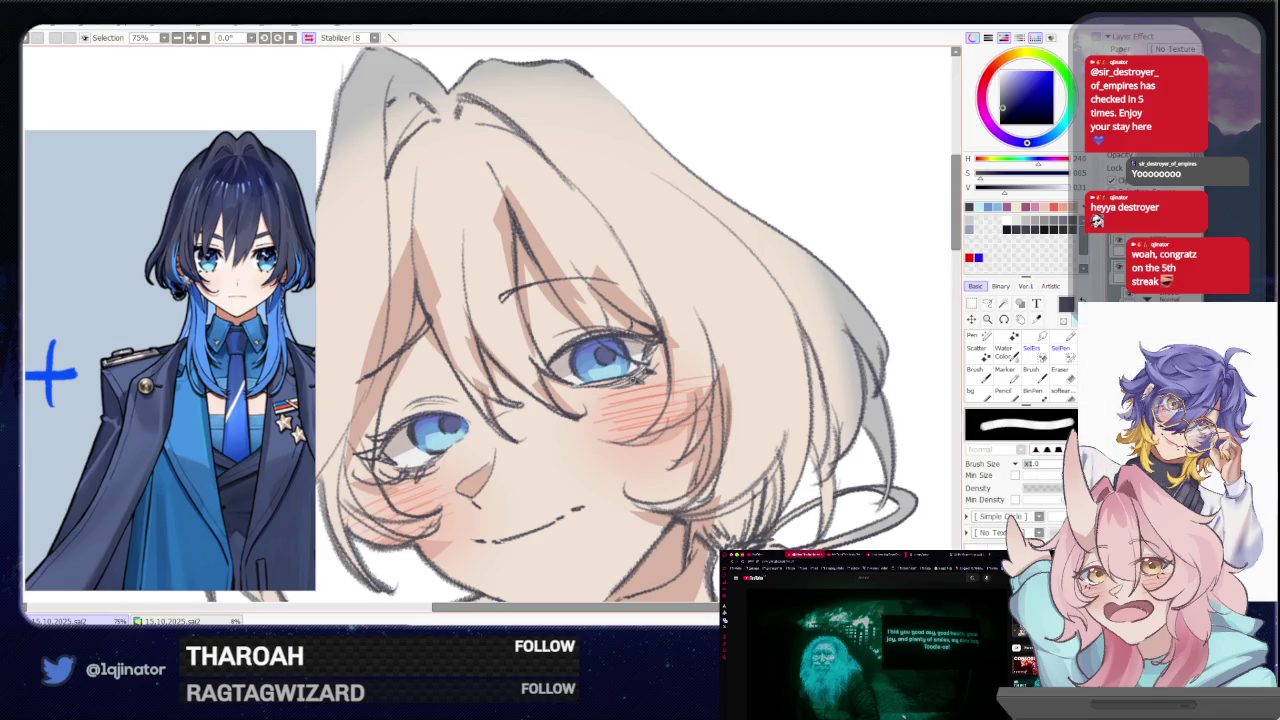
scroll(630, 381, "down", 1)
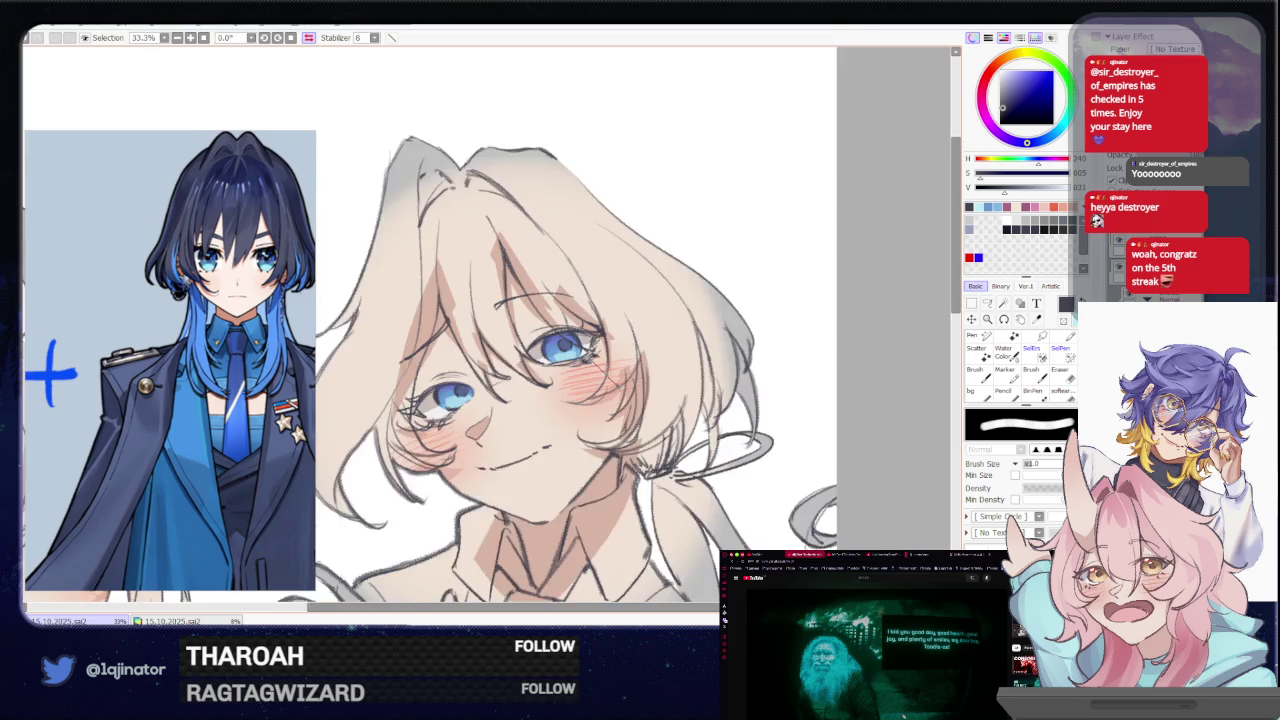
scroll(625, 384, "down", 1)
scroll(618, 387, "down", 1)
mouse_move(480, 497)
left_mouse_down()
mouse_move(580, 397)
mouse_move(569, 416)
left_mouse_up()
key("h")
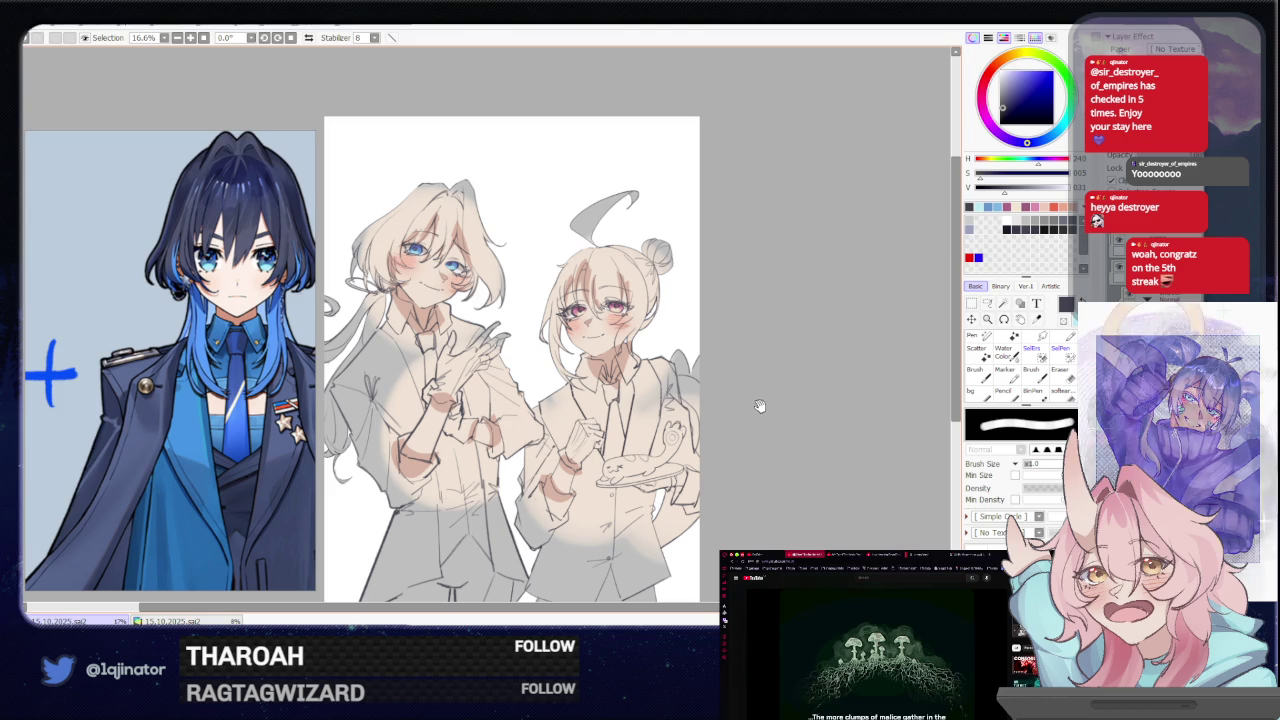
Zoom in to 75% and switch to the pink brush
left_click_drag(760, 403, 763, 418)
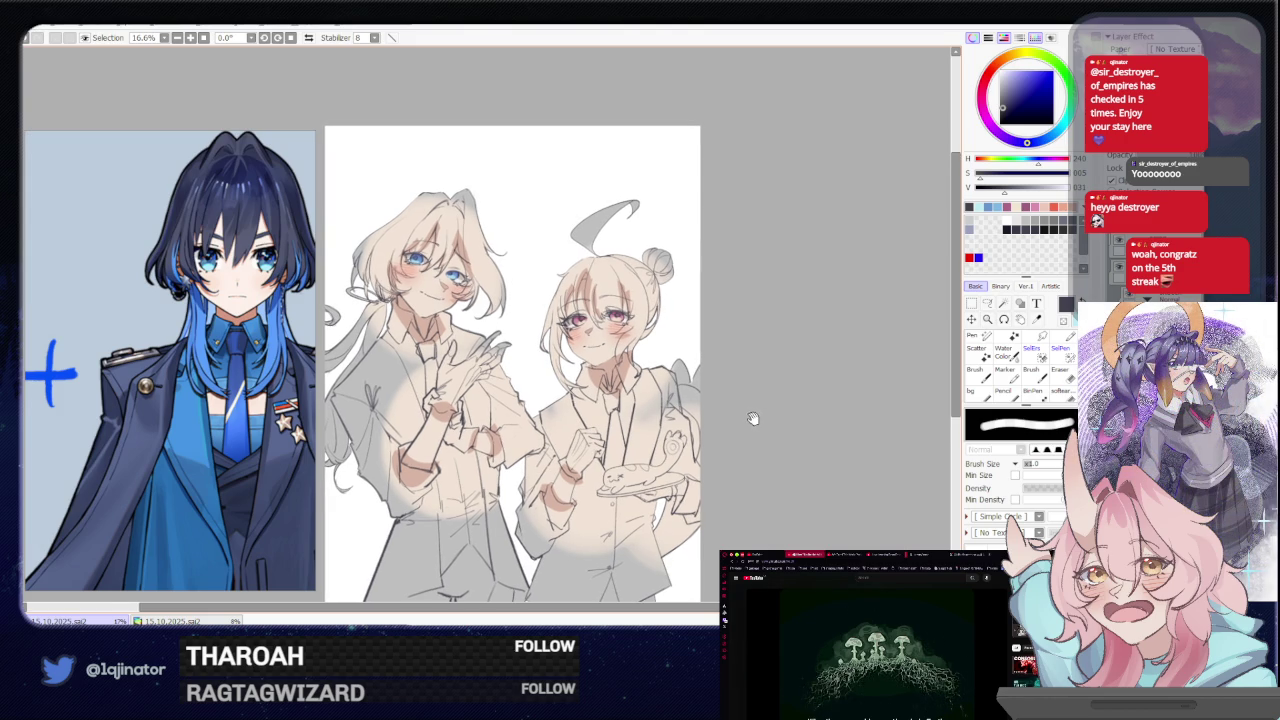
scroll(593, 295, "up", 2)
scroll(593, 295, "up", 2)
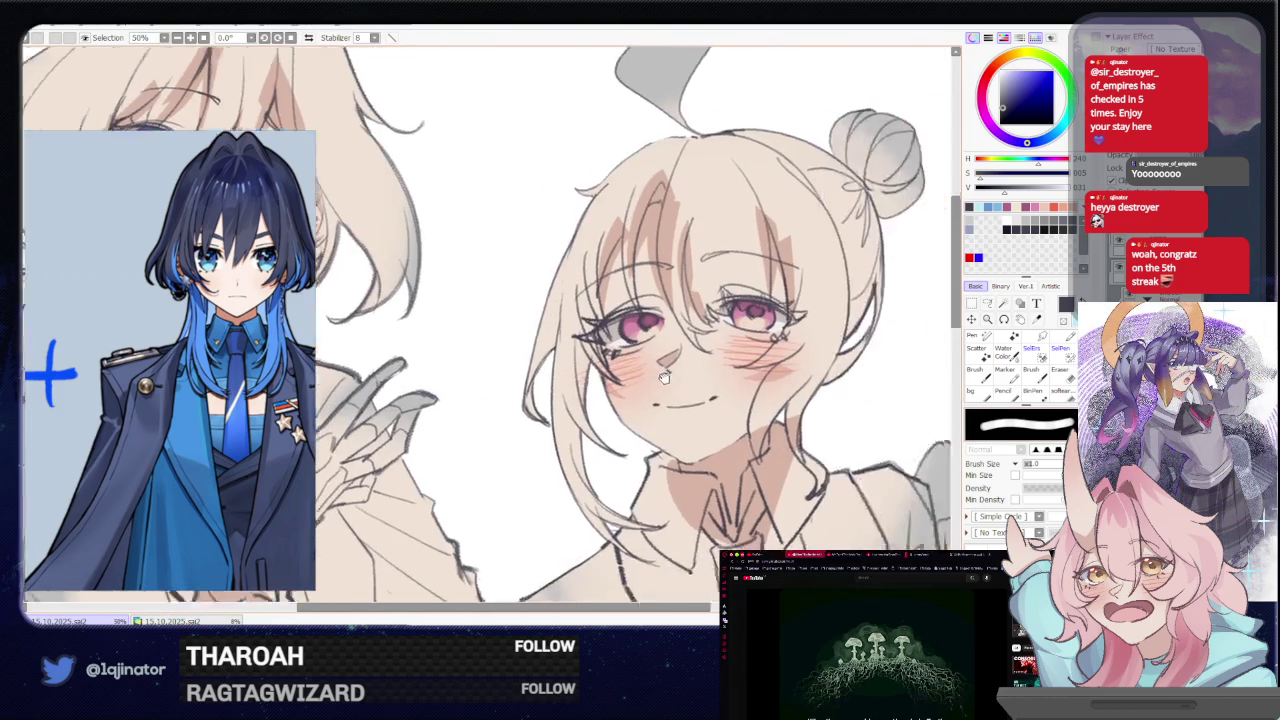
scroll(593, 295, "up", 2)
key("n")
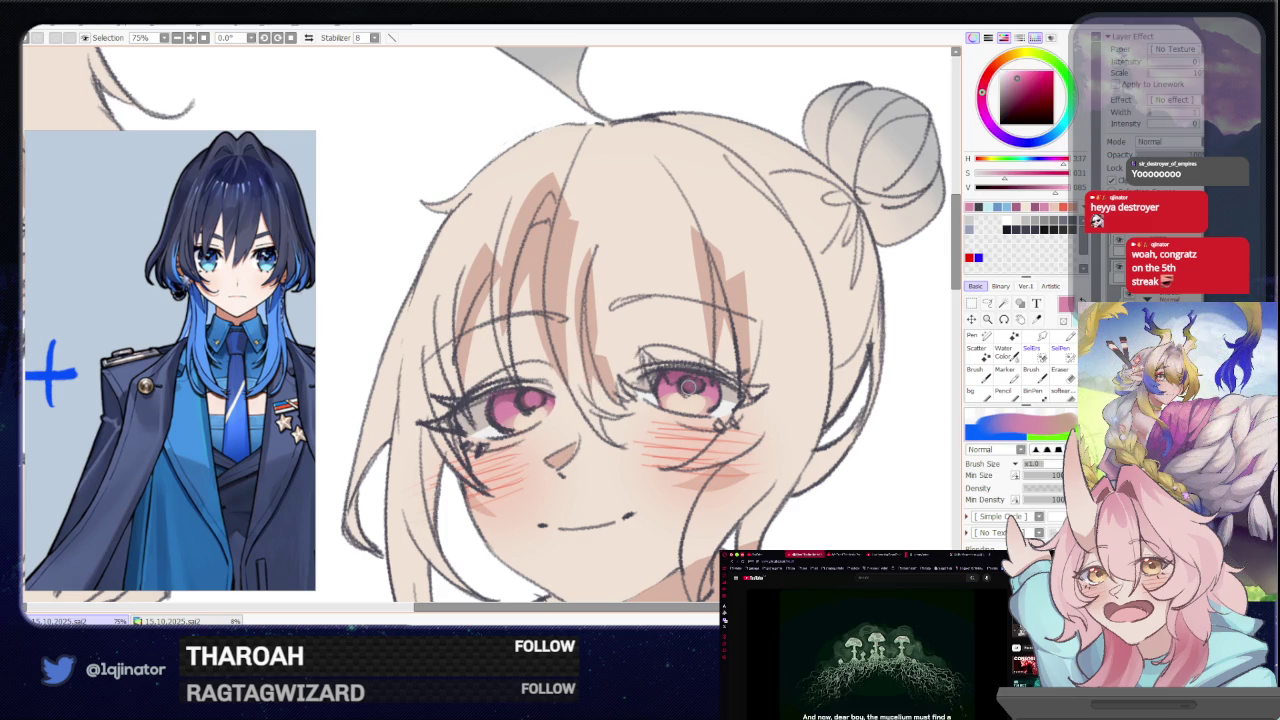
Pan the view over to the left character's face
left_click_drag(637, 388, 655, 405)
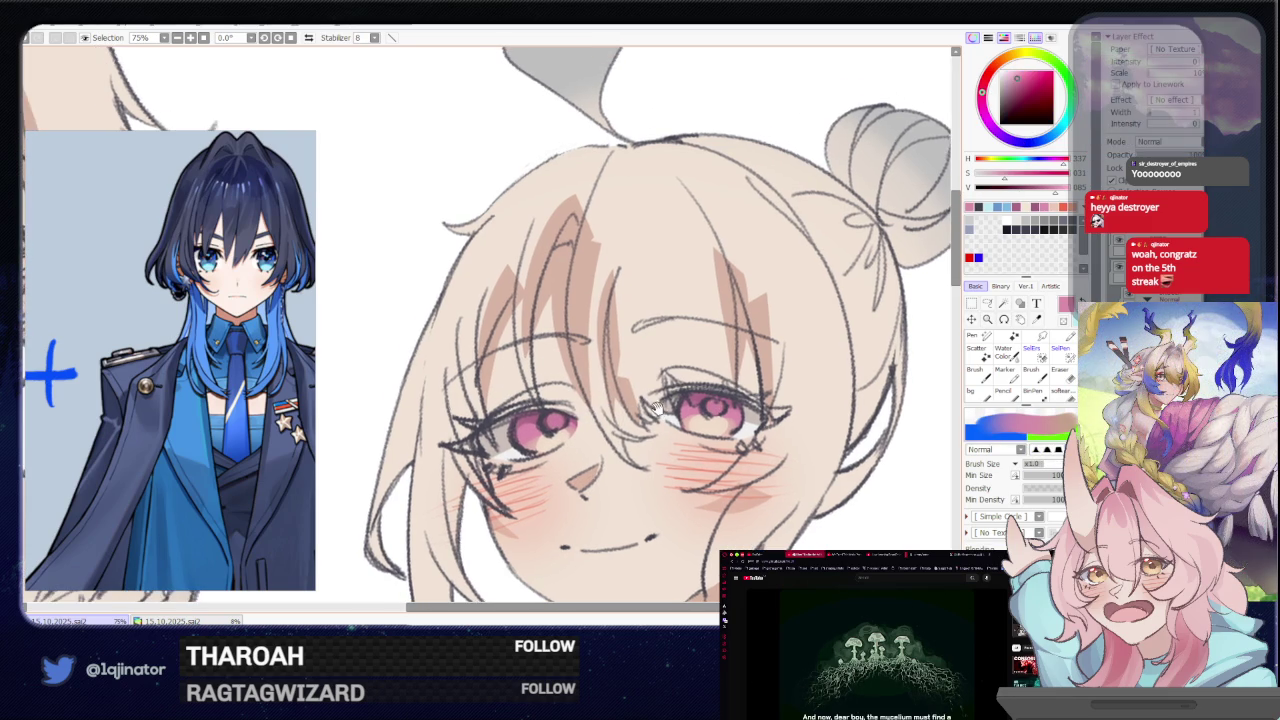
mouse_move(443, 434)
left_mouse_down()
mouse_move(610, 362)
mouse_move(360, 374)
left_mouse_up()
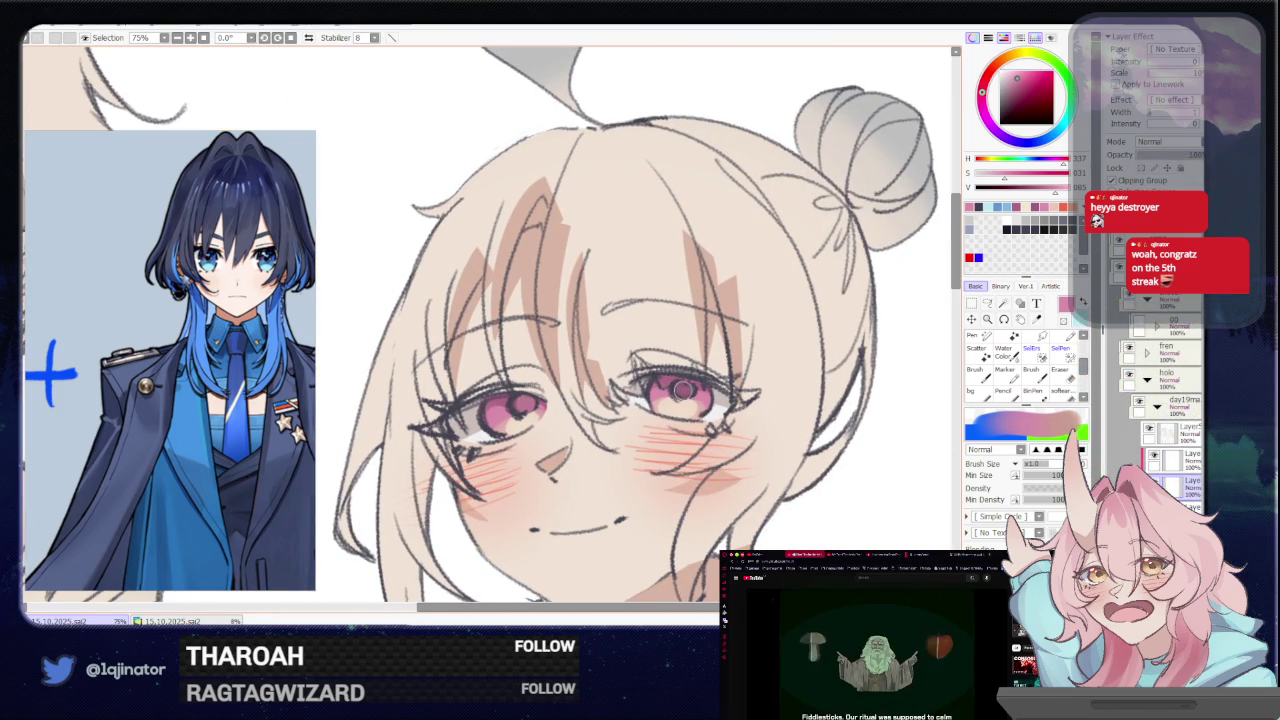
left_click_drag(680, 390, 860, 420)
mouse_move(494, 420)
left_mouse_down()
mouse_move(557, 463)
mouse_move(653, 467)
left_mouse_up()
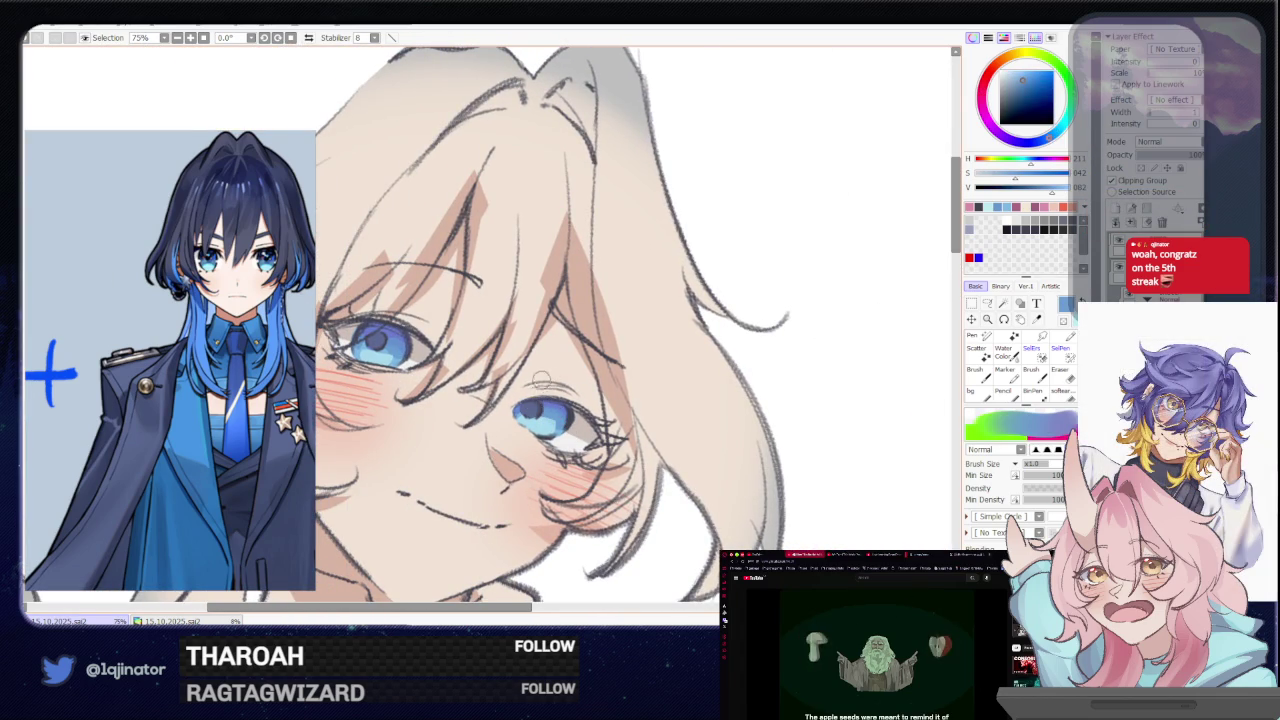
Pick a dark greyish navy and slightly adjust its saturation in the colour square
left_click(788, 296, "alt")
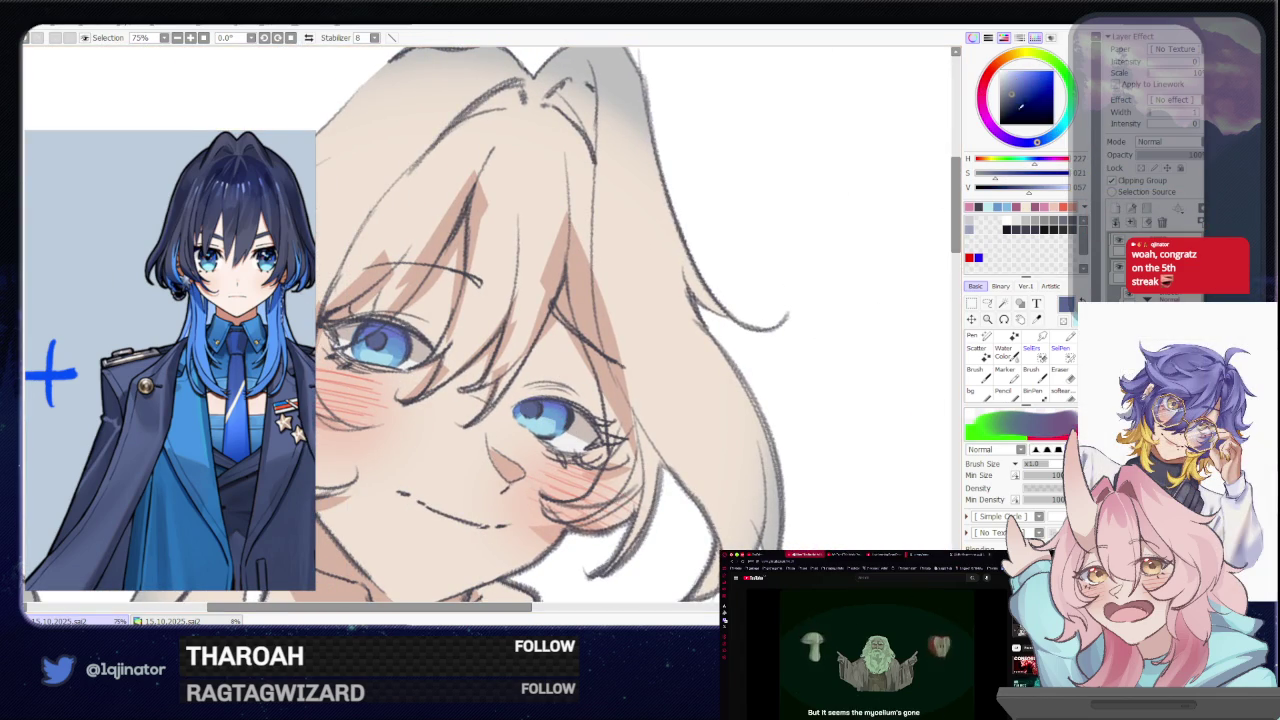
left_click(1019, 92)
left_click(987, 303)
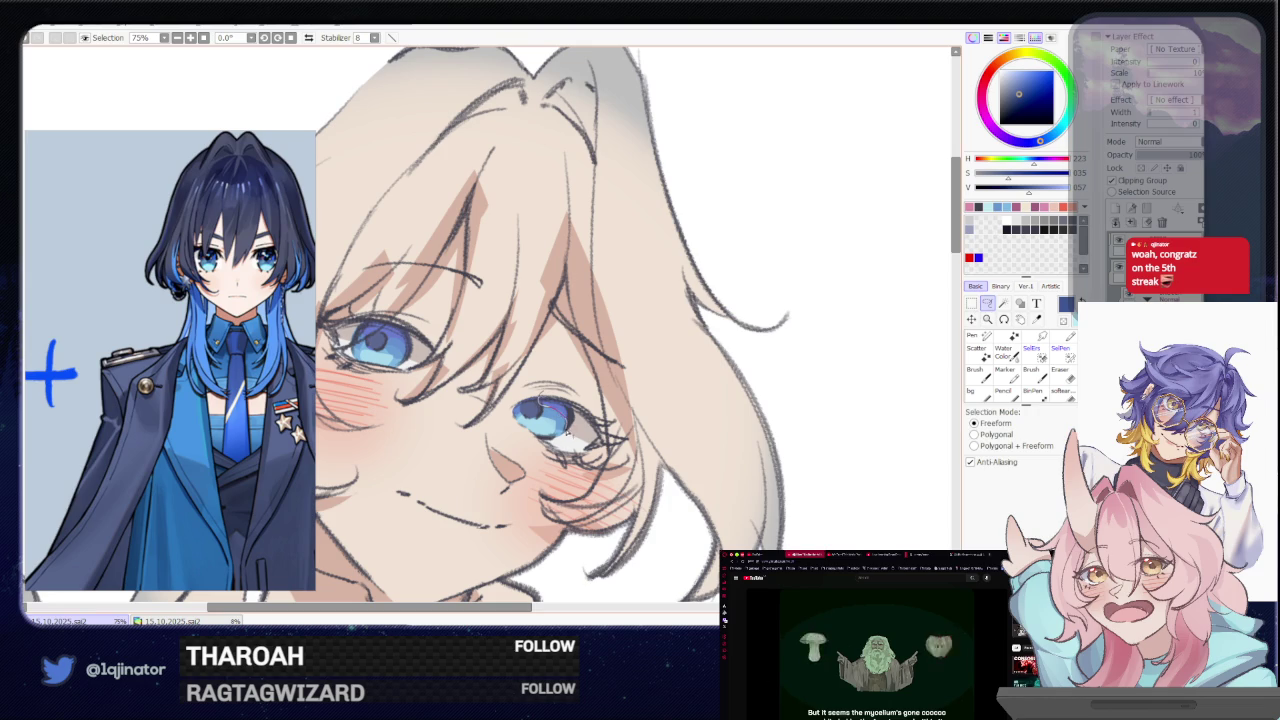
left_click_drag(409, 383, 448, 452)
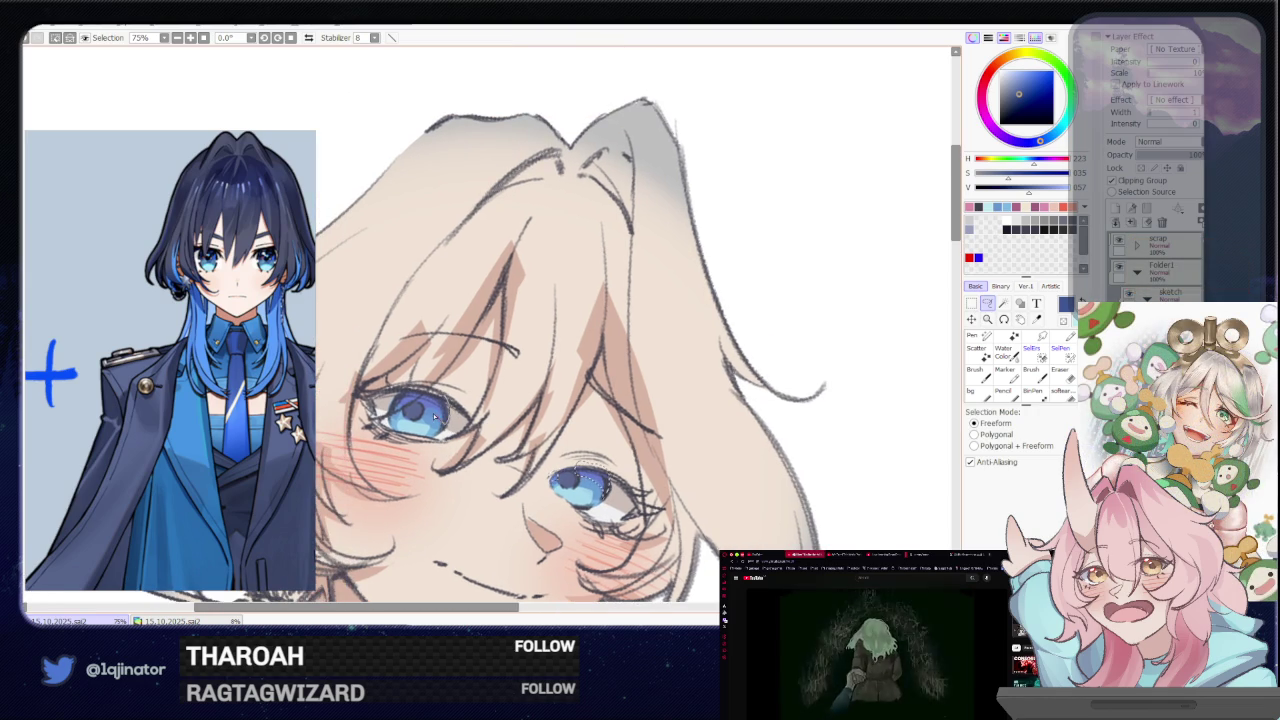
Zoom the view out to 16.6% to see the whole two-character drawing
key("b")
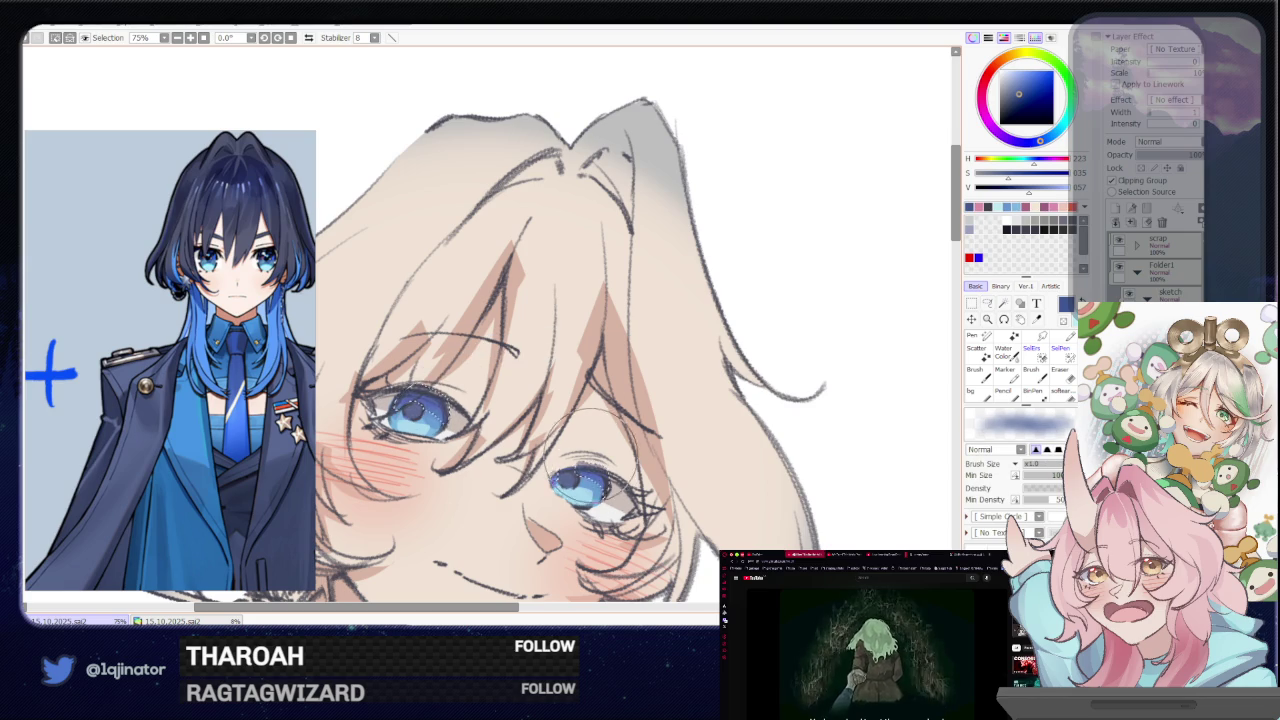
scroll(600, 420, "down", 4)
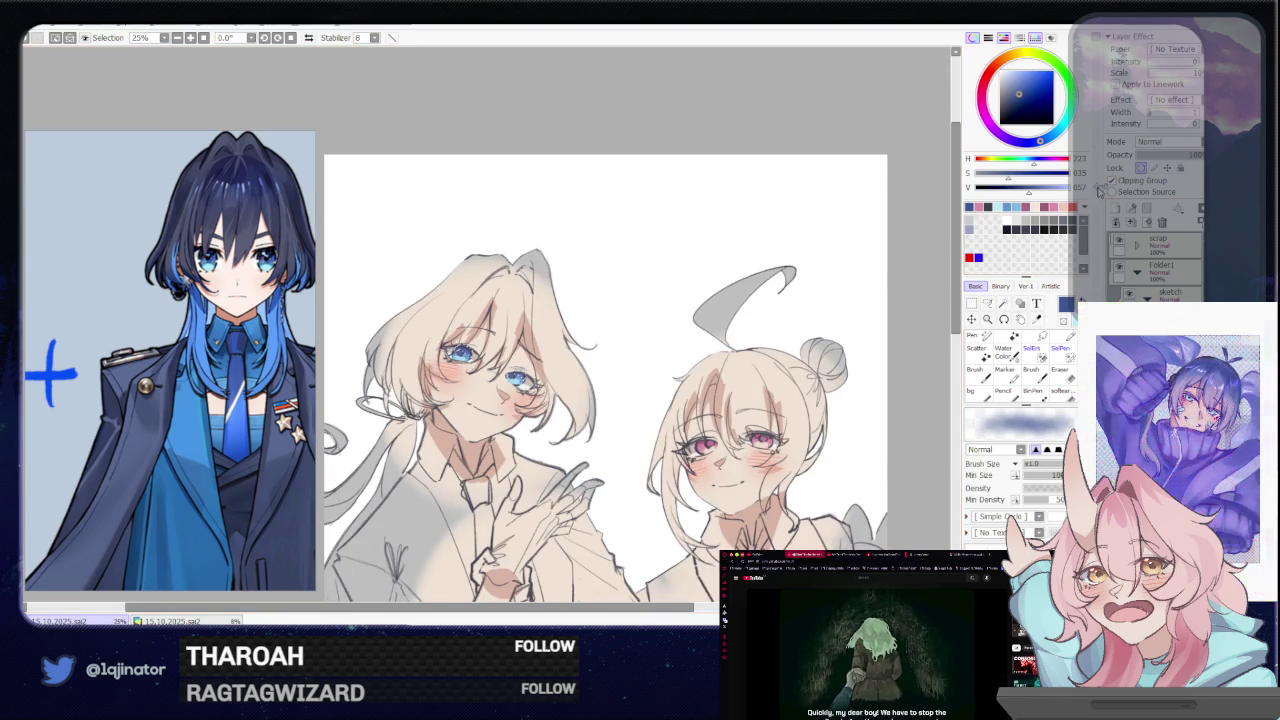
scroll(490, 340, "up", 3)
scroll(520, 380, "up", 1)
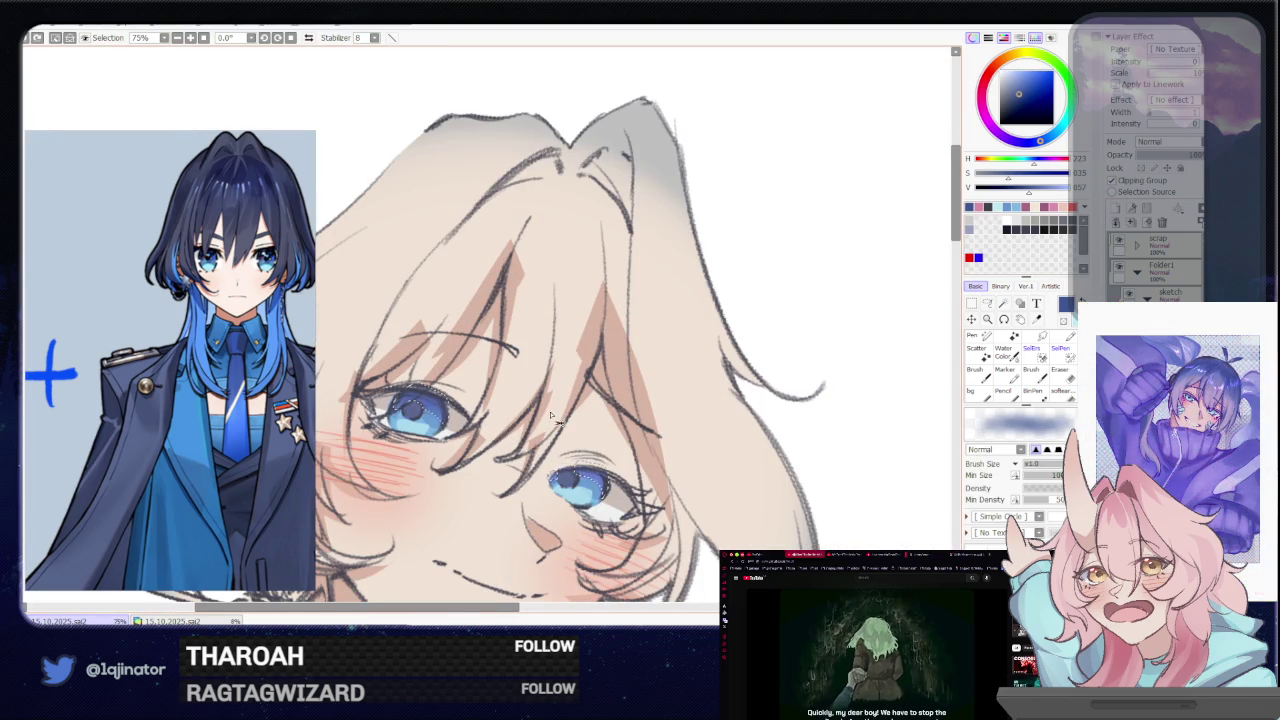
scroll(550, 400, "down", 3)
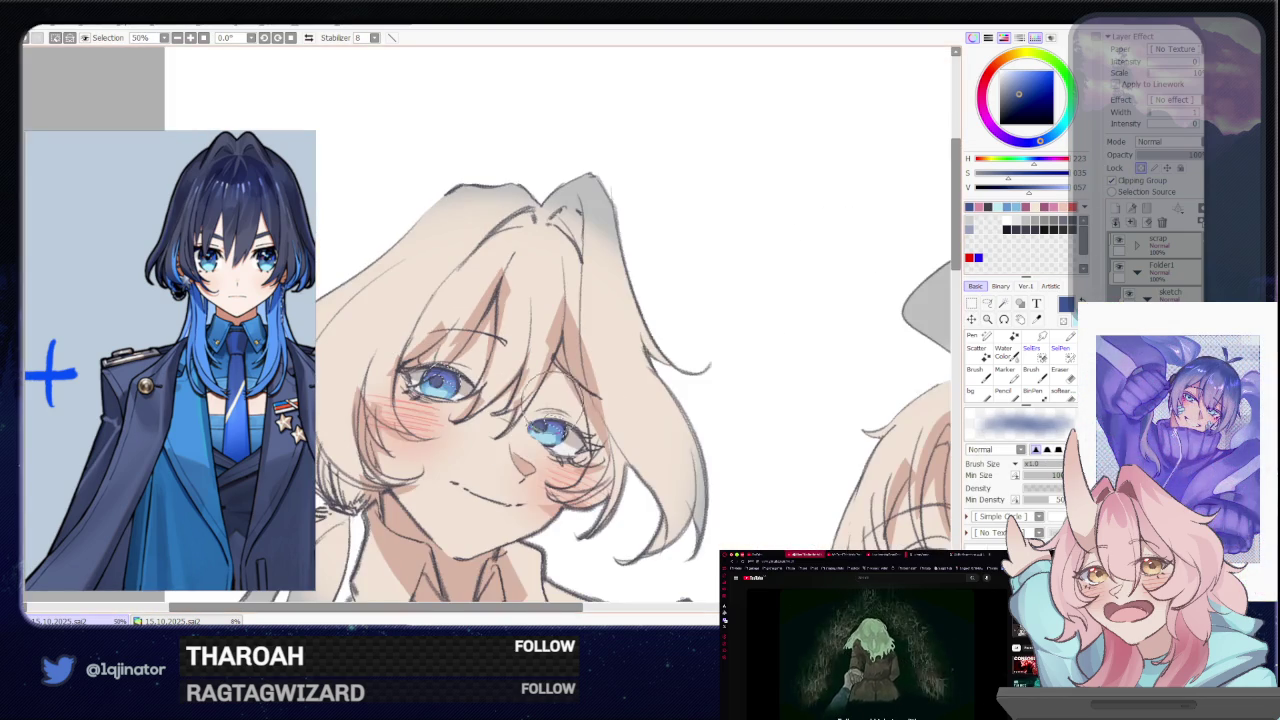
scroll(700, 330, "up", 1)
scroll(894, 313, "down", 2)
key("m")
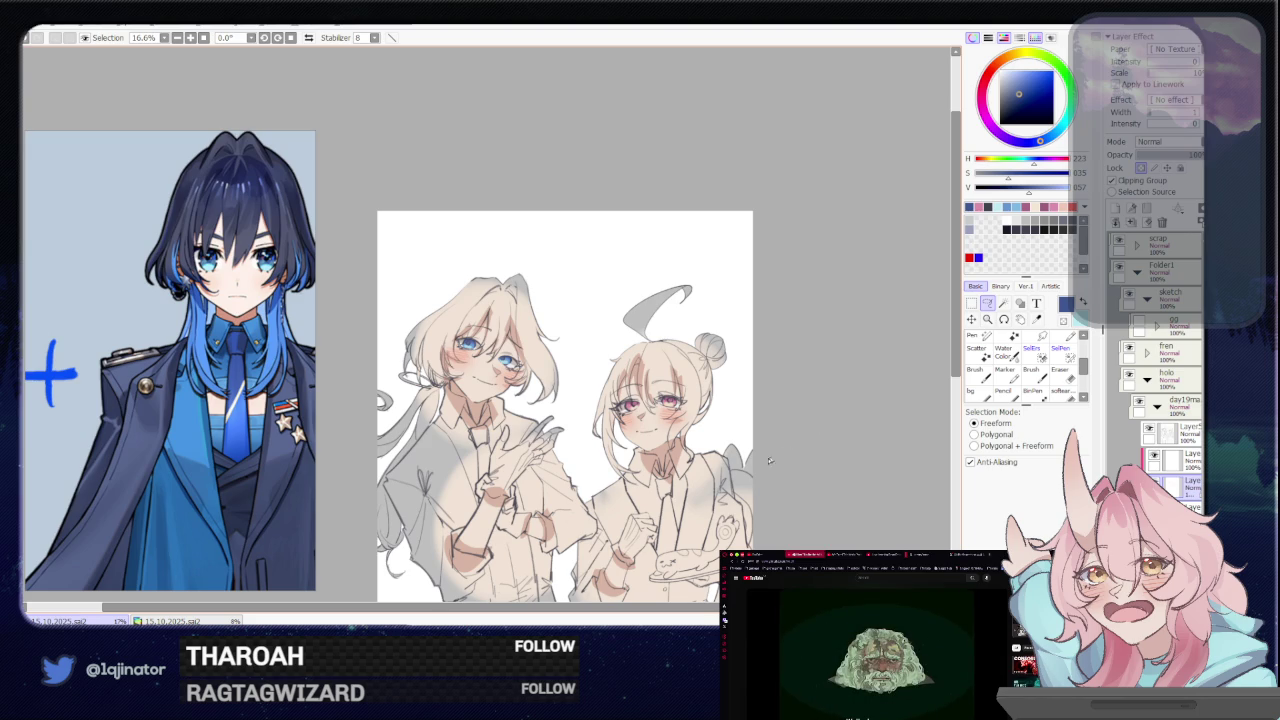
Zoom to 33.3% on both heads and darken the navy in the colour square
left_click_drag(759, 471, 737, 379)
left_click_drag(735, 434, 737, 506)
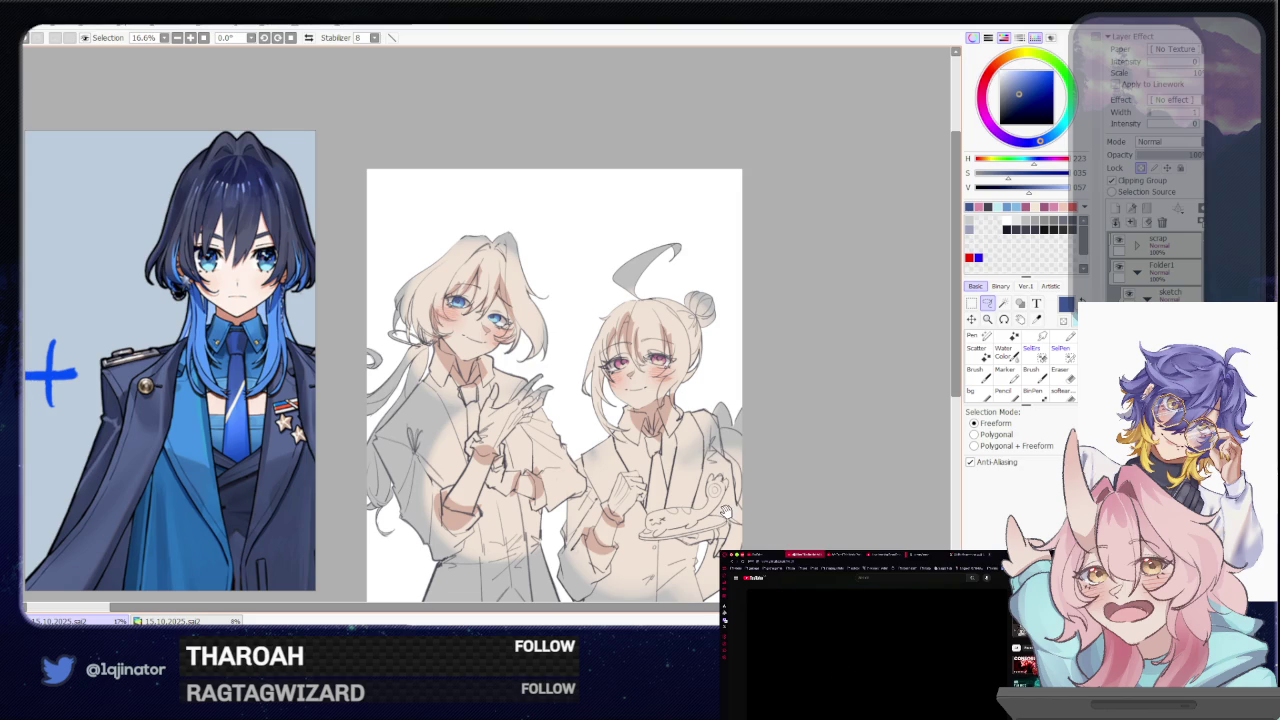
left_click_drag(726, 512, 734, 492)
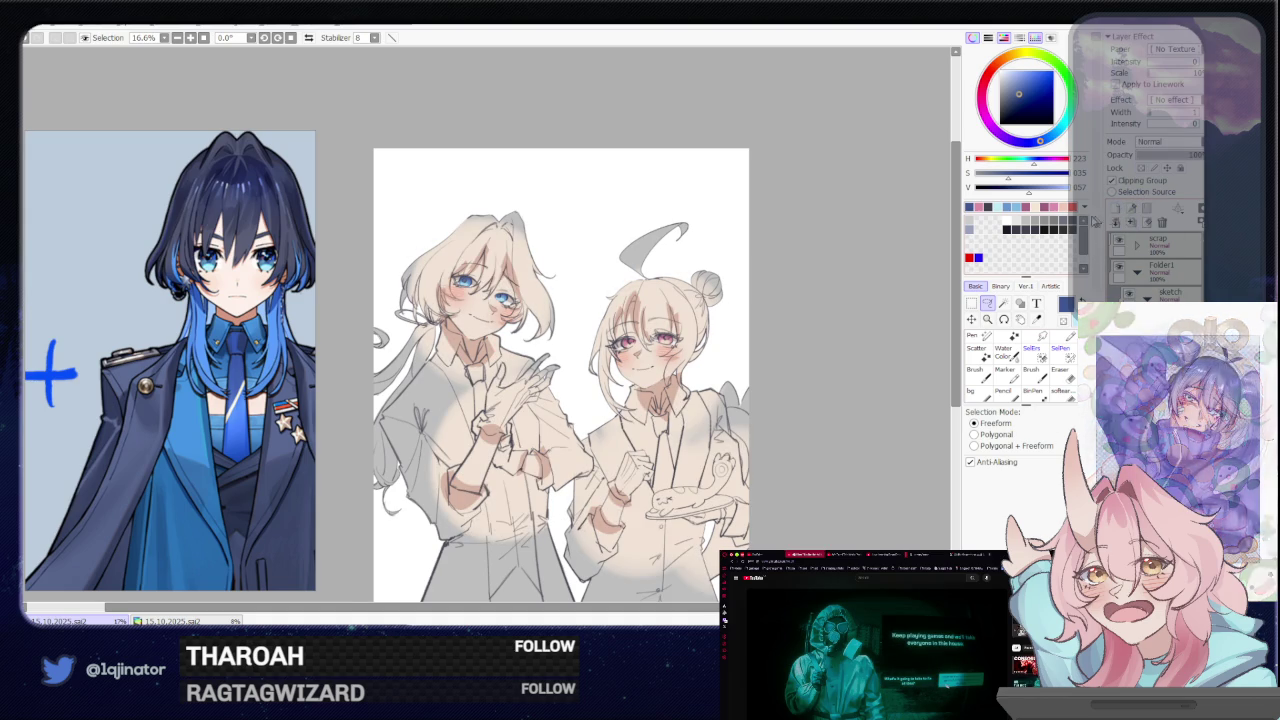
scroll(657, 435, "up", 2)
left_click(1016, 92)
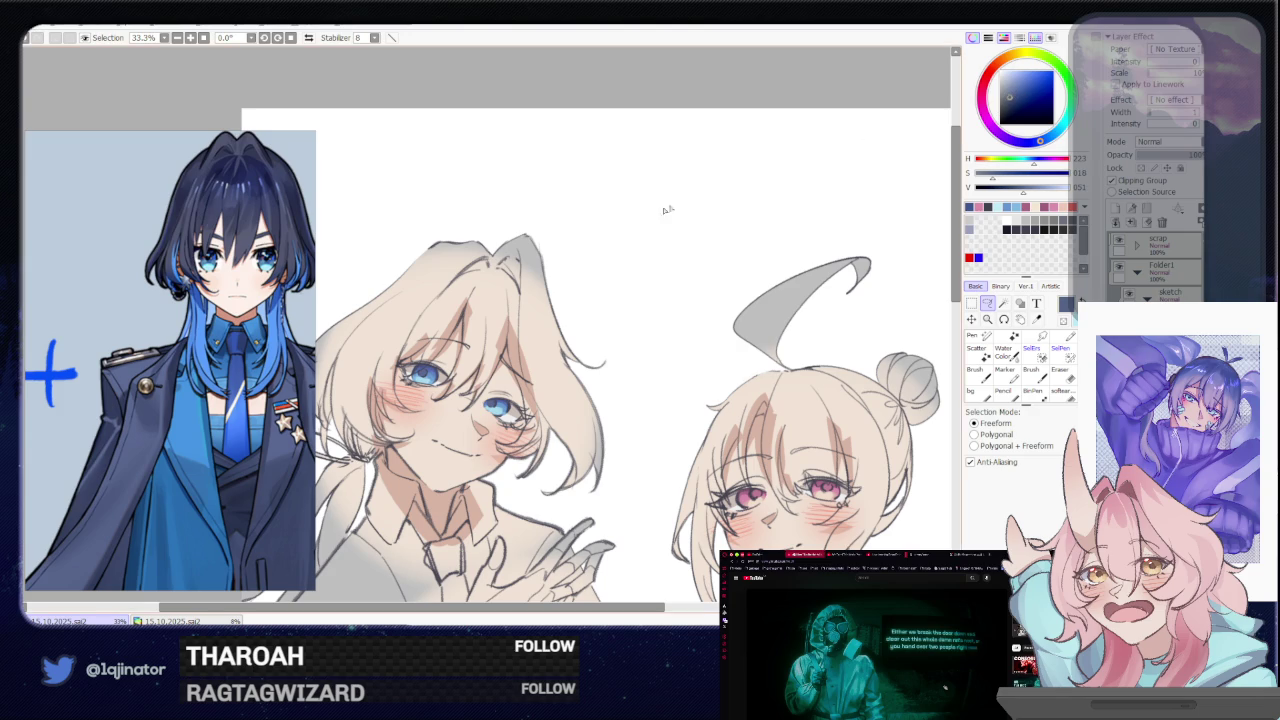
Paint a navy test stroke on the left character's hair, then undo it
key("b")
left_click_drag(495, 250, 470, 350)
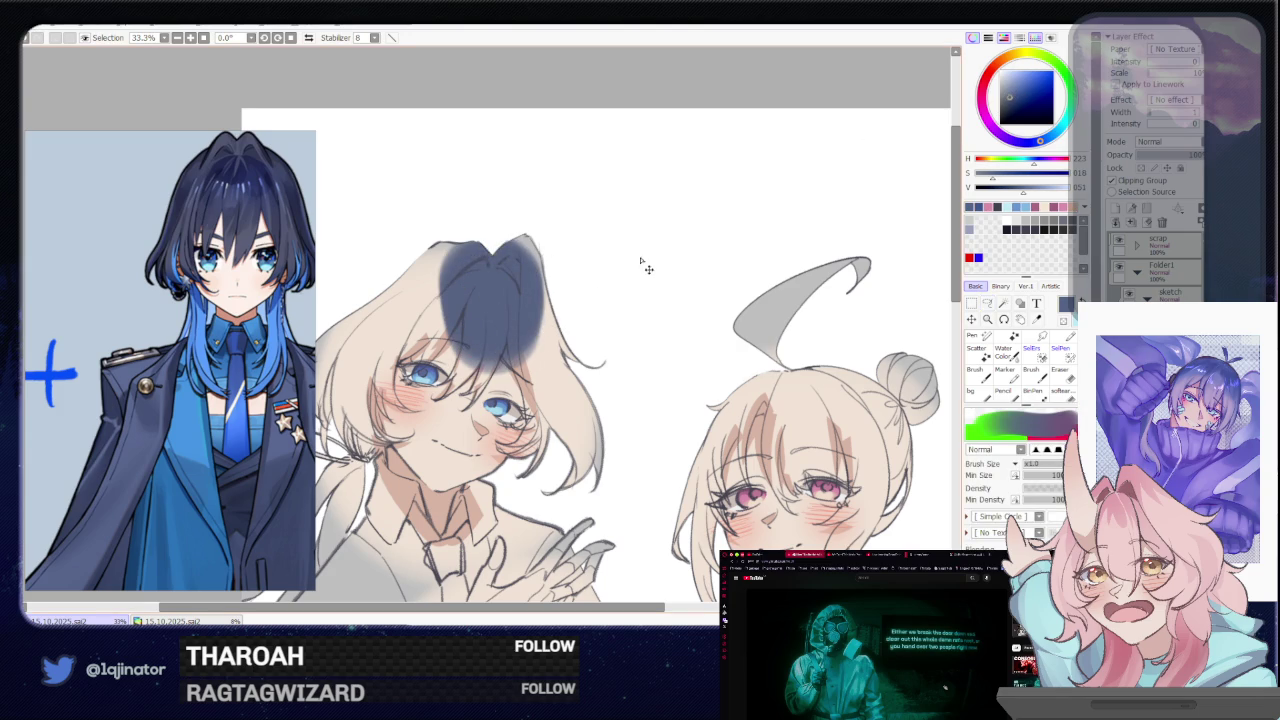
key("ctrl+z")
Lasso a freeform selection around the left character's head and zoom to 75%
key("l")
left_click_drag(655, 389, 775, 357)
mouse_move(751, 213)
left_mouse_down()
mouse_move(352, 596)
mouse_move(447, 513)
left_mouse_up()
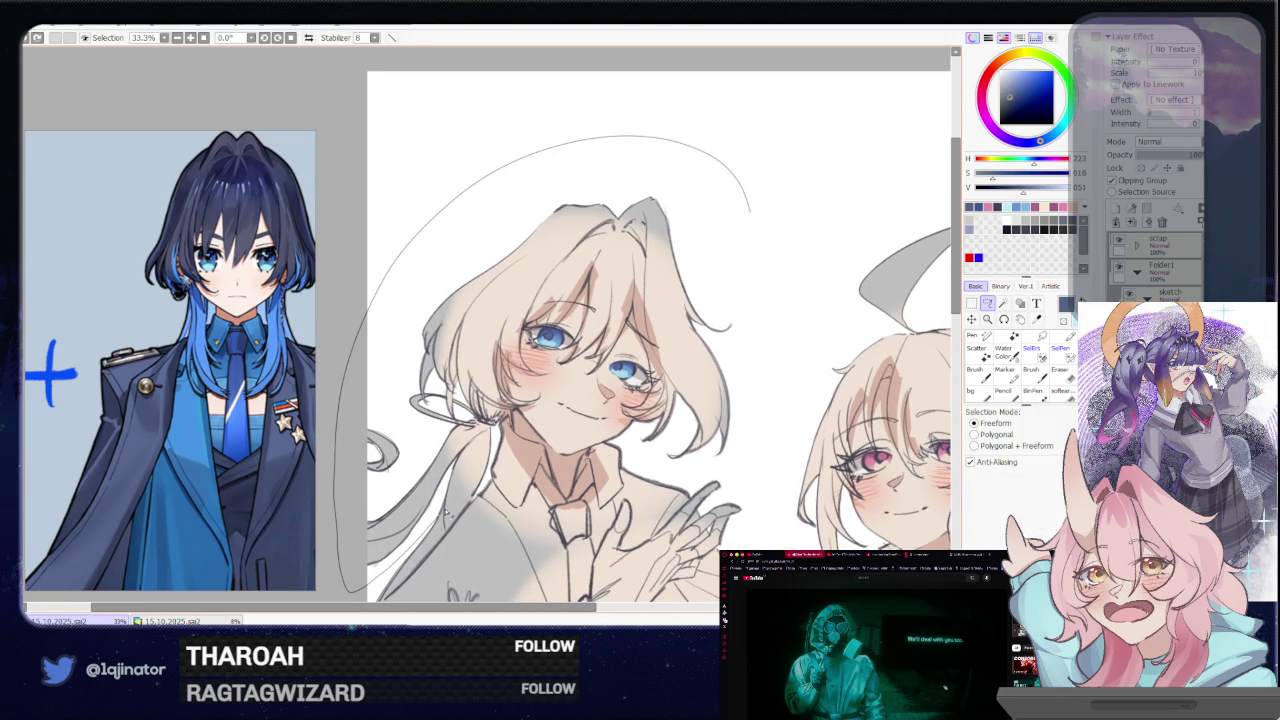
left_click_drag(492, 442, 513, 403)
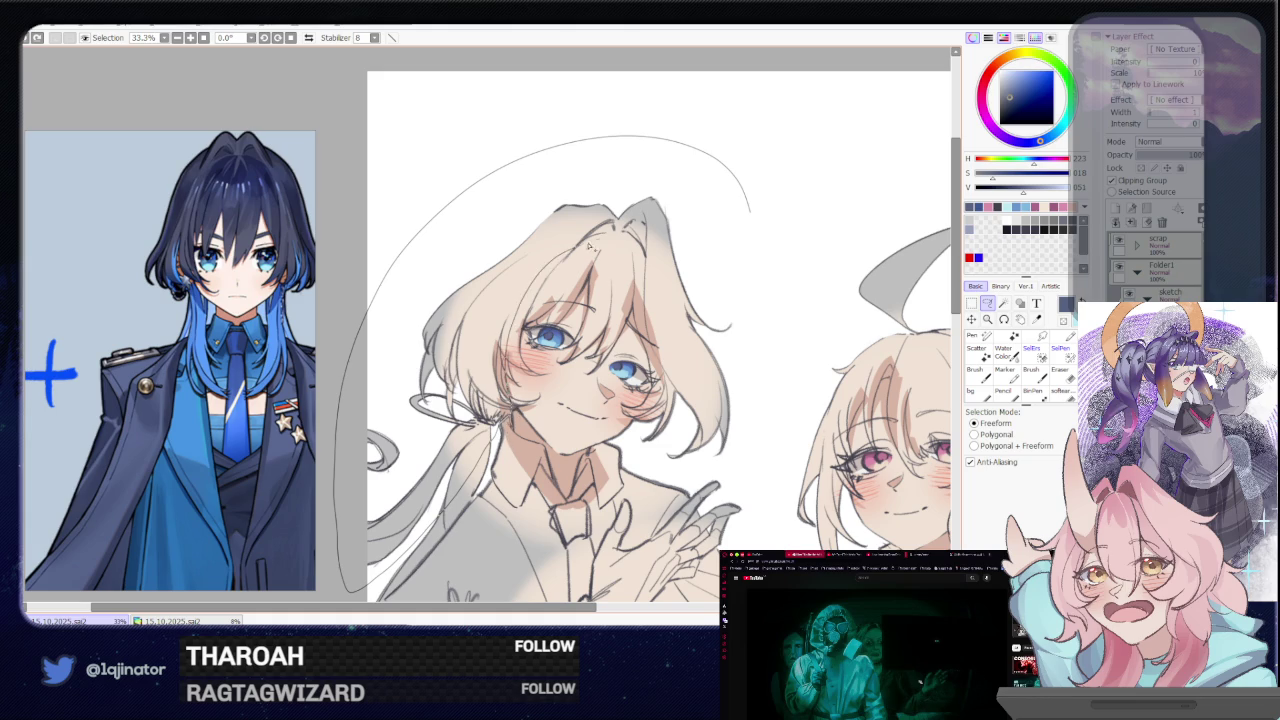
scroll(560, 430, "up", 1)
scroll(559, 435, "up", 2)
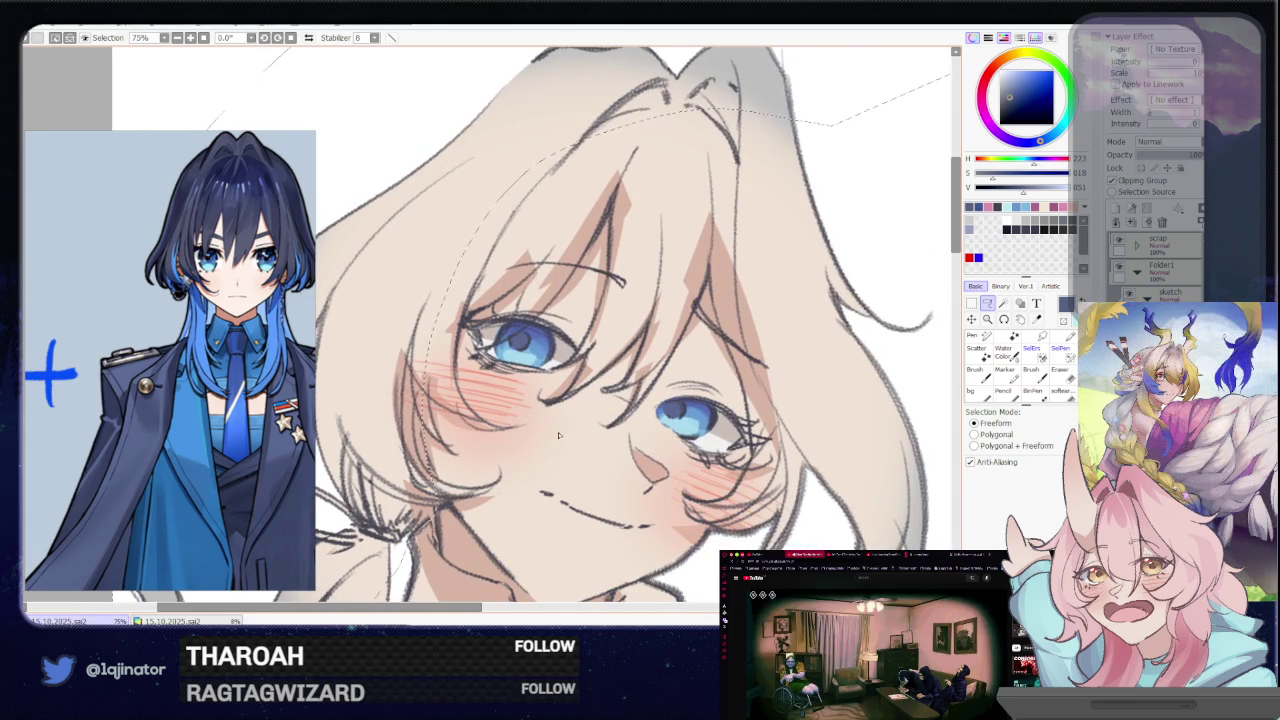
Mirror the view and rotate it about 43 degrees around the left character's face
key("h")
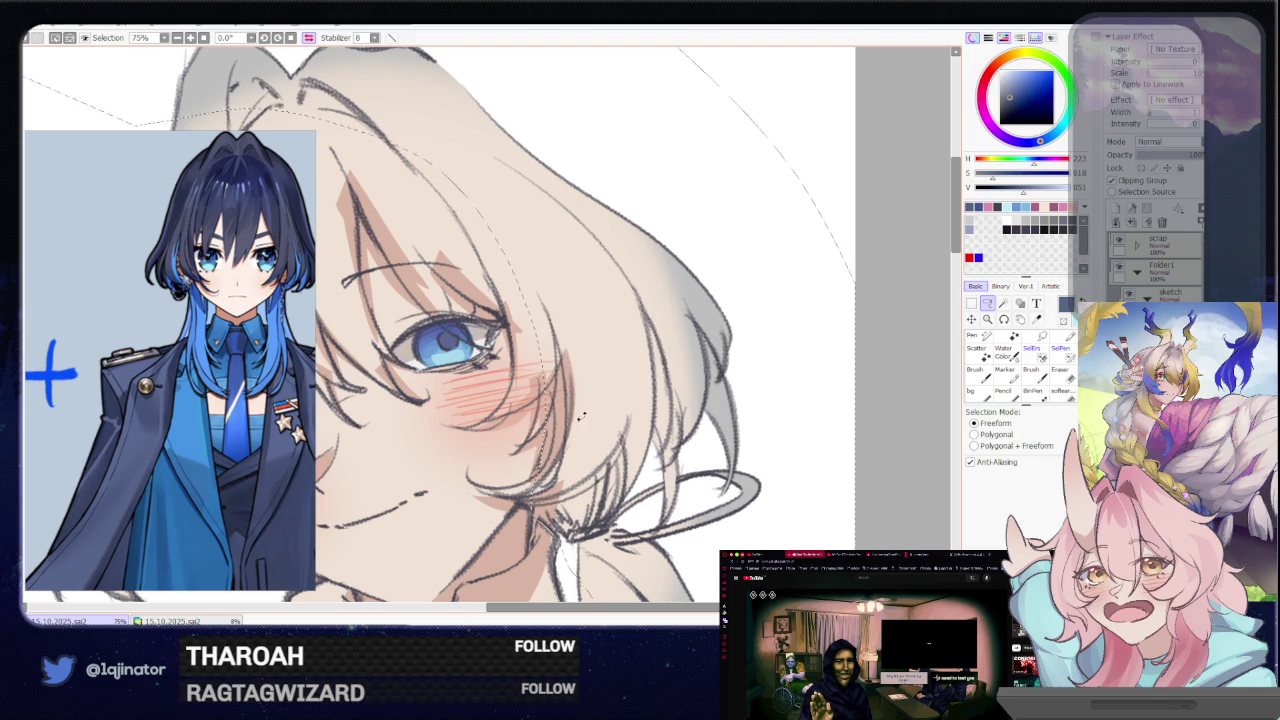
left_click_drag(581, 417, 515, 460)
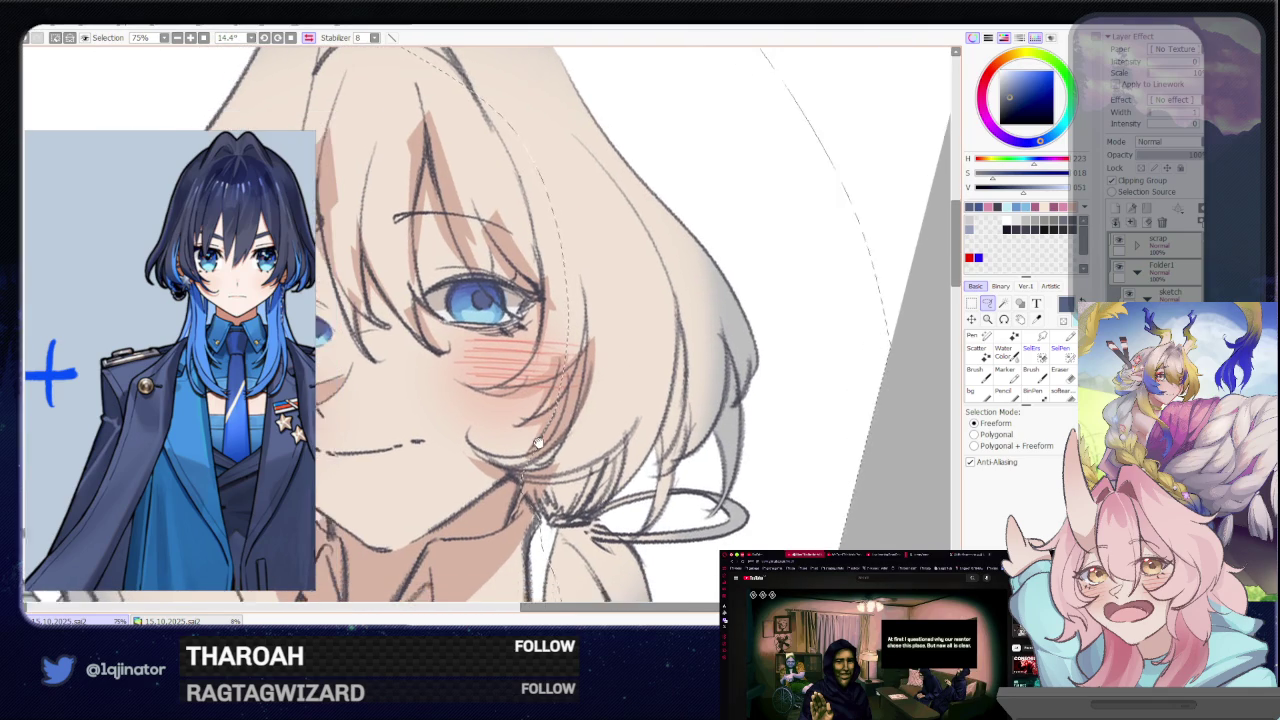
left_click_drag(529, 445, 552, 428)
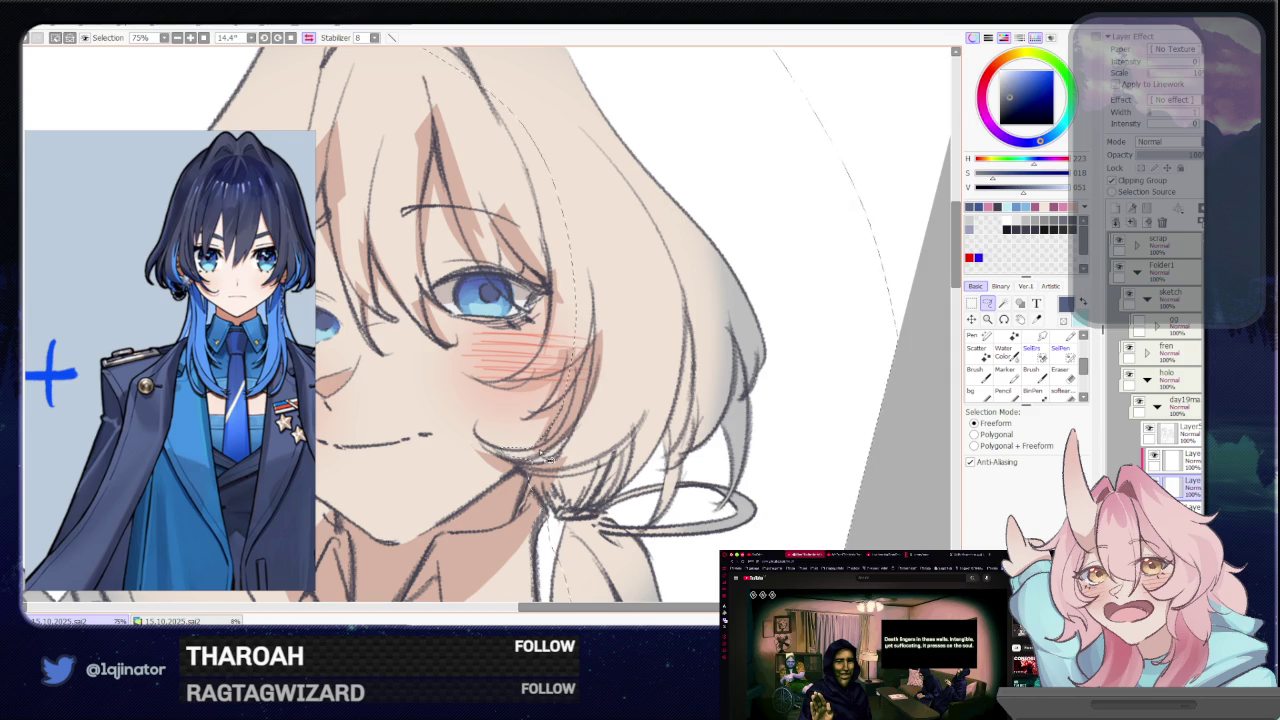
left_click_drag(565, 451, 418, 504)
scroll(418, 504, "up", 1)
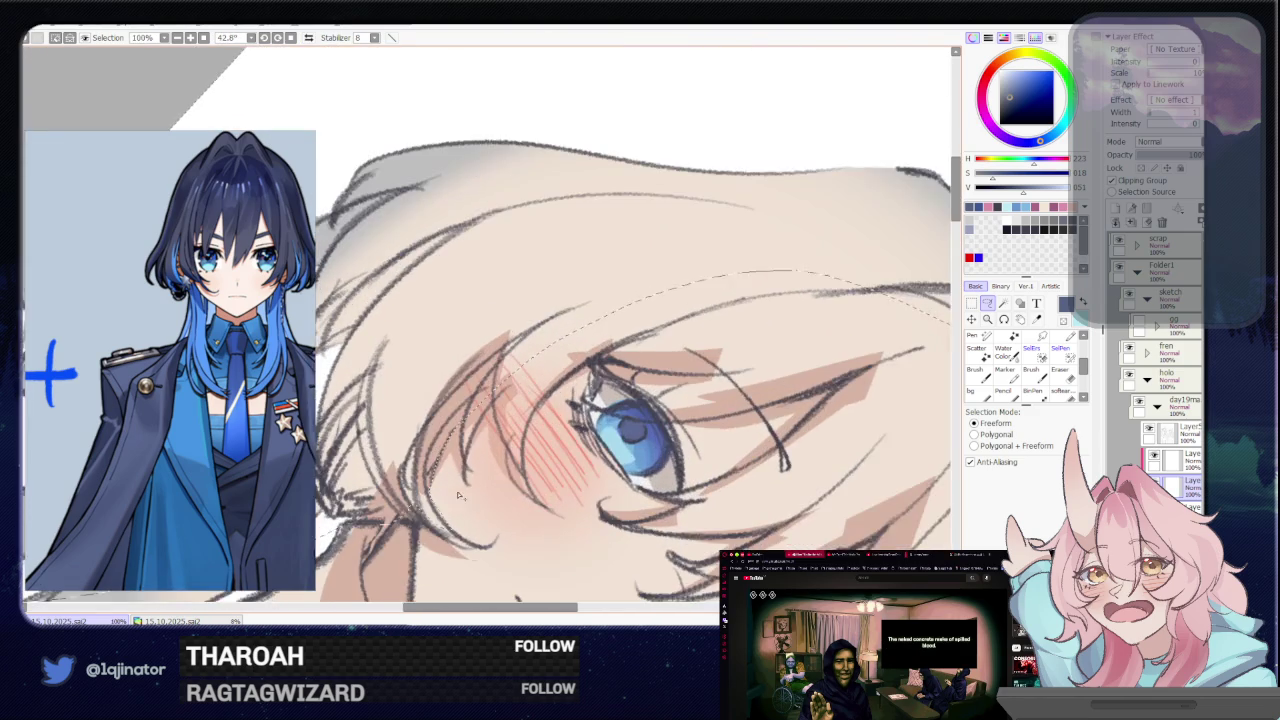
Zoom in and tilt the view onto the left character's eye and fringe
left_click_drag(418, 504, 437, 453)
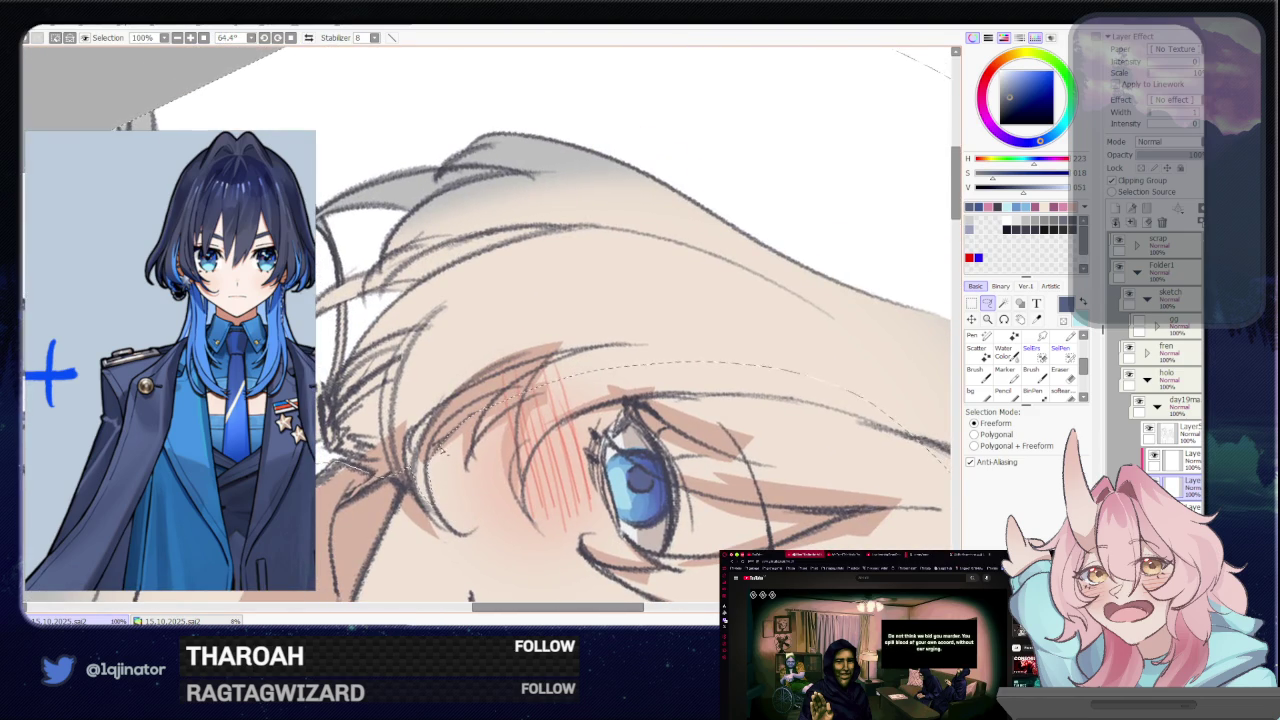
mouse_move(440, 510)
left_mouse_down()
mouse_move(440, 402)
mouse_move(466, 430)
left_mouse_up()
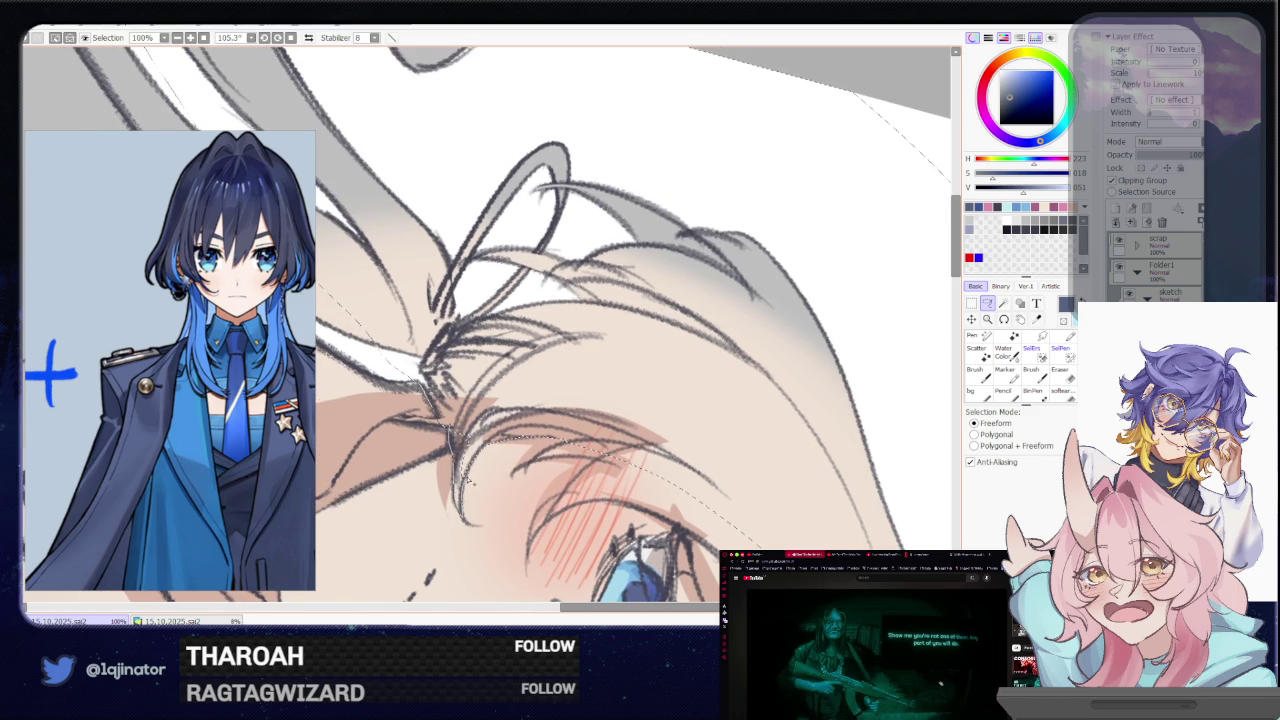
left_click_drag(487, 447, 448, 476)
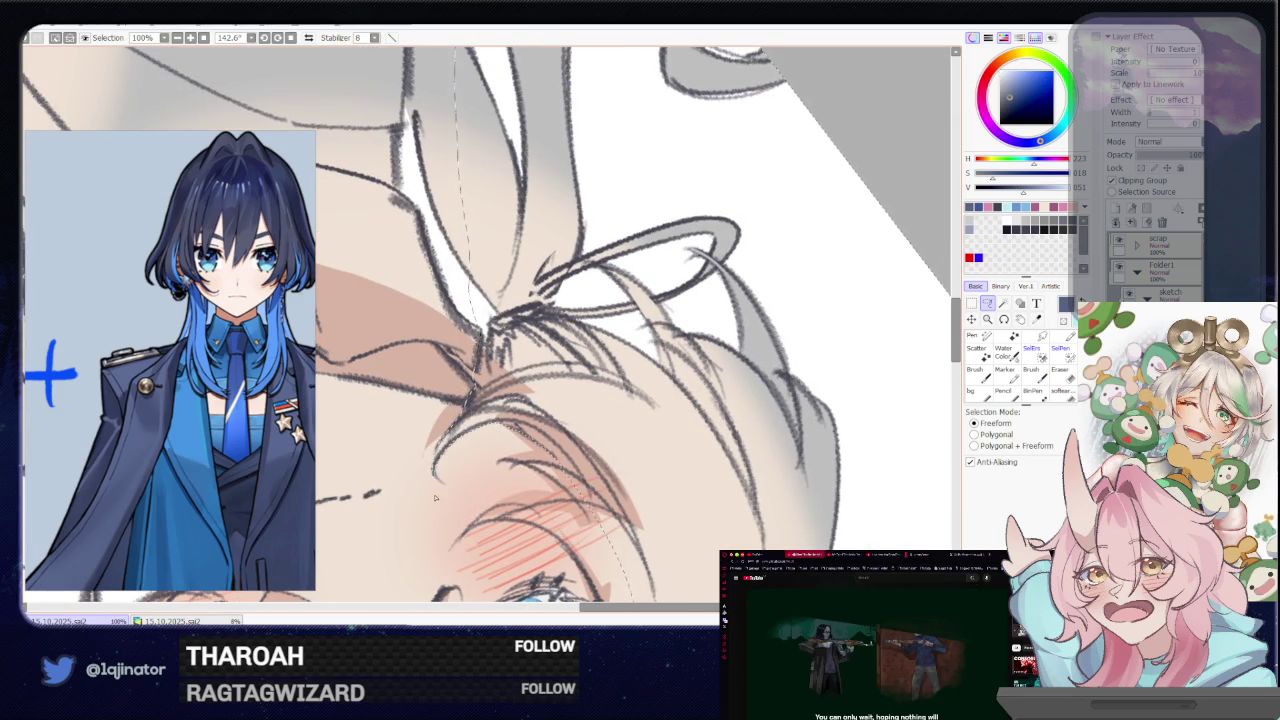
mouse_move(435, 455)
left_mouse_down()
mouse_move(580, 390)
mouse_move(548, 400)
left_mouse_up()
scroll(548, 400, "up", 1)
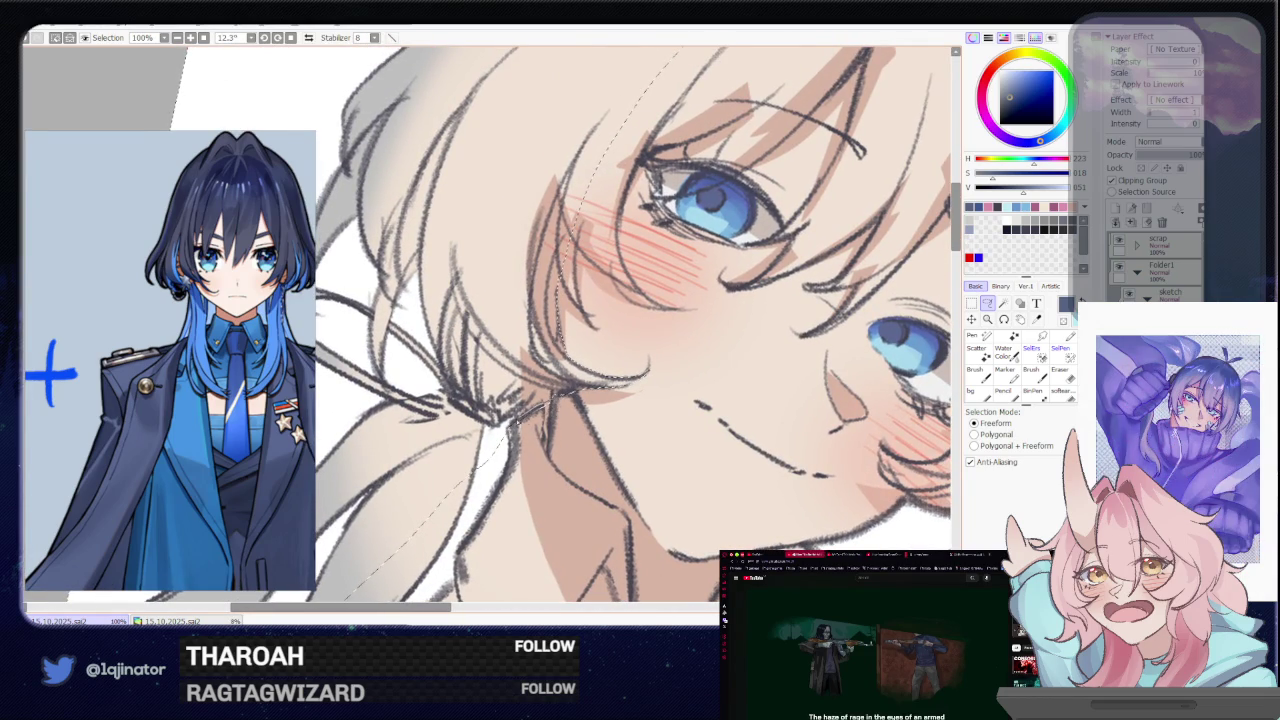
scroll(520, 425, "left", 1)
scroll(532, 400, "left", 1)
mouse_move(533, 398)
left_mouse_down()
mouse_move(512, 492)
mouse_move(450, 452)
left_mouse_up()
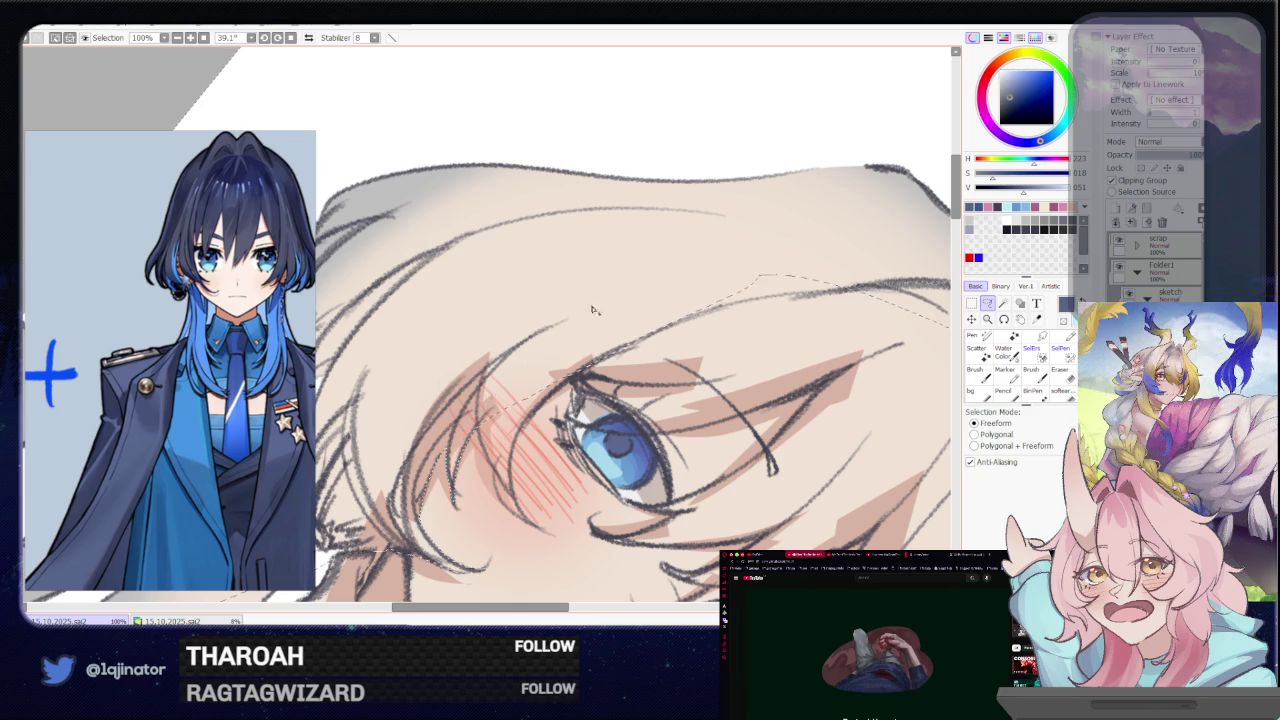
Centre the left character's eye in view and rotate the canvas nearly upright
left_click_drag(561, 420, 508, 390)
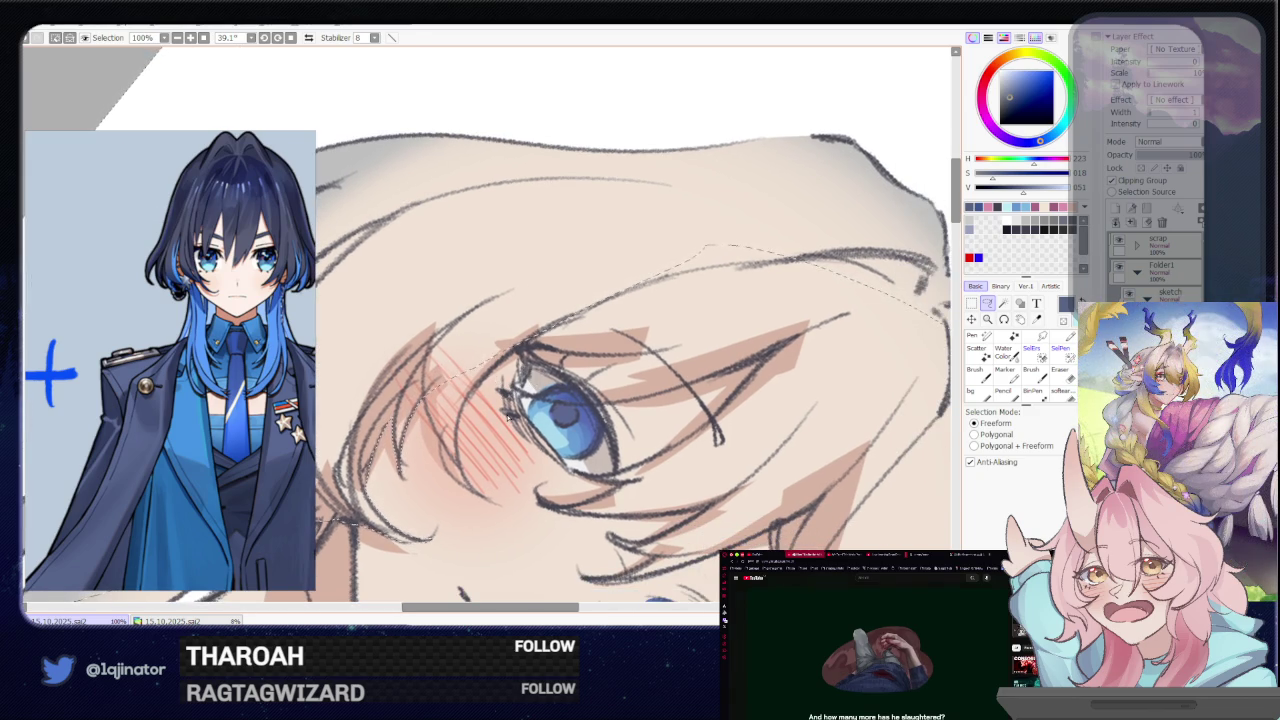
left_click_drag(484, 419, 479, 442)
left_click_drag(417, 478, 457, 521)
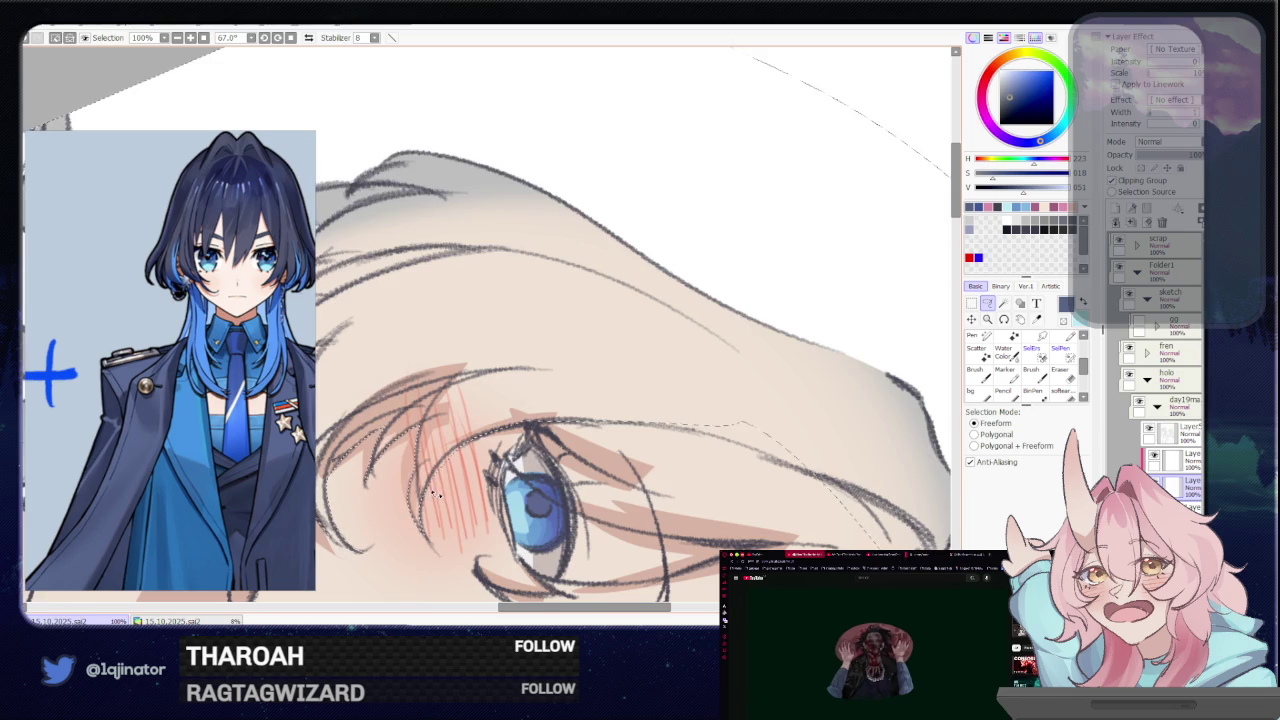
left_click_drag(443, 470, 498, 411)
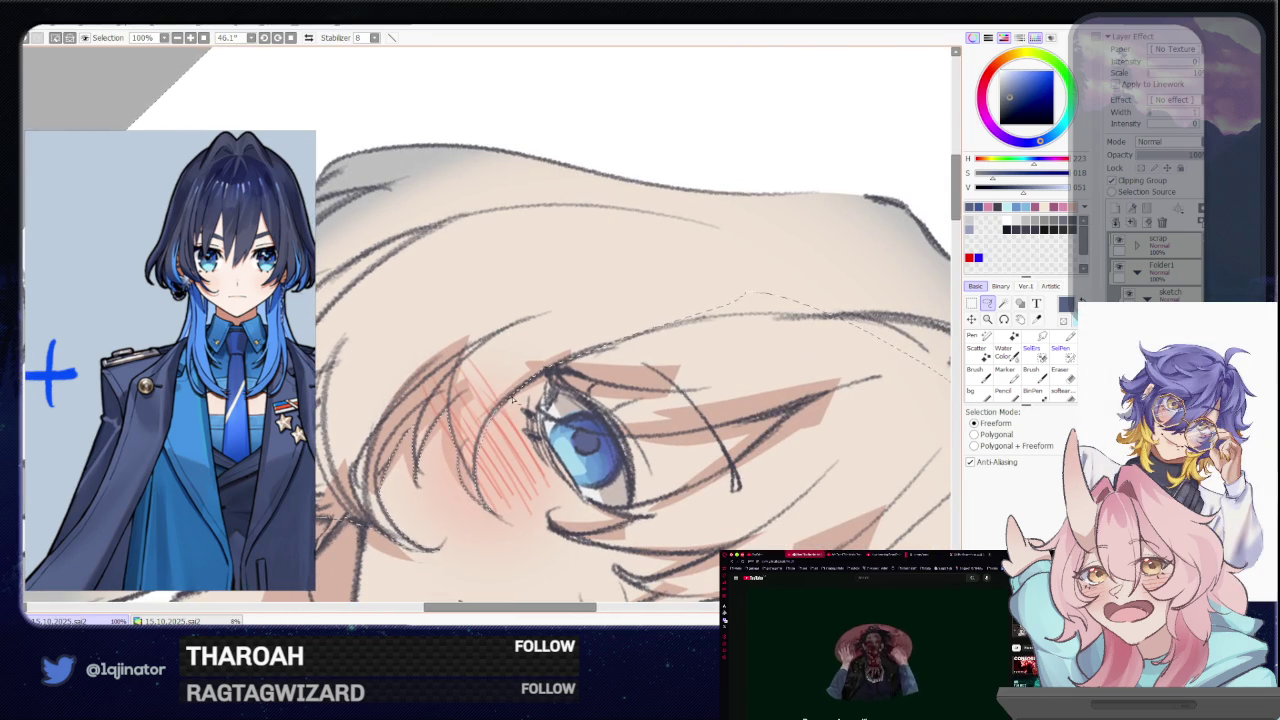
mouse_move(507, 440)
left_mouse_down()
mouse_move(485, 433)
mouse_move(468, 466)
left_mouse_up()
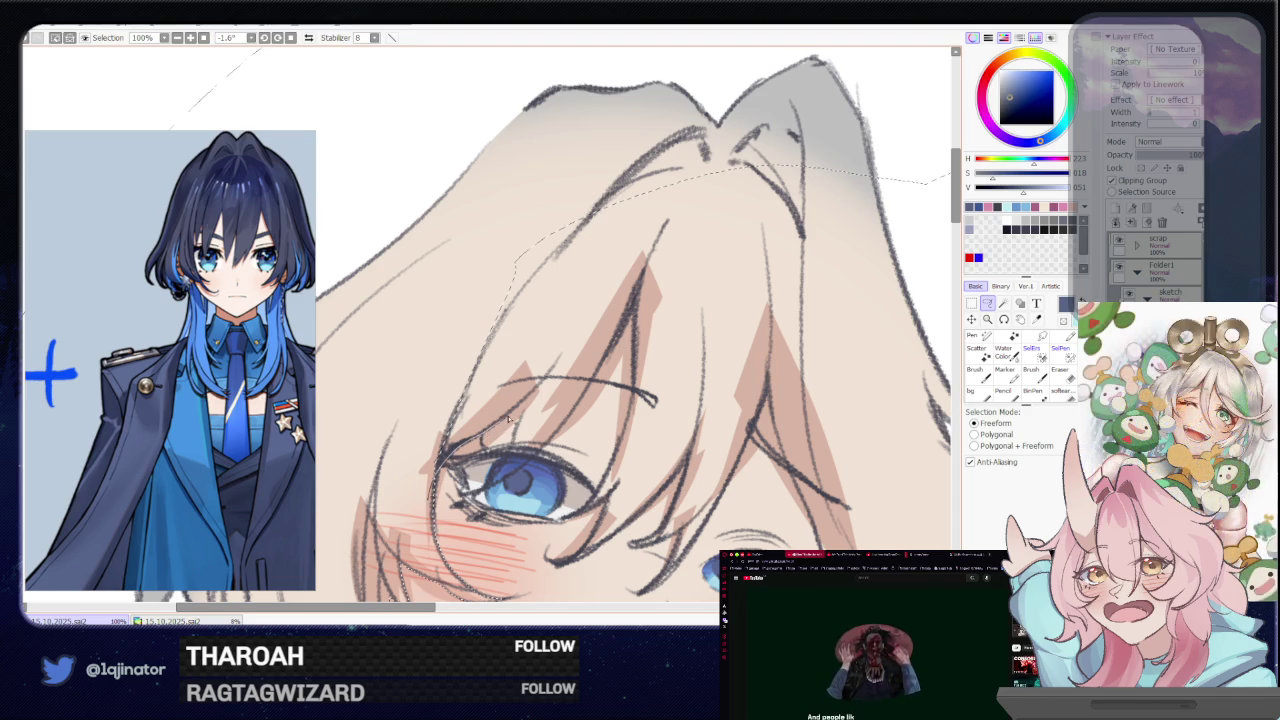
Trace a freeform selection over the left character's hair from the top past the eye
mouse_move(640, 215)
left_mouse_down()
mouse_move(492, 430)
mouse_move(536, 390)
left_mouse_up()
left_click_drag(502, 452, 533, 393)
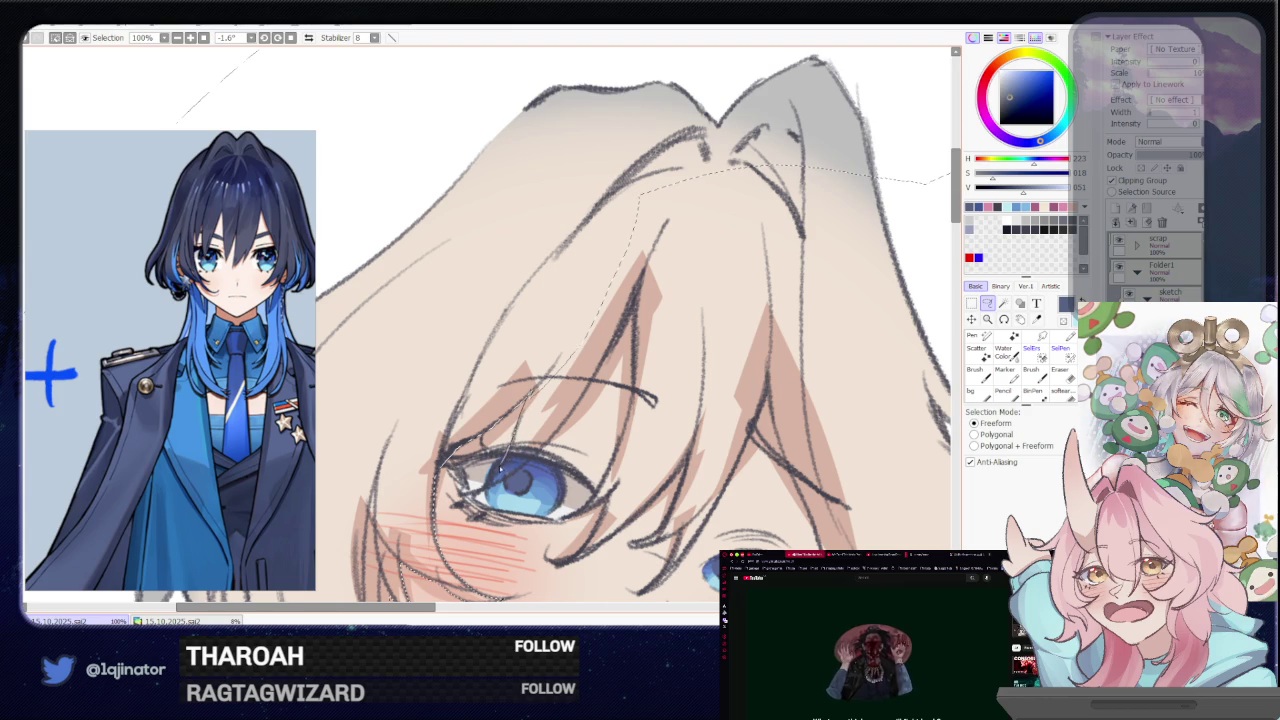
left_click_drag(512, 445, 479, 493)
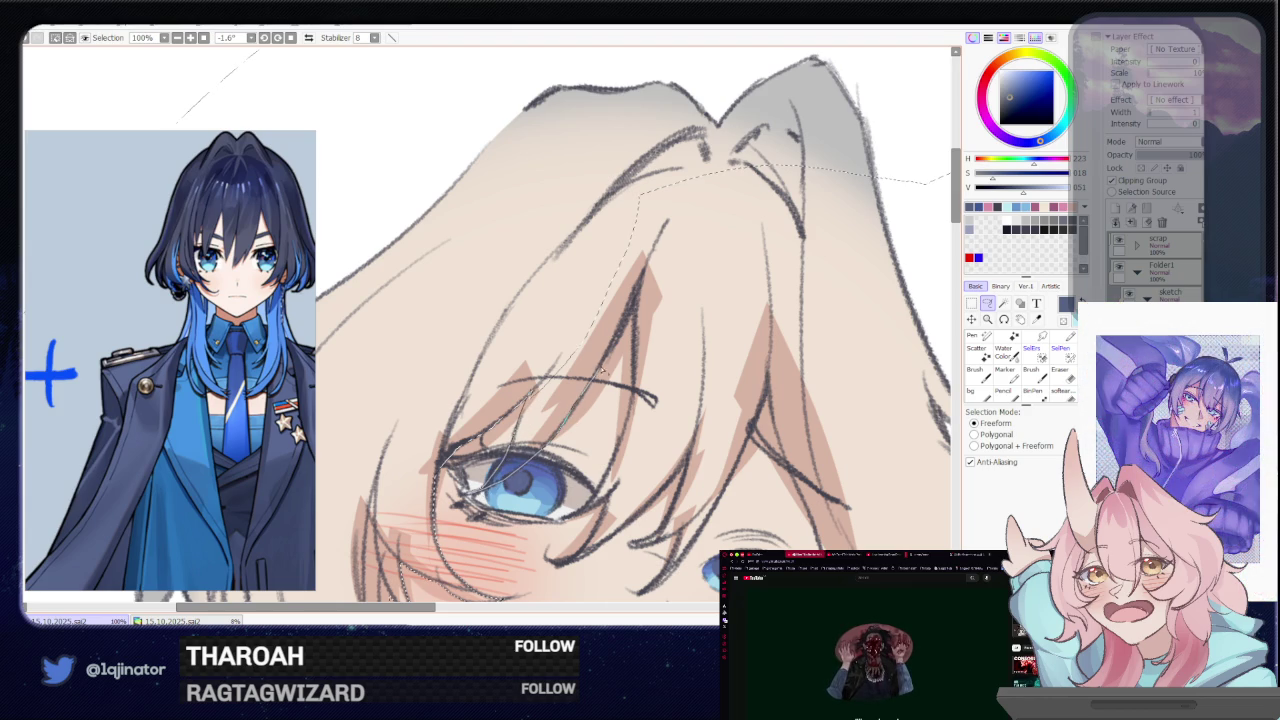
left_click_drag(627, 325, 565, 303)
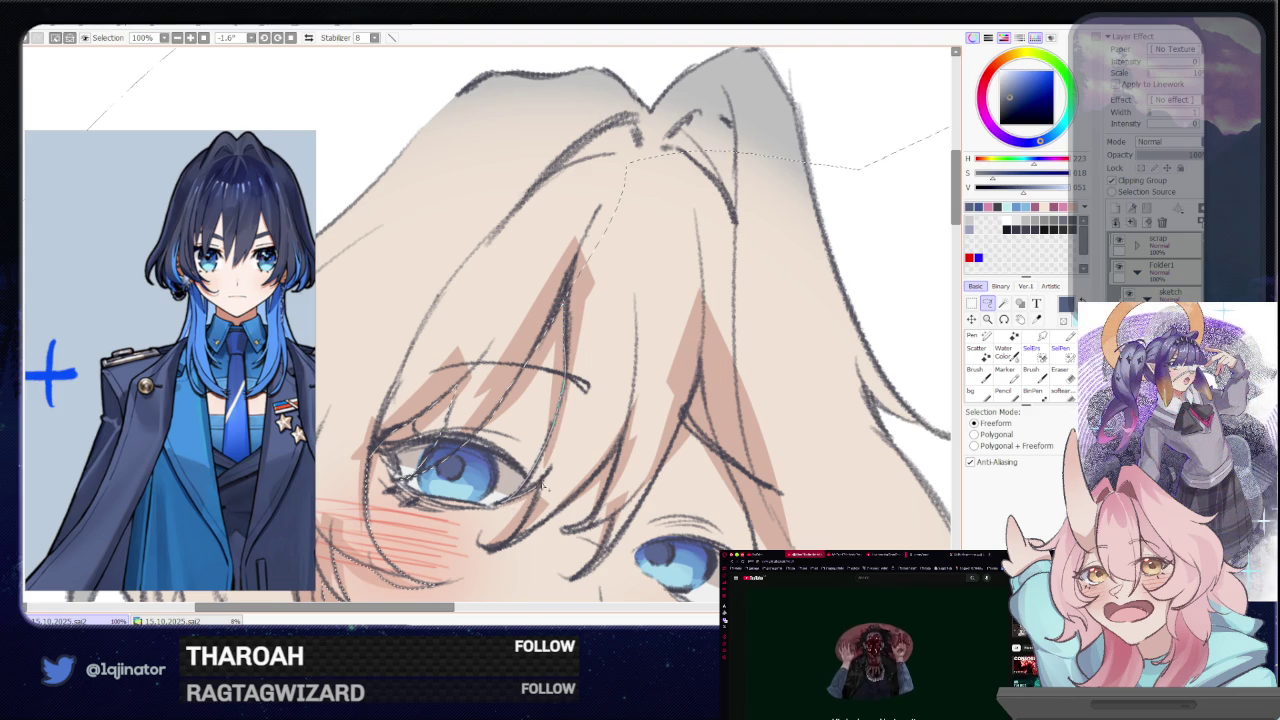
left_click_drag(695, 148, 696, 150)
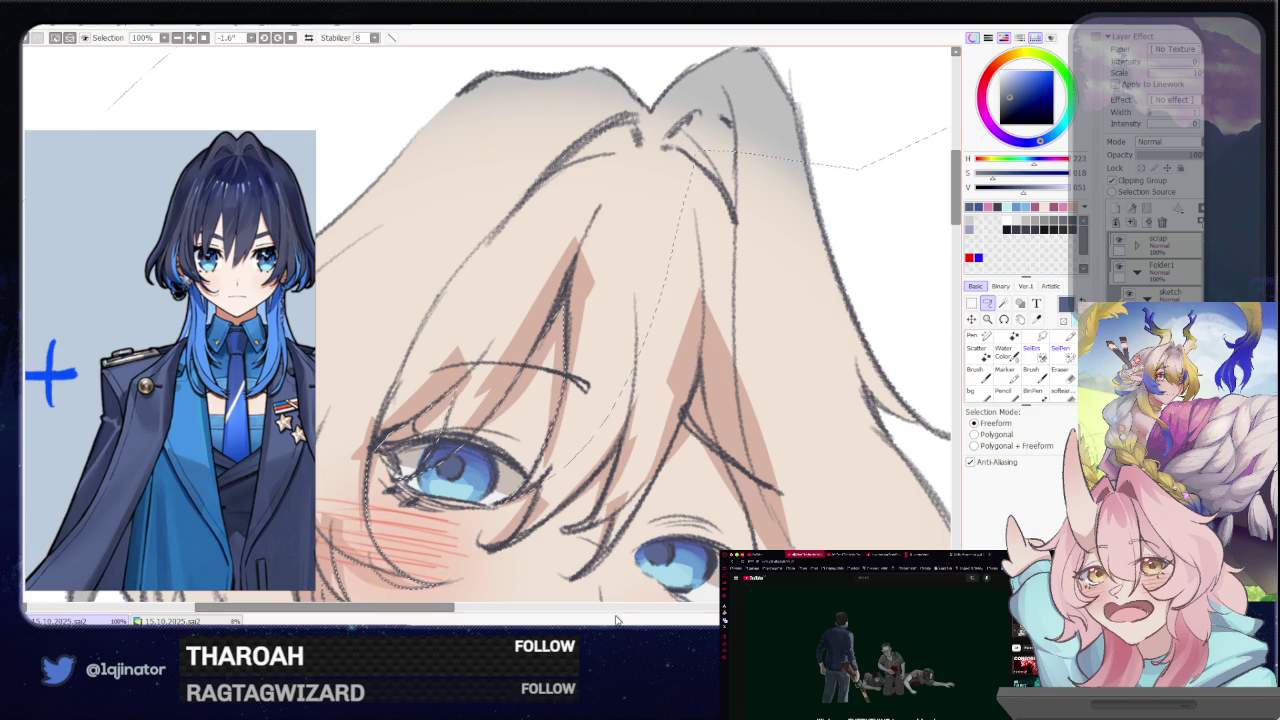
Redo the hair selection, looping from the eye around the hair's lower and right edges
scroll(558, 418, "down", 2)
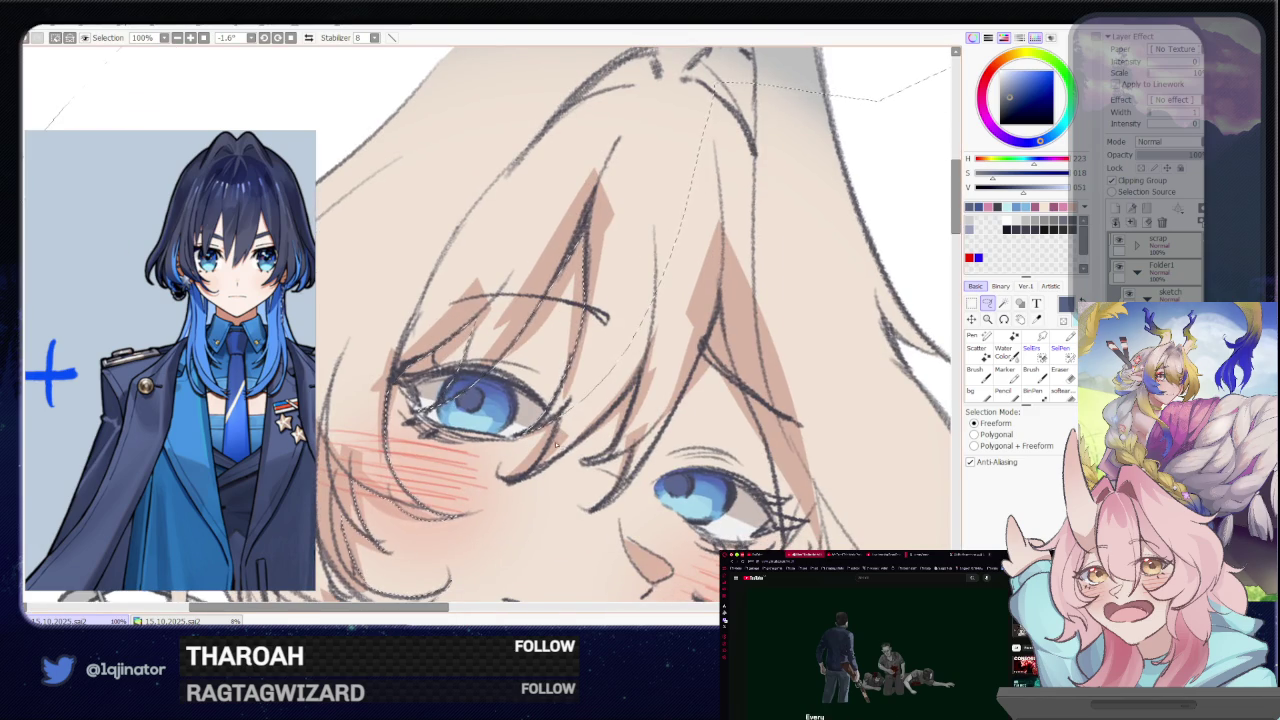
left_click_drag(567, 435, 556, 428)
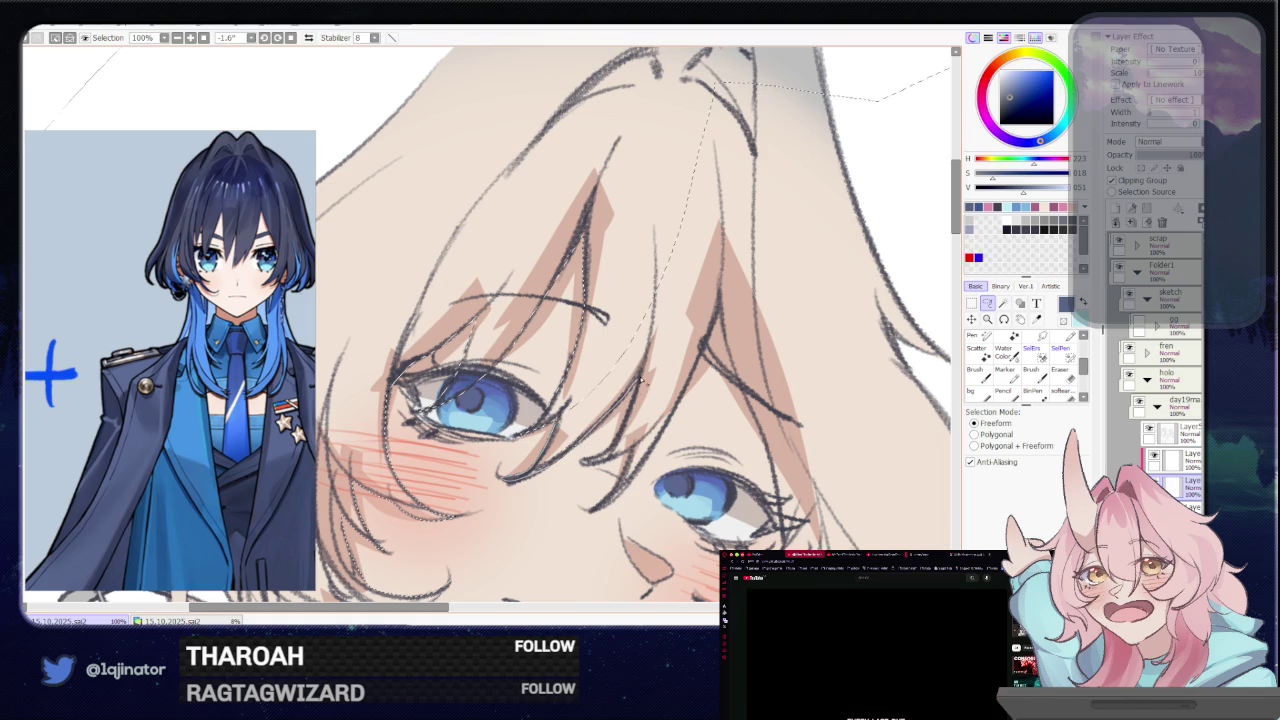
mouse_move(733, 265)
left_mouse_down()
mouse_move(642, 378)
mouse_move(631, 419)
mouse_move(583, 462)
mouse_move(597, 462)
left_mouse_up()
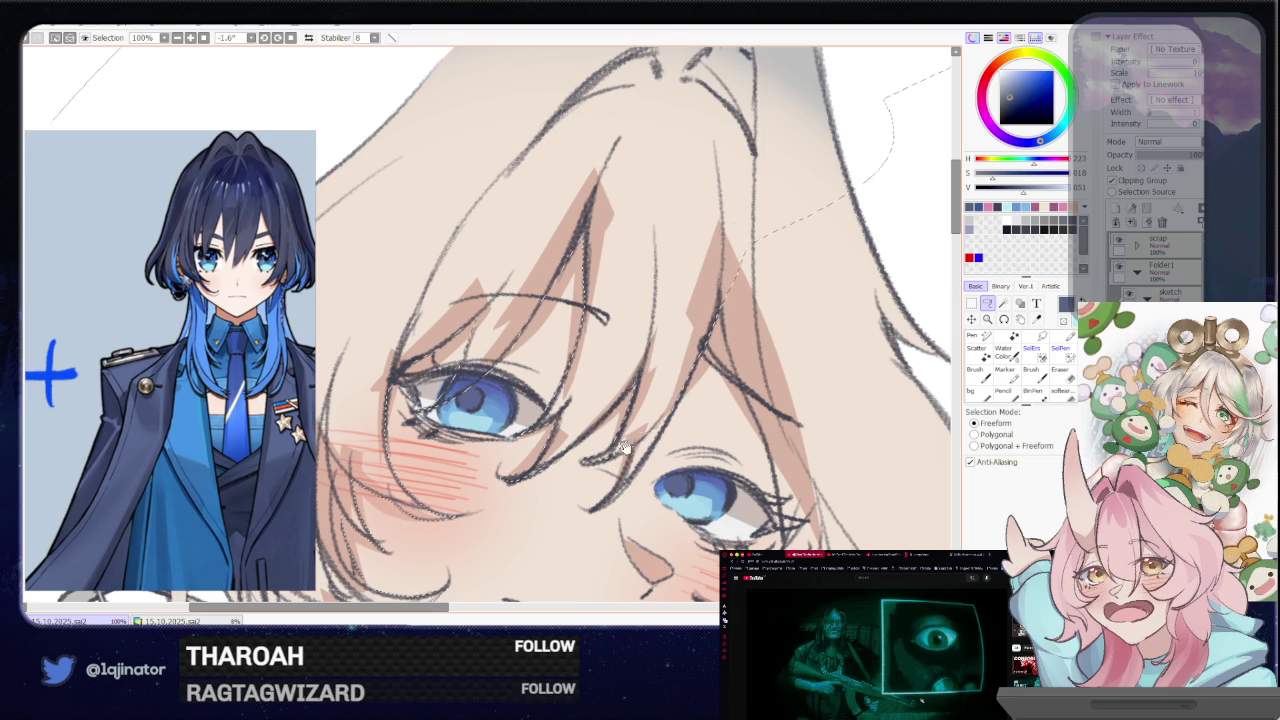
scroll(680, 320, "down", 2)
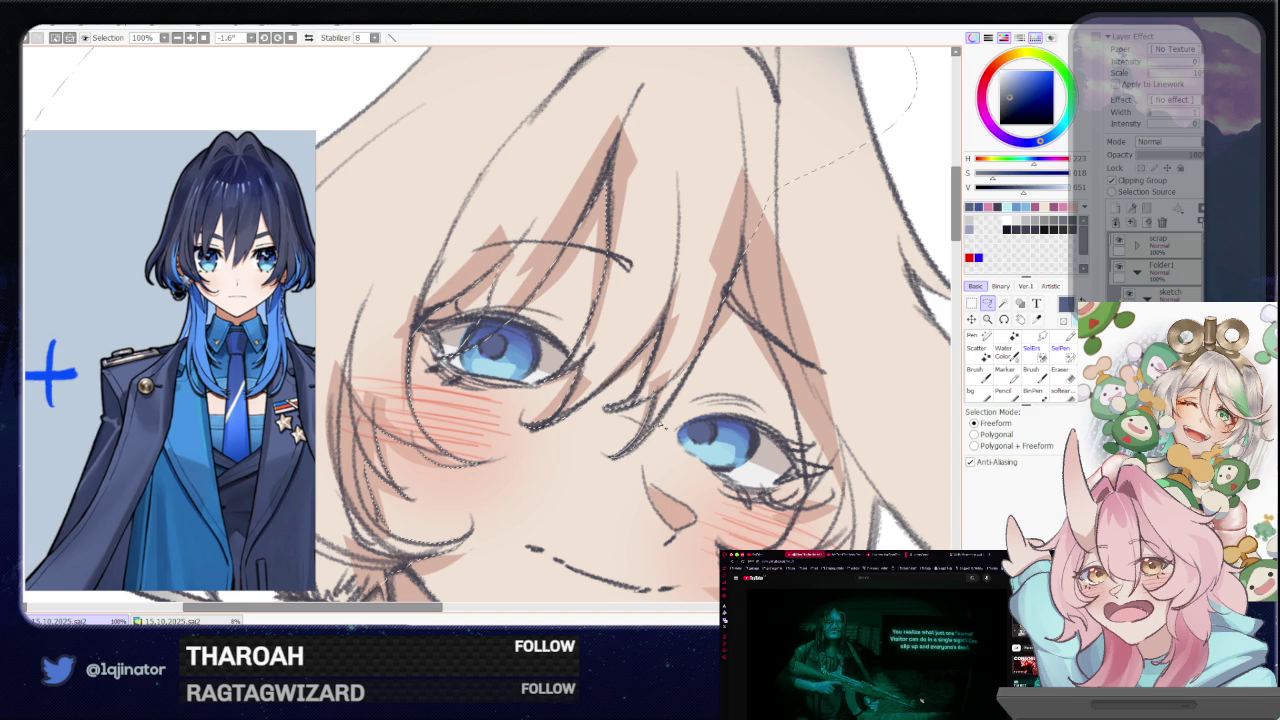
mouse_move(703, 348)
left_mouse_down()
mouse_move(600, 422)
mouse_move(585, 387)
left_mouse_up()
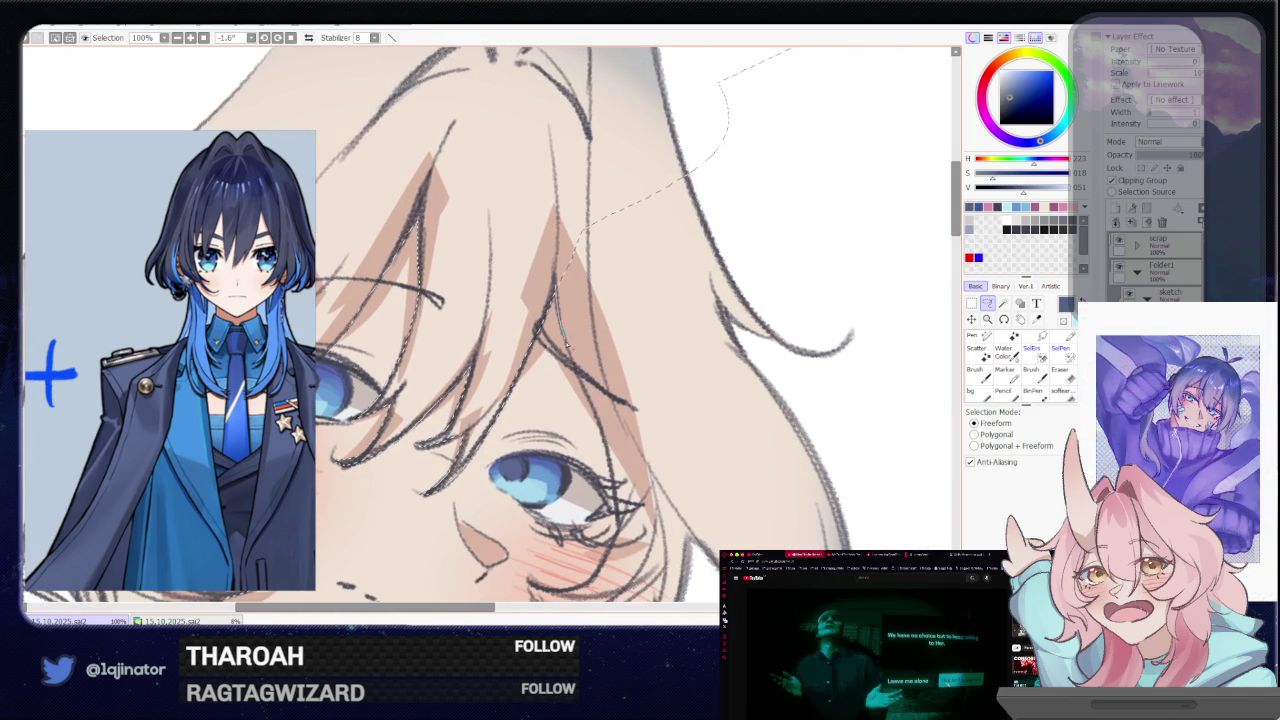
left_click_drag(650, 443, 787, 522)
left_click_drag(860, 417, 700, 108)
mouse_move(608, 300)
left_mouse_down()
mouse_move(592, 320)
mouse_move(573, 318)
left_mouse_up()
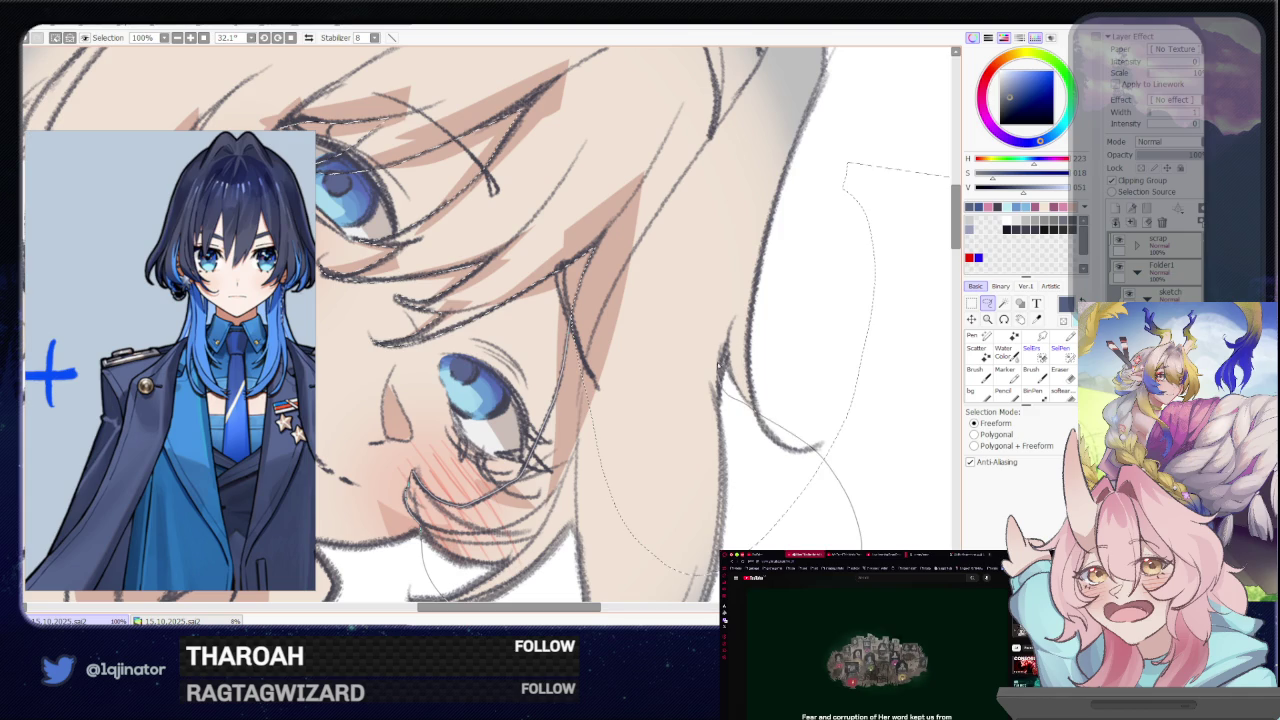
Zoom out to see both characters upright and sketch a line on the left shirt
scroll(660, 470, "down", 3)
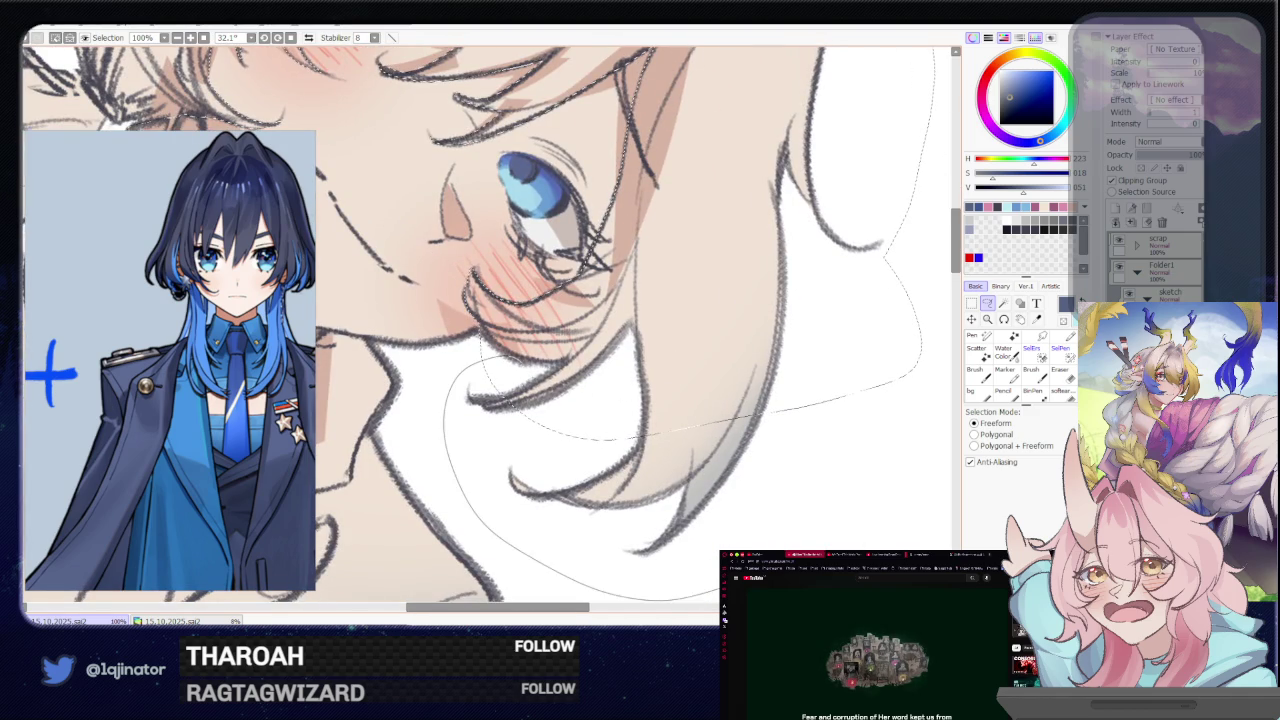
scroll(600, 394, "up", 4)
scroll(684, 394, "down", 2)
left_click_drag(684, 394, 620, 405)
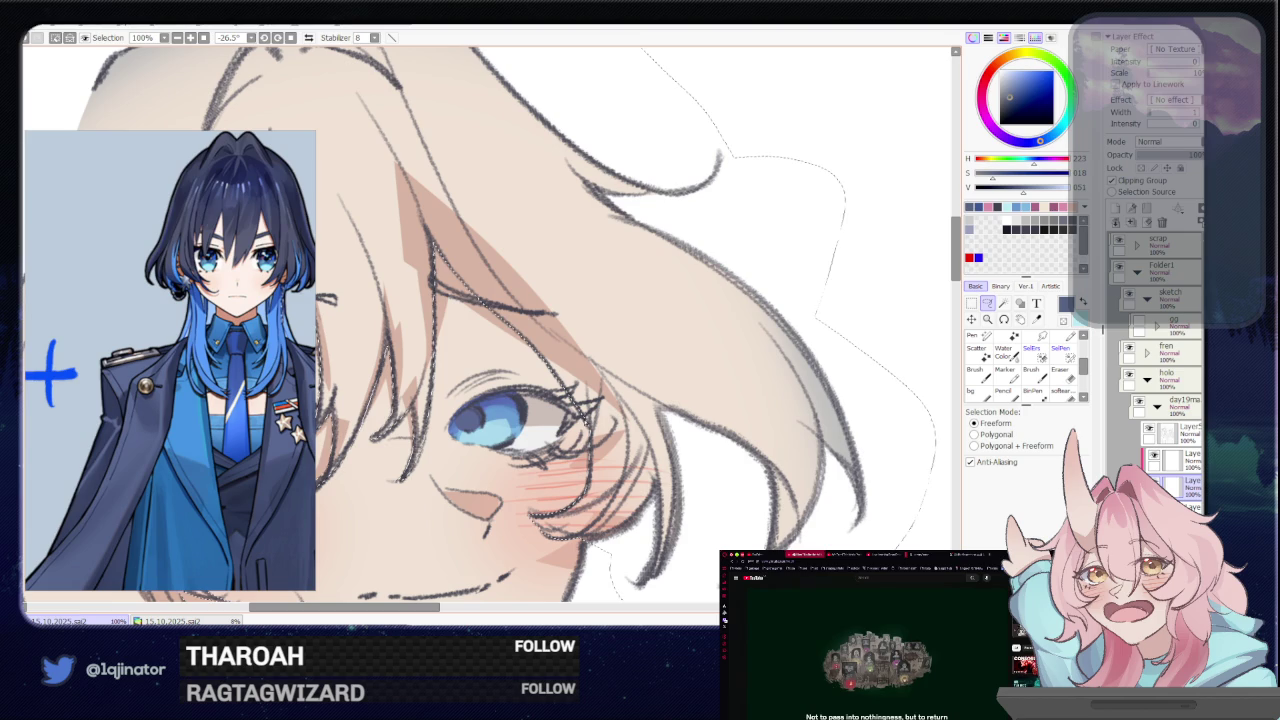
scroll(587, 428, "down", 4)
scroll(587, 428, "down", 2)
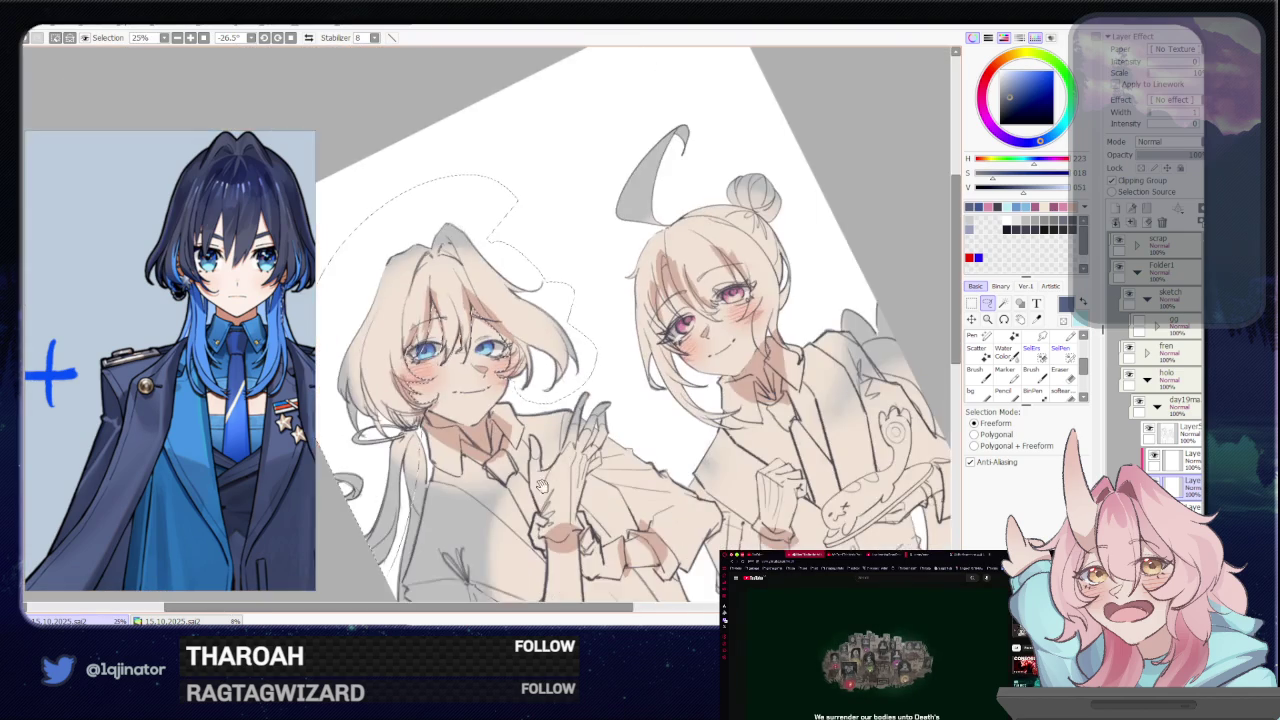
left_click_drag(587, 428, 511, 420)
scroll(512, 418, "up", 1)
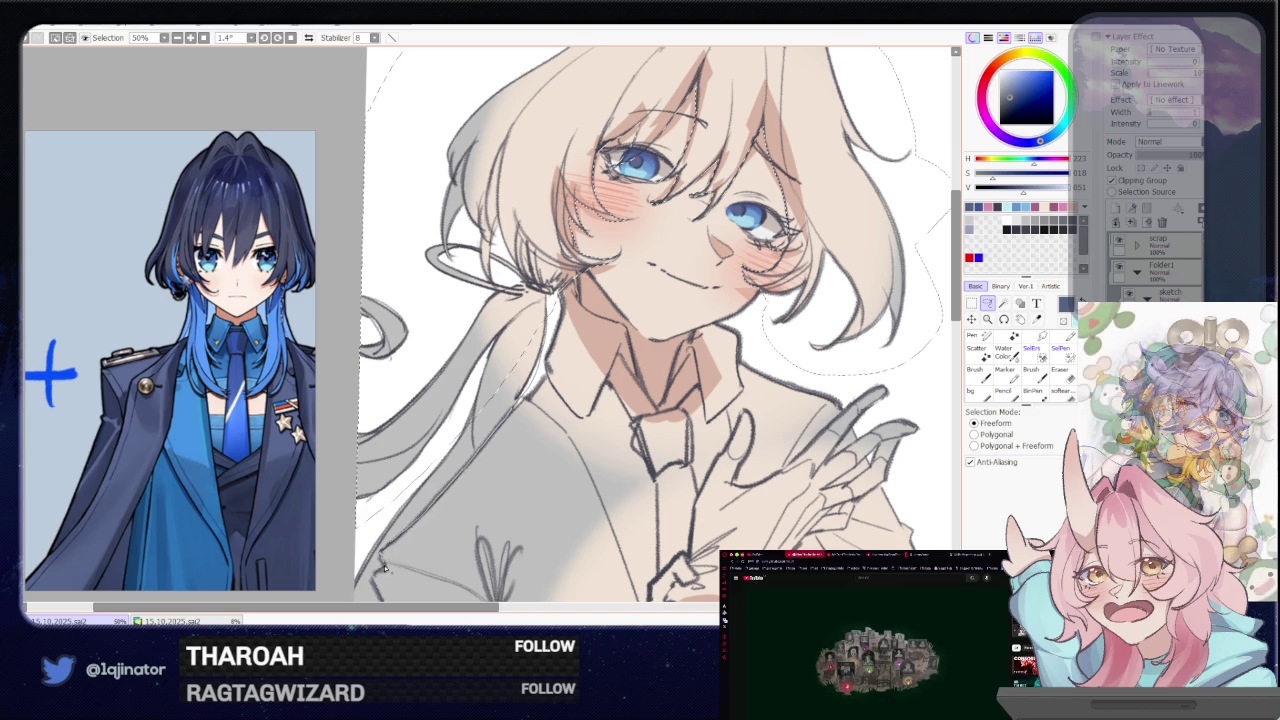
mouse_move(530, 388)
left_mouse_down()
mouse_move(370, 566)
mouse_move(370, 348)
mouse_move(420, 330)
left_mouse_up()
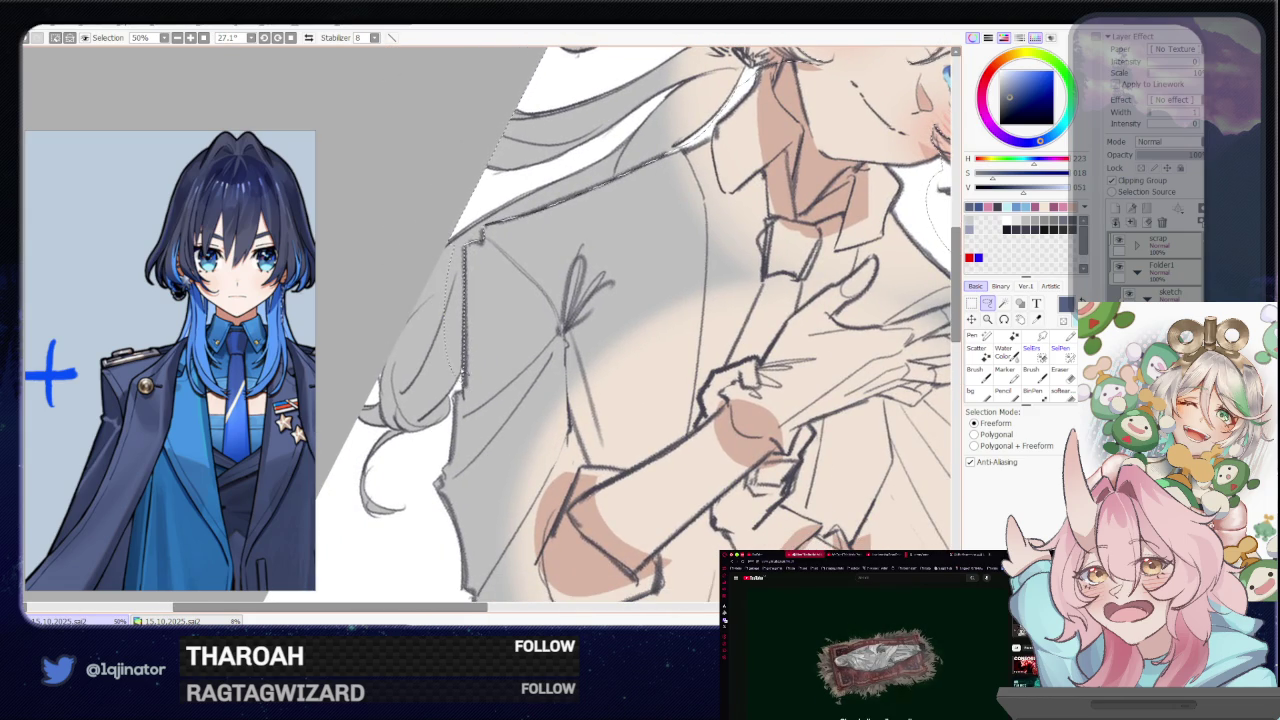
Close the selection along the left character's shirt edge
left_click_drag(464, 368, 455, 395)
left_click_drag(443, 441, 330, 580)
key("w")
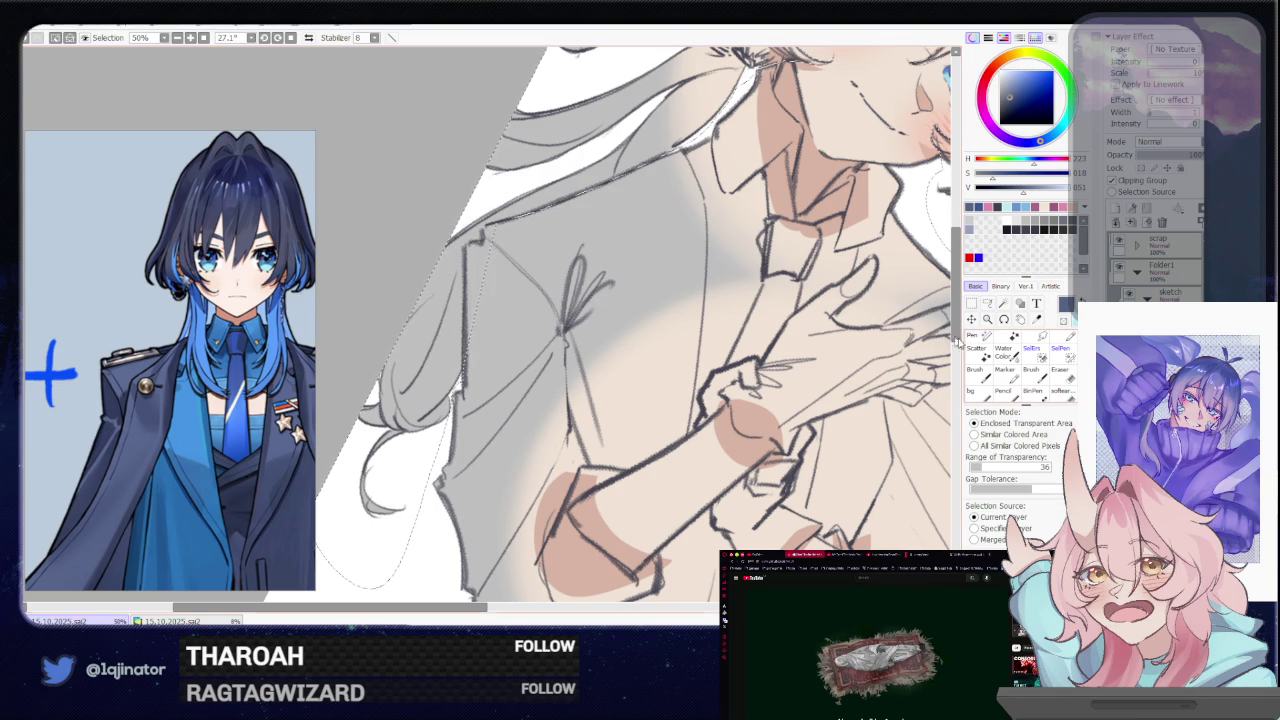
left_click(987, 303)
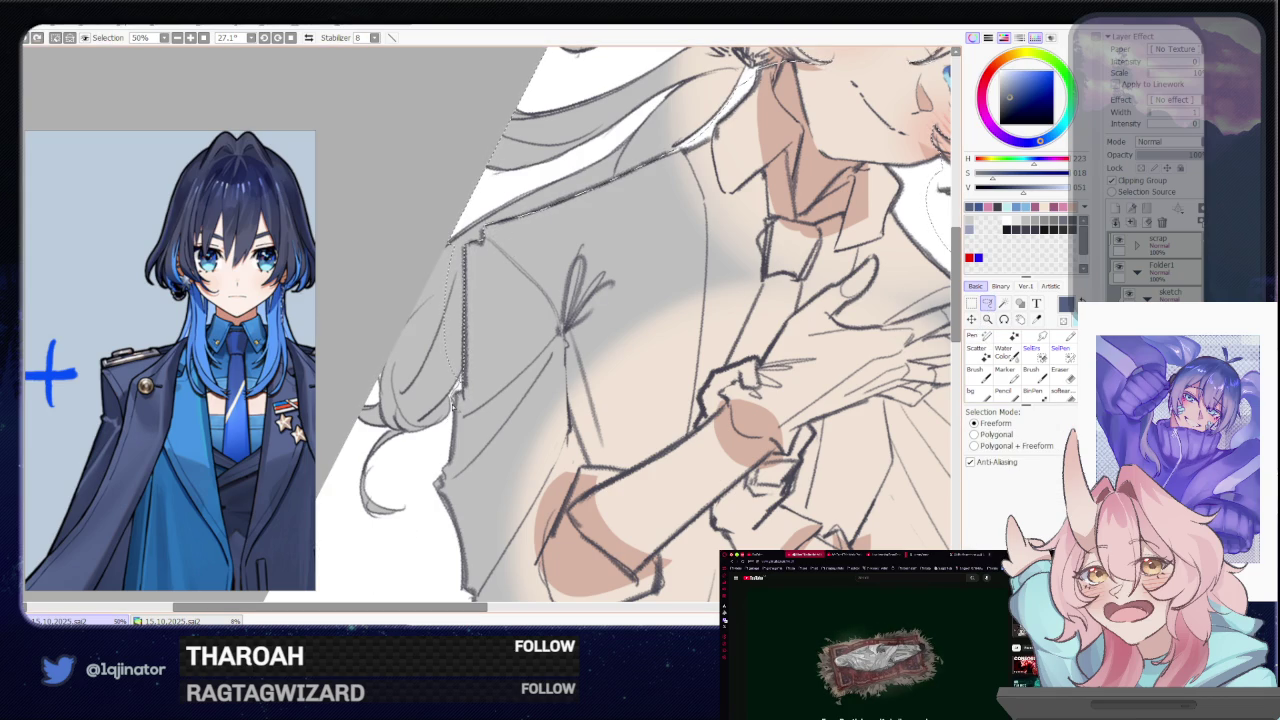
Select around the hair's outer edge to reveal it navy, then zoom out and straighten
mouse_move(420, 543)
left_mouse_down()
mouse_move(335, 326)
mouse_move(464, 214)
left_mouse_up()
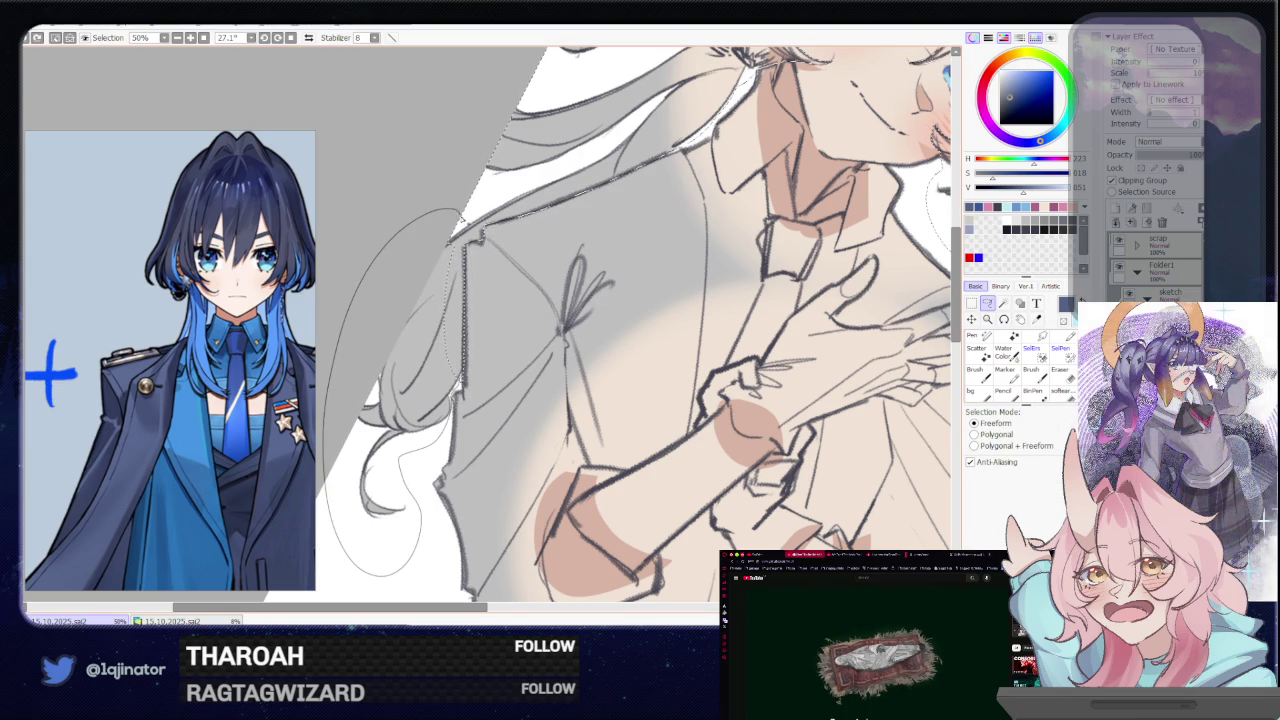
key("w")
scroll(600, 300, "down", 2)
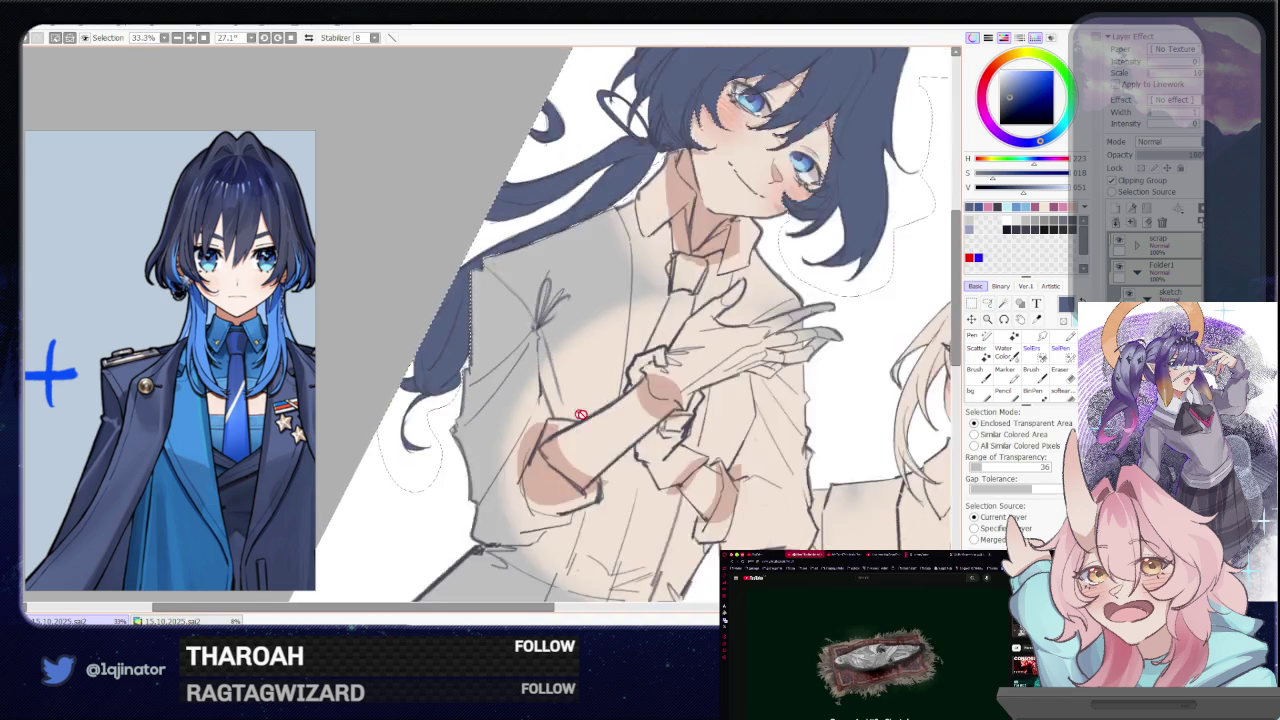
scroll(600, 300, "down", 2)
left_click_drag(590, 186, 578, 178)
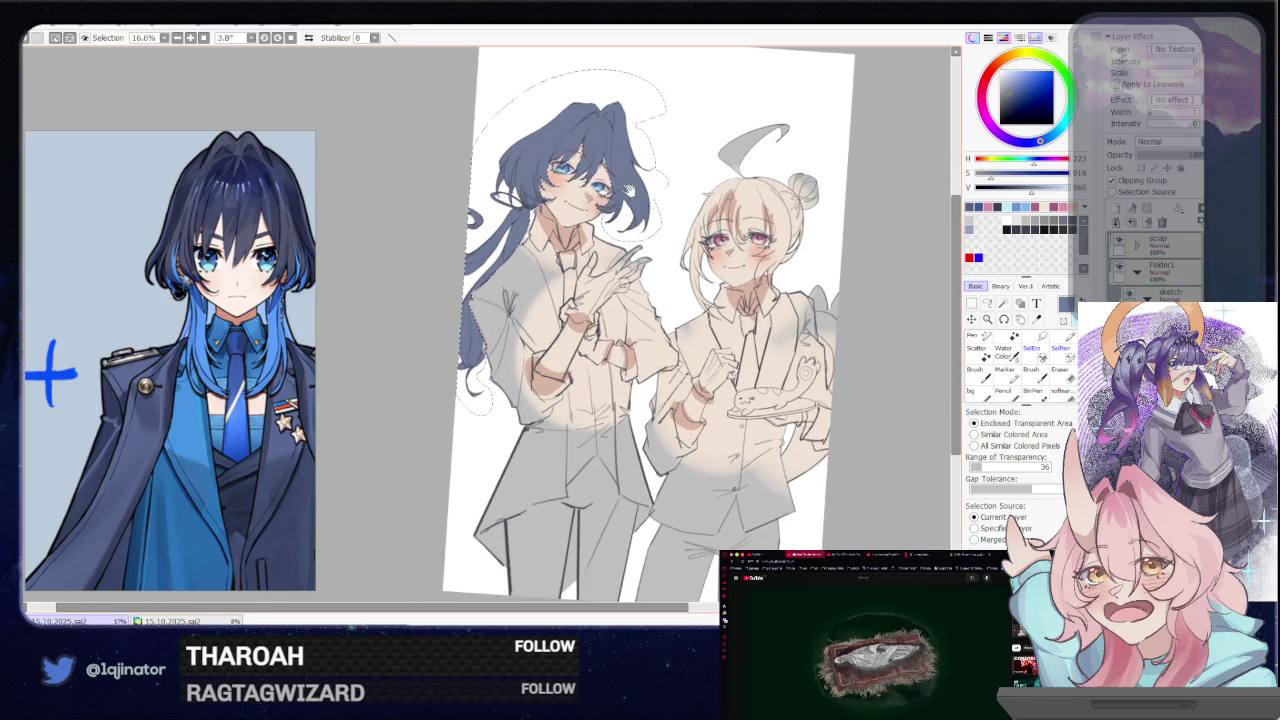
Clear the selection, reset the canvas rotation to upright and centre the drawing
left_click_drag(600, 300, 555, 338)
key("ctrl+d")
key("l")
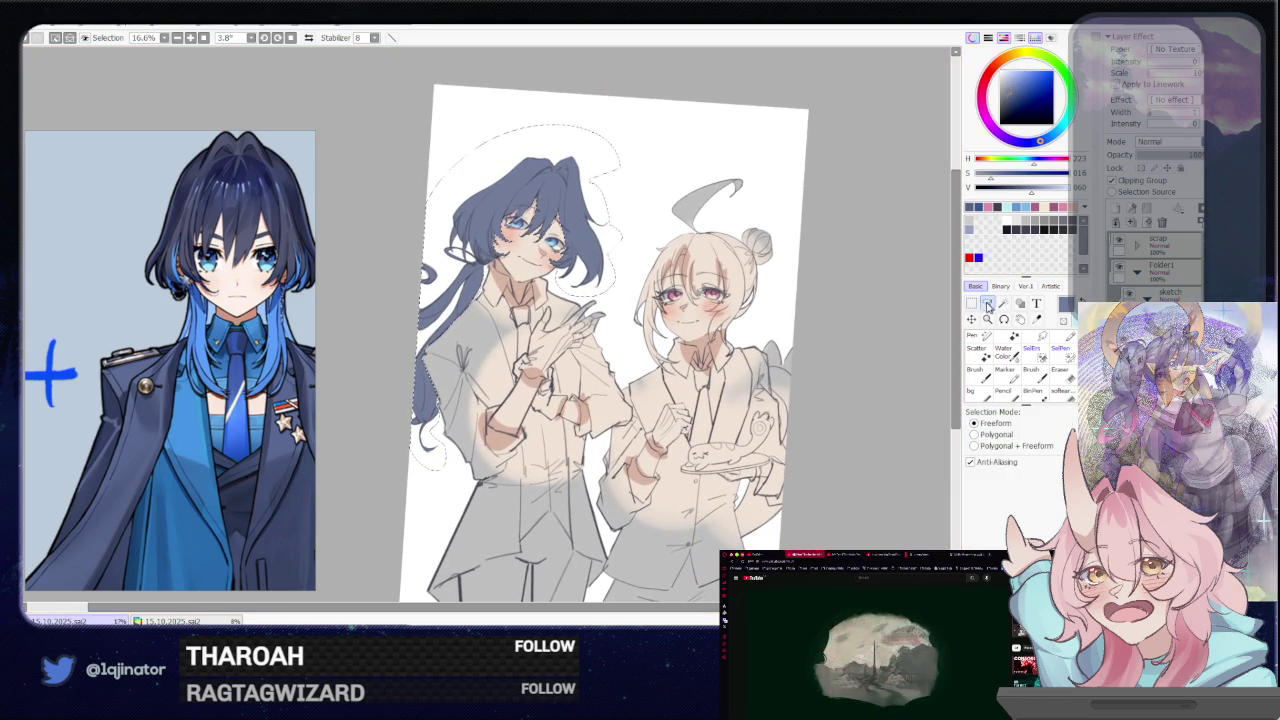
left_click(290, 37)
left_click_drag(770, 275, 743, 323)
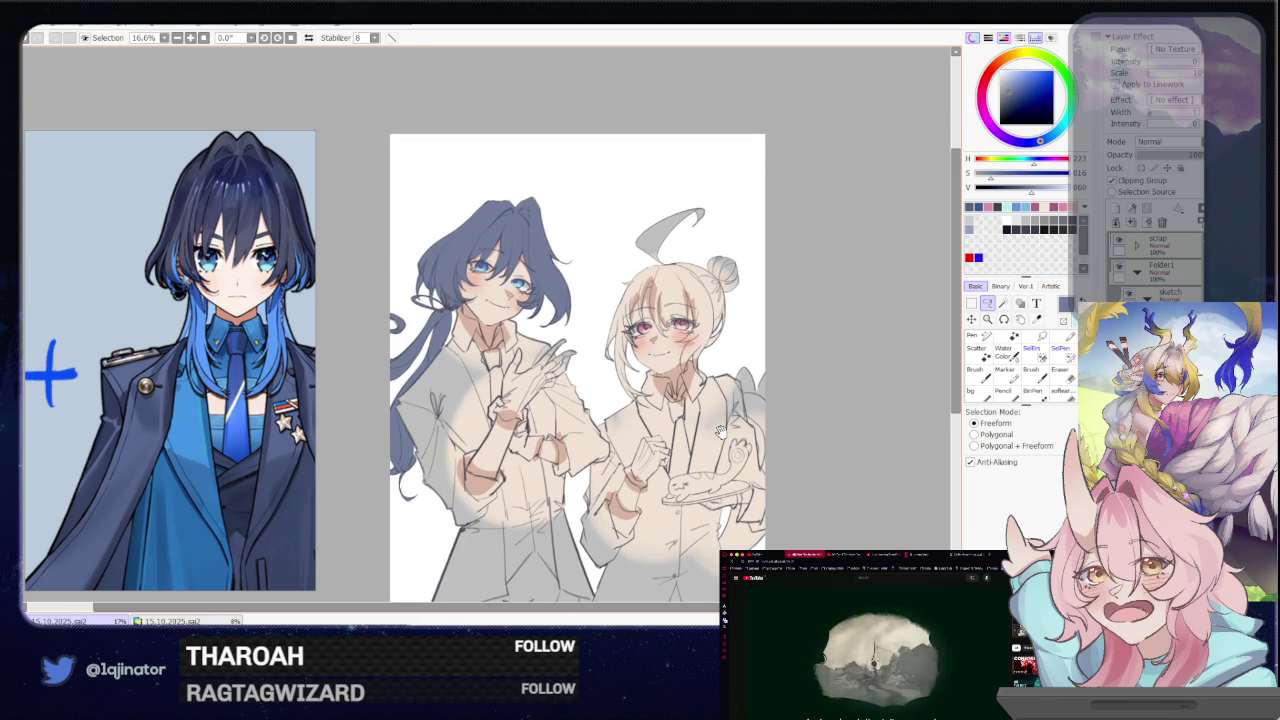
left_click_drag(720, 432, 727, 378)
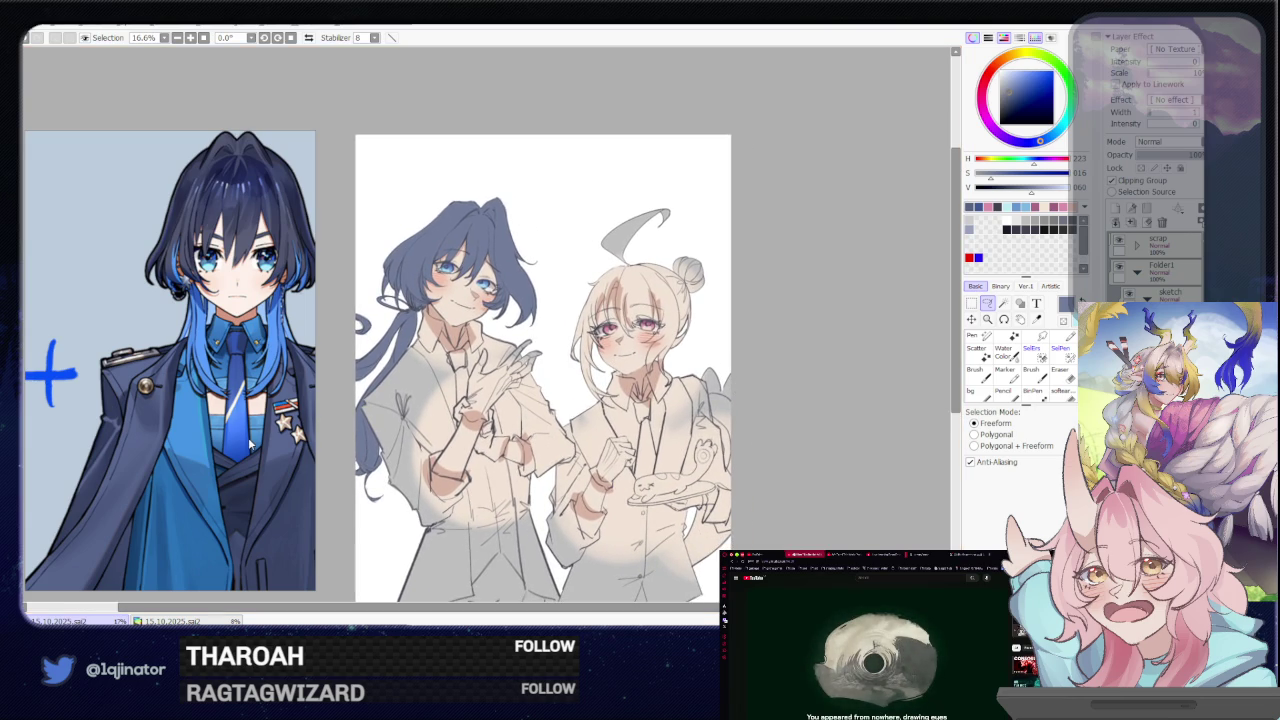
scroll(250, 445, "down", 3)
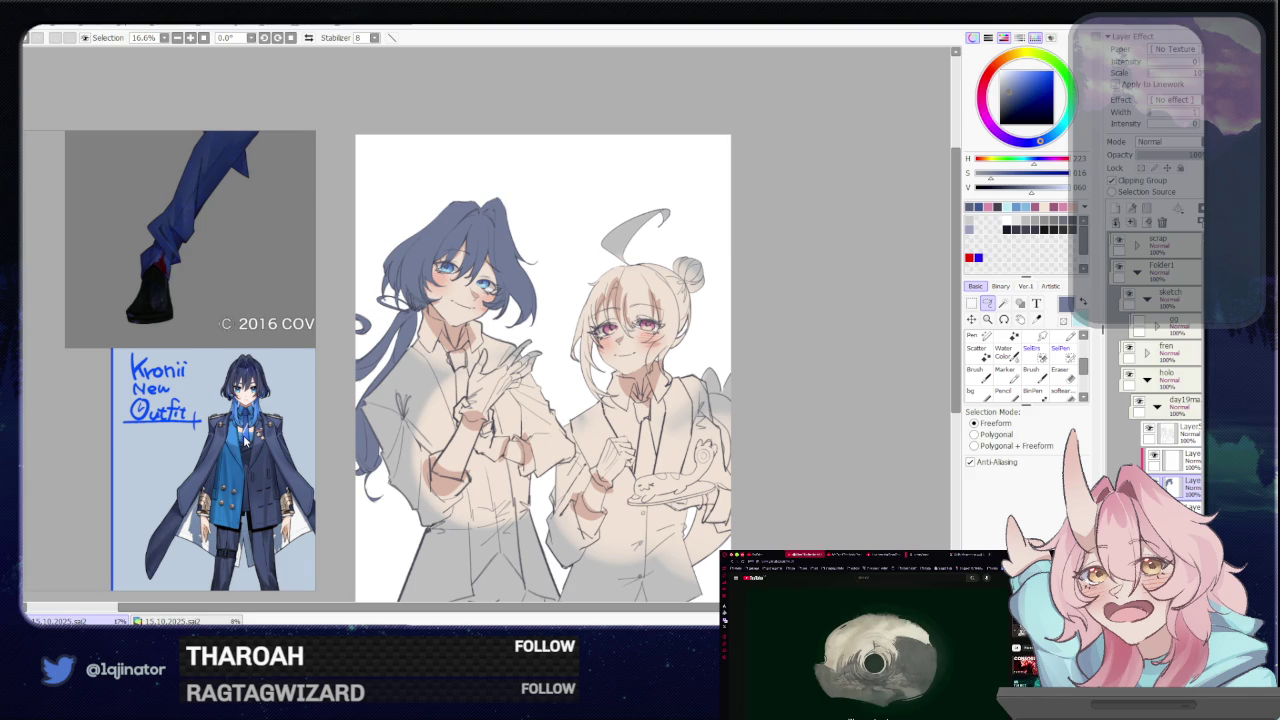
Apply Hue/Saturation with slightly raised hue and slightly lower saturation and luminance
key("ctrl+u")
left_click(723, 185)
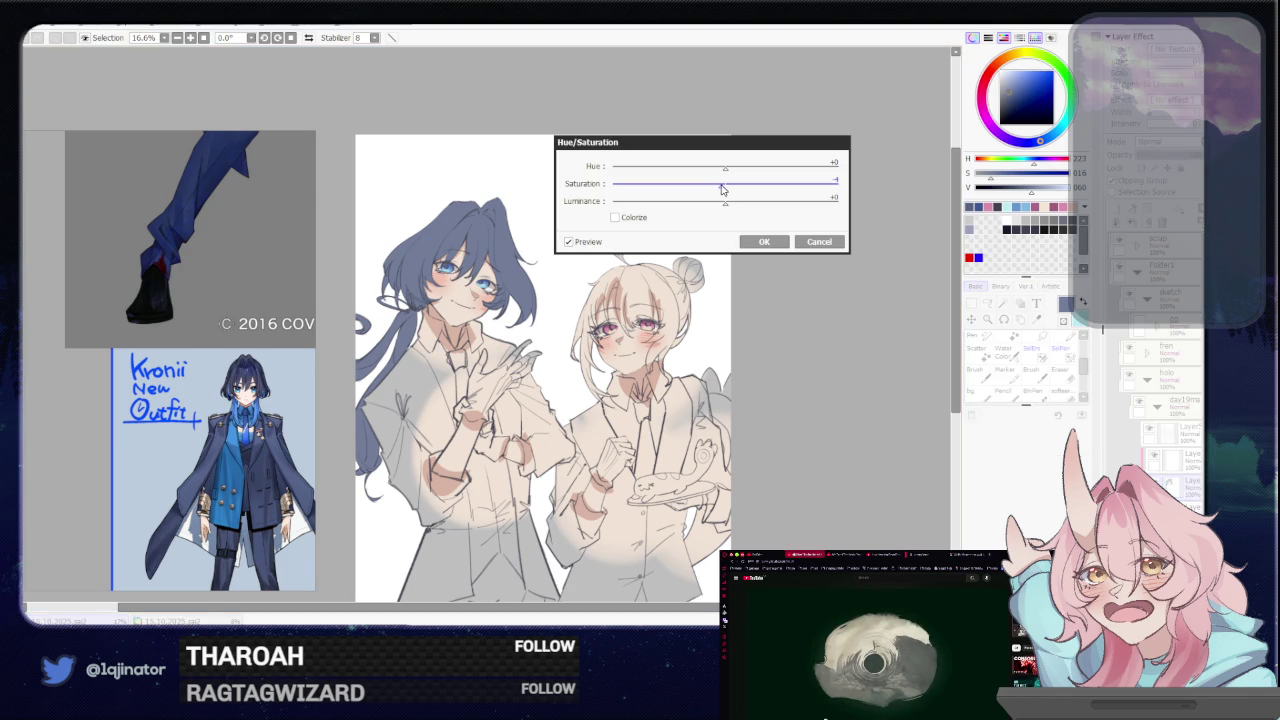
left_click(723, 202)
left_click_drag(716, 210, 713, 204)
left_click(723, 187)
left_click(729, 169)
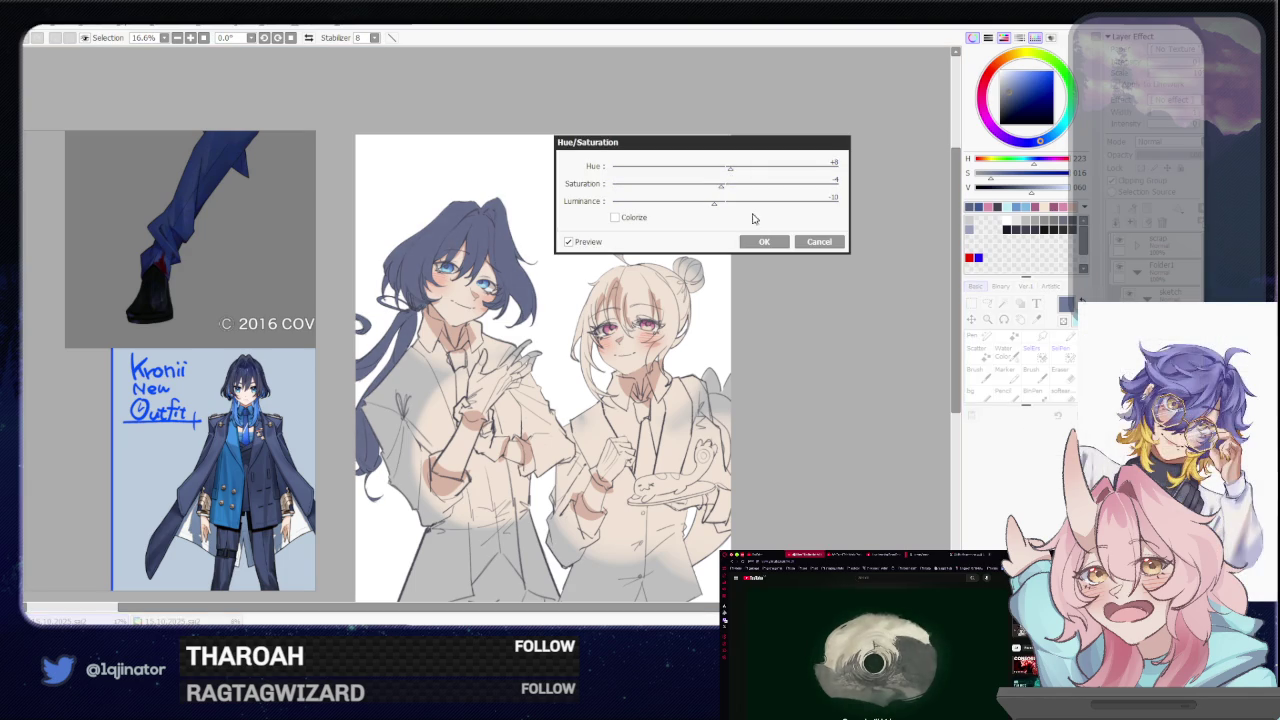
left_click(757, 245)
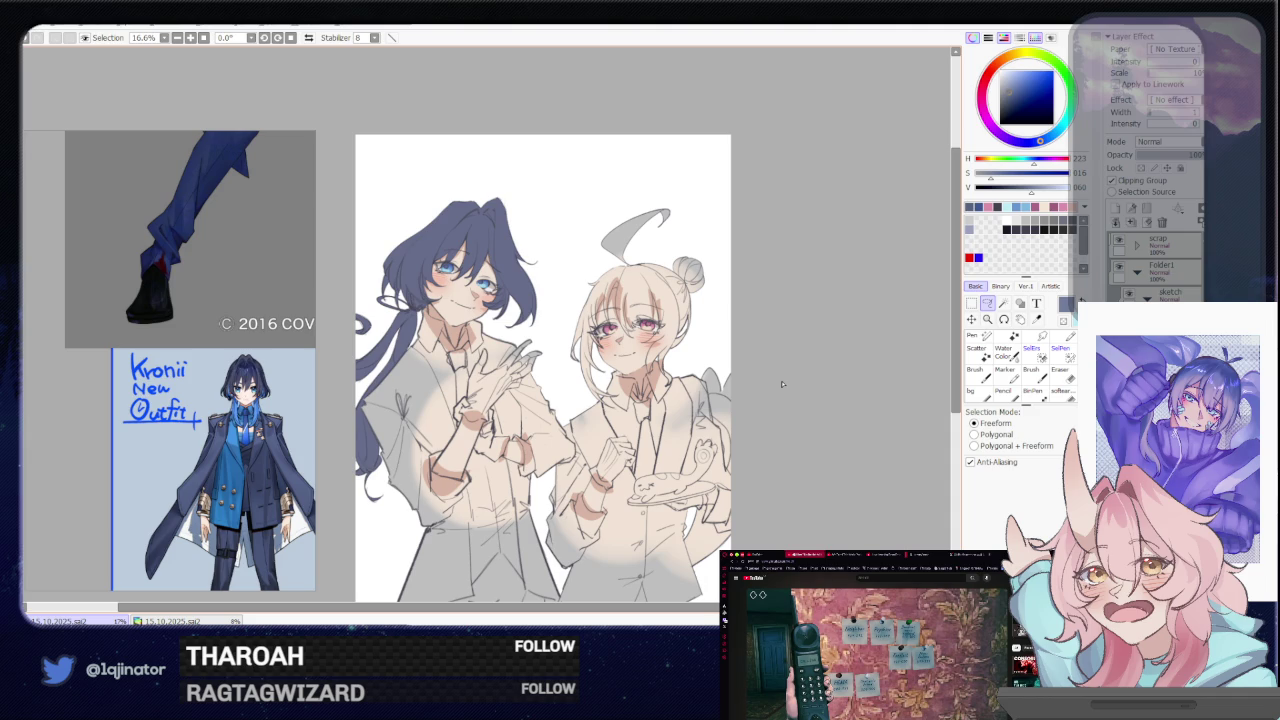
Switch the reference panel to the brown-haired character collage, bringing the orange-outfit images into view
left_click(72, 445)
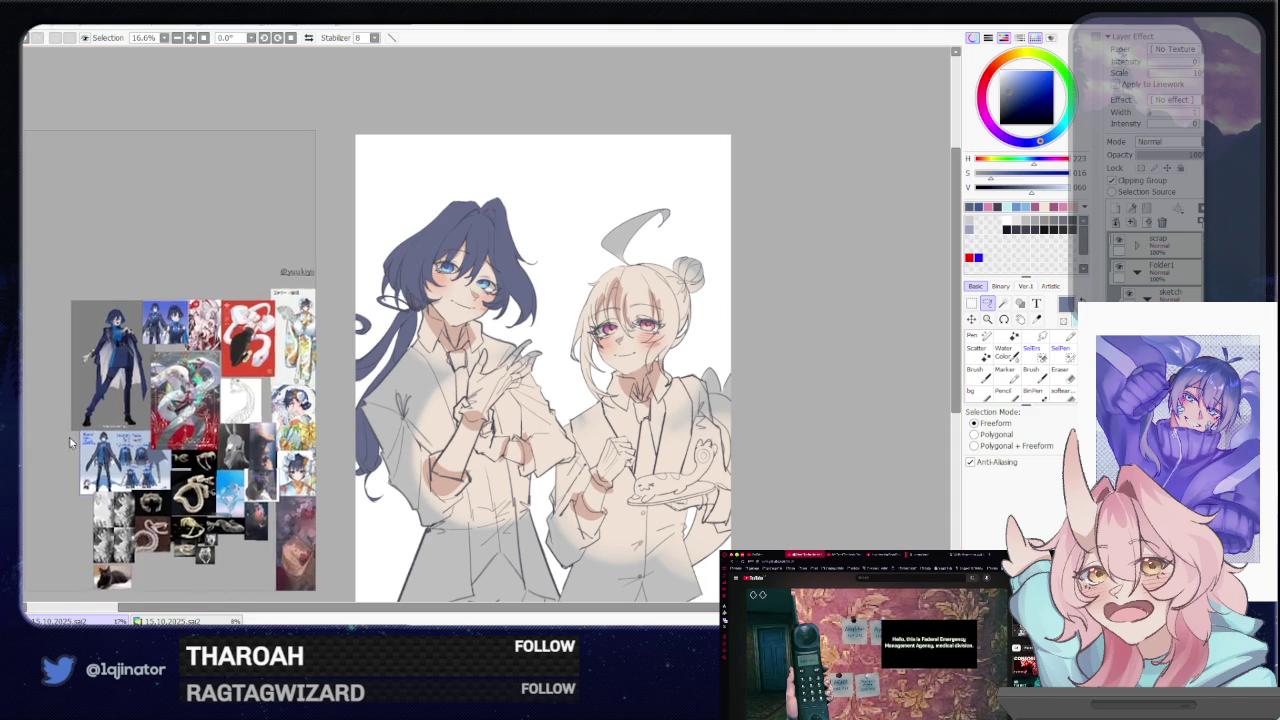
scroll(70, 443, "down", 5)
scroll(114, 240, "up", 5)
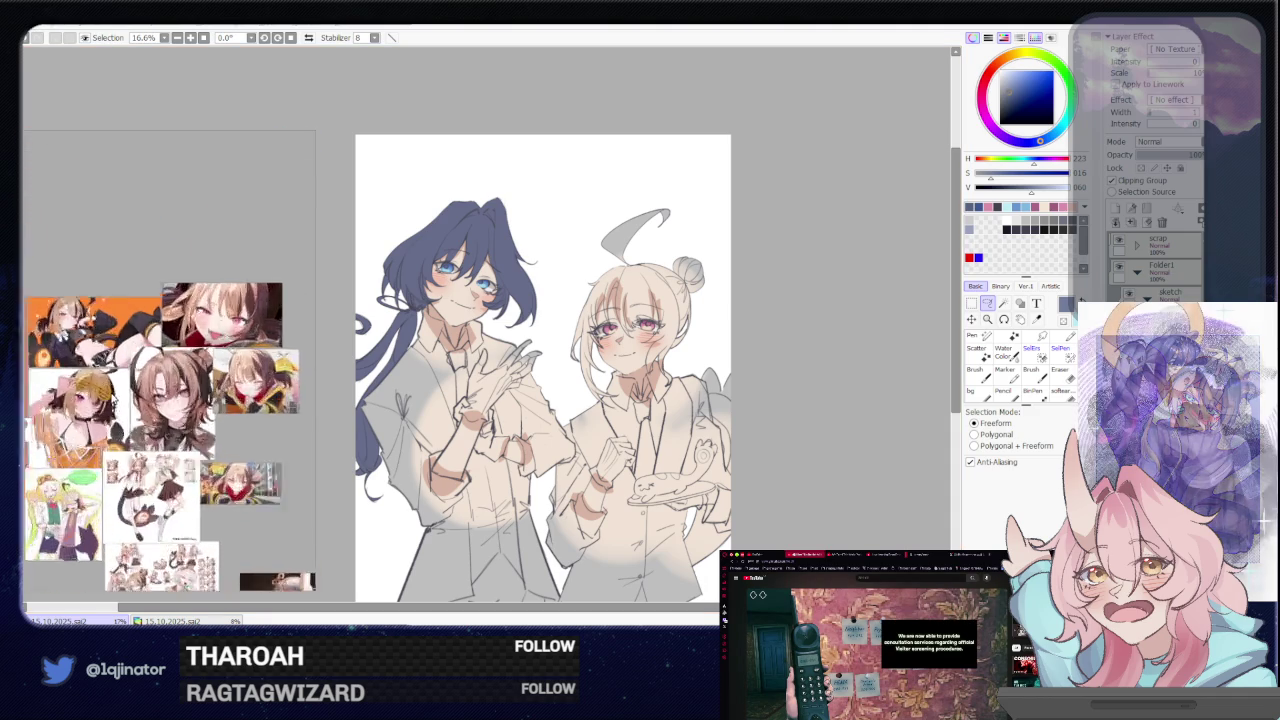
scroll(113, 398, "up", 3)
left_click_drag(113, 398, 178, 408)
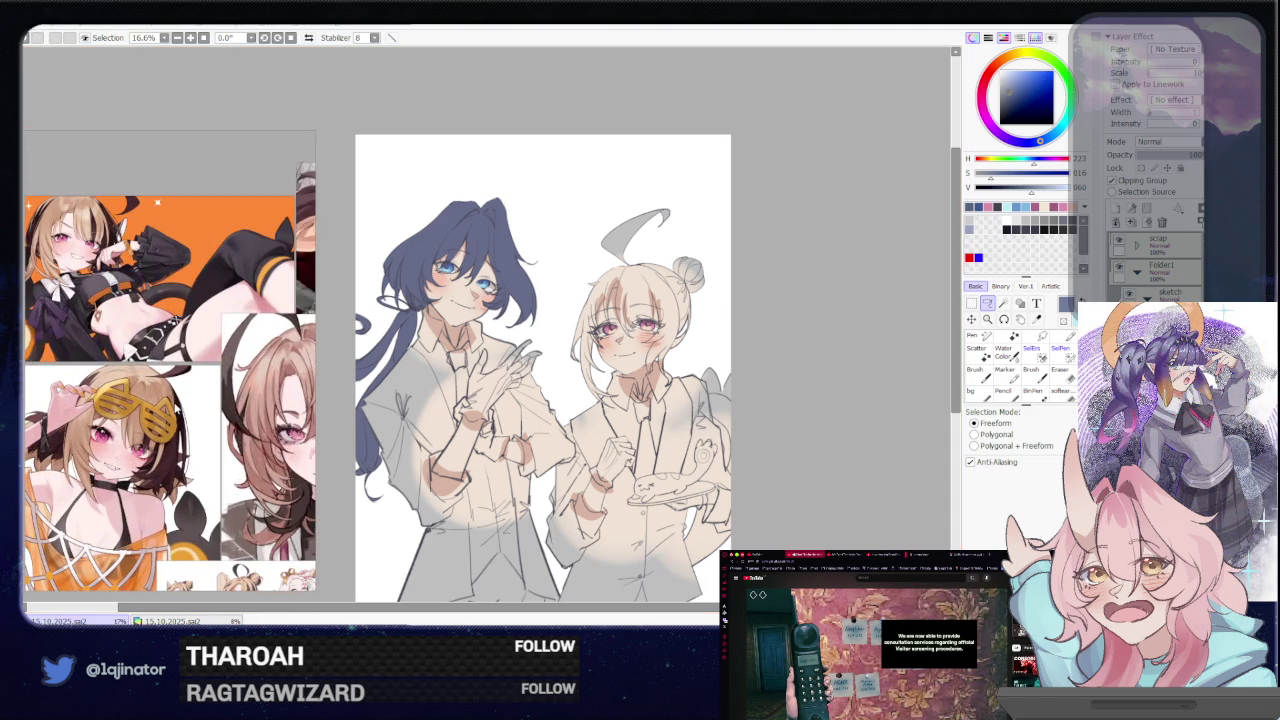
Zoom the canvas to 50% and centre the blonde girl's face
scroll(220, 425, "down", 3)
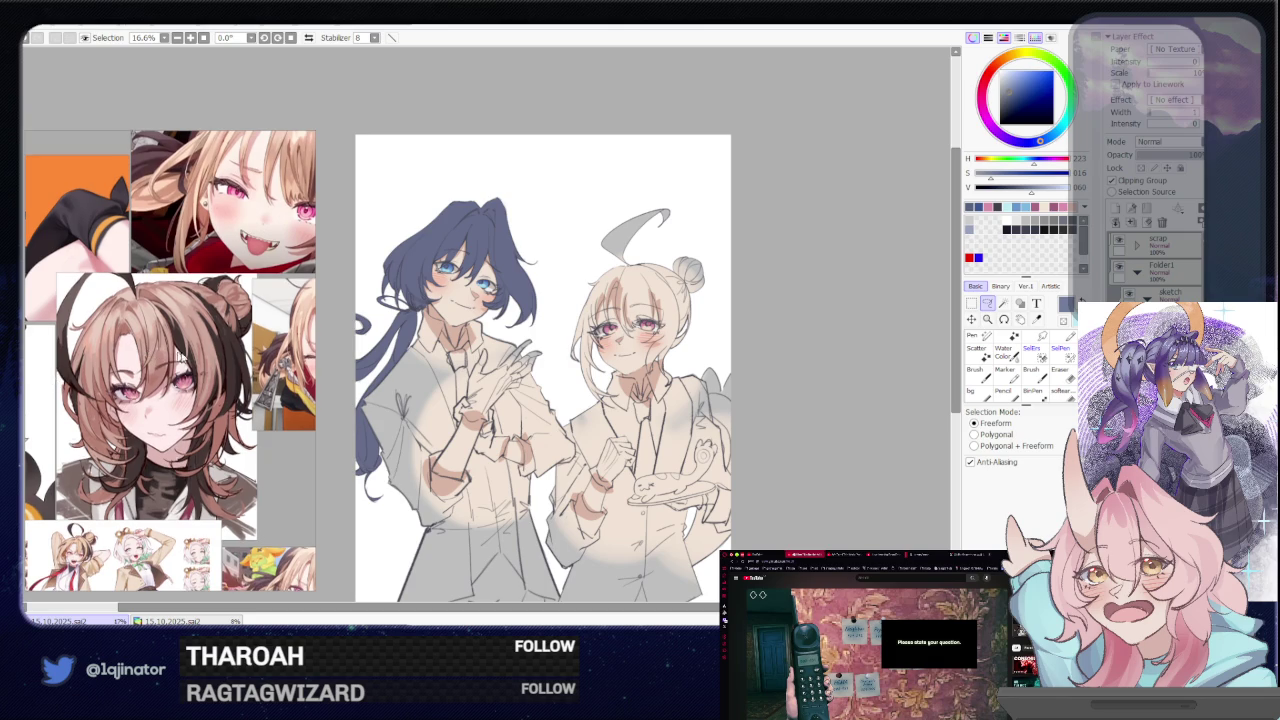
scroll(183, 360, "up", 2)
scroll(170, 380, "down", 2)
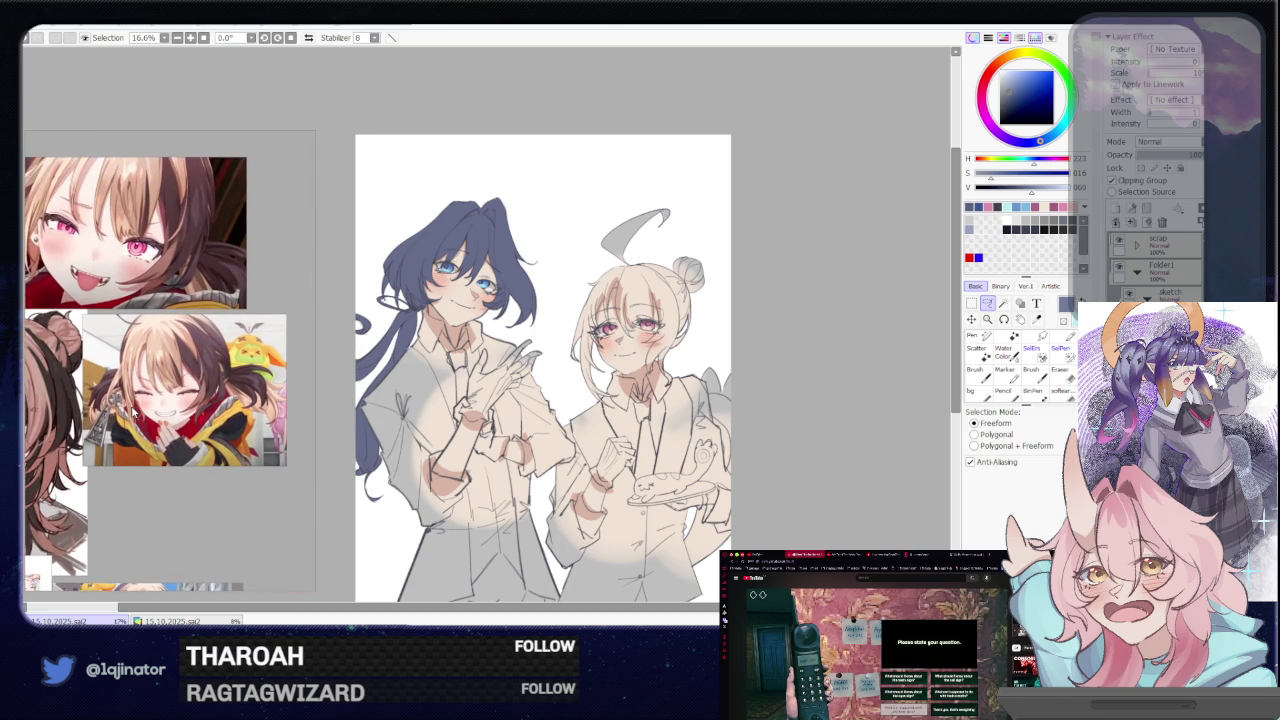
scroll(814, 437, "up", 2)
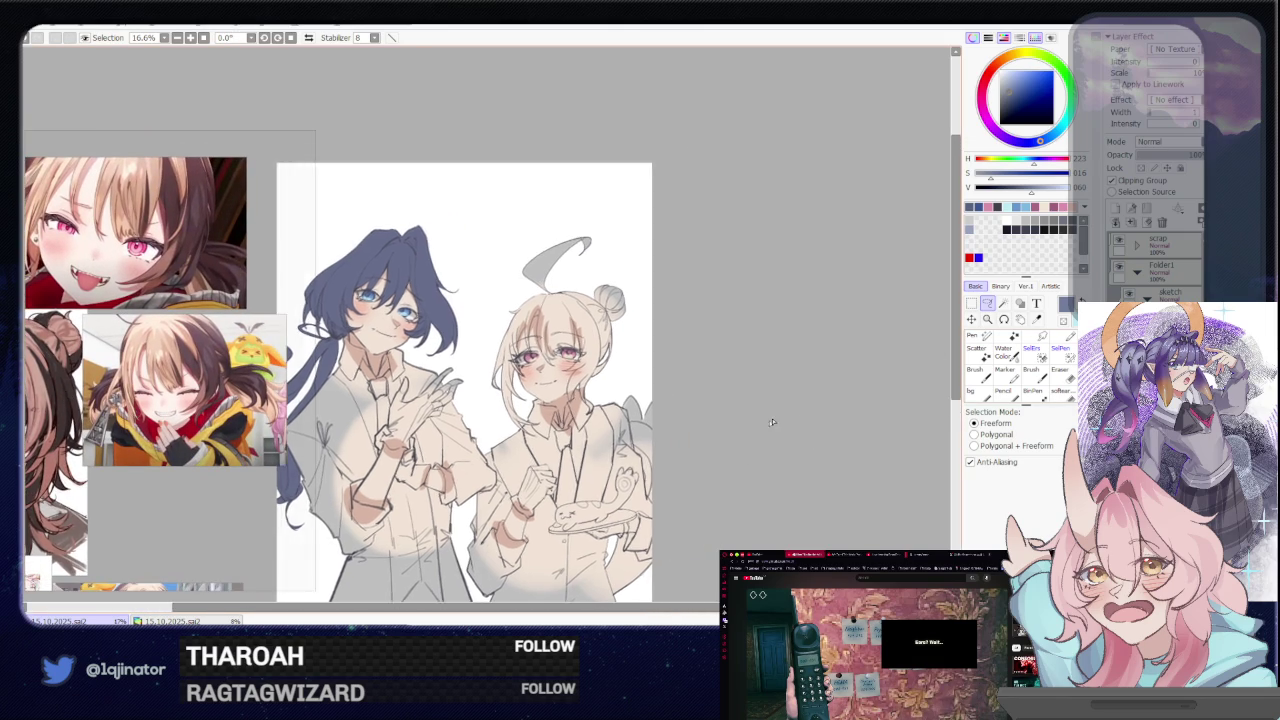
scroll(756, 378, "up", 1)
mouse_move(892, 308)
left_mouse_down()
mouse_move(756, 378)
mouse_move(735, 497)
left_mouse_up()
Lasso the blonde girl's head from the top down to her jaw and lower right face
scroll(488, 170, "up", 1)
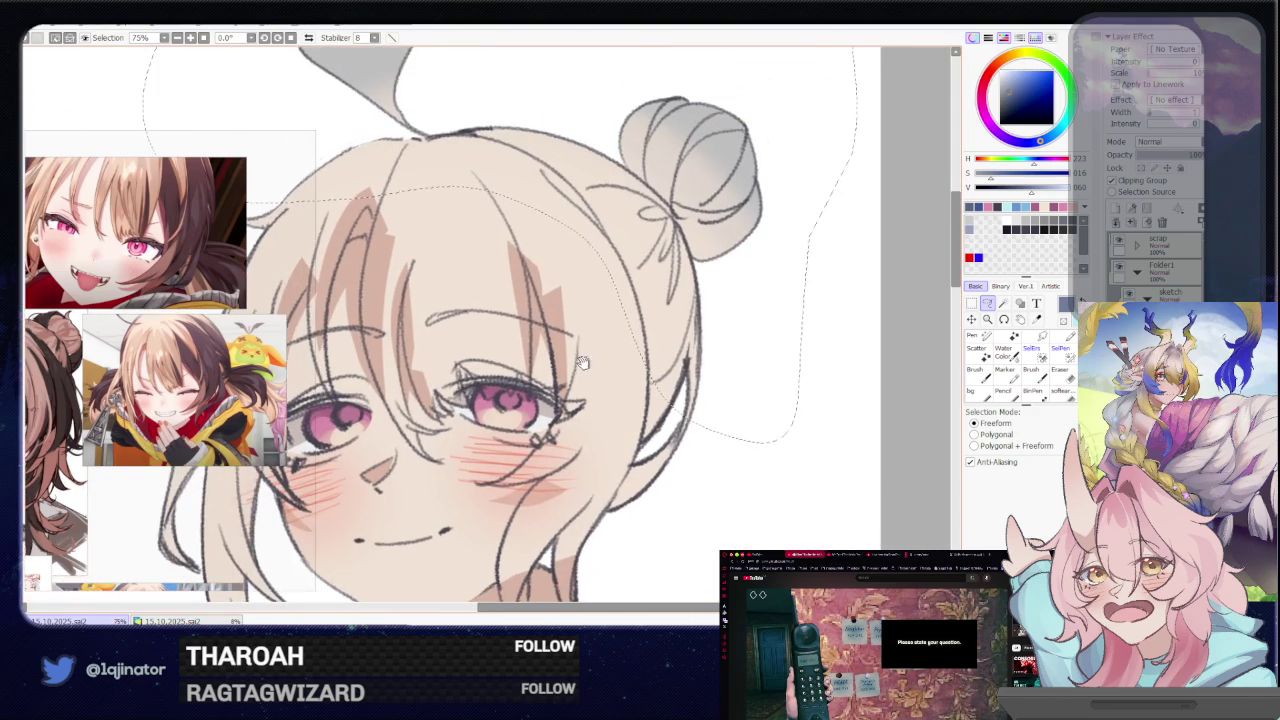
left_click_drag(488, 170, 705, 460)
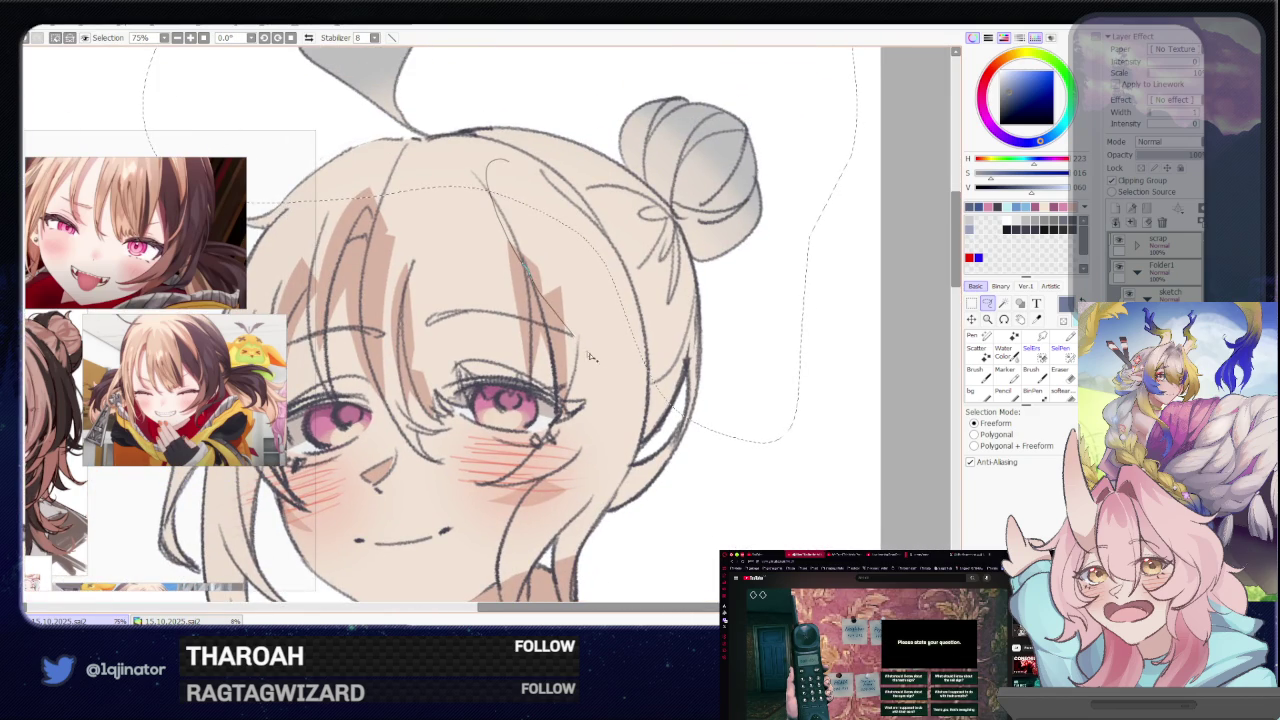
scroll(730, 352, "up", 1)
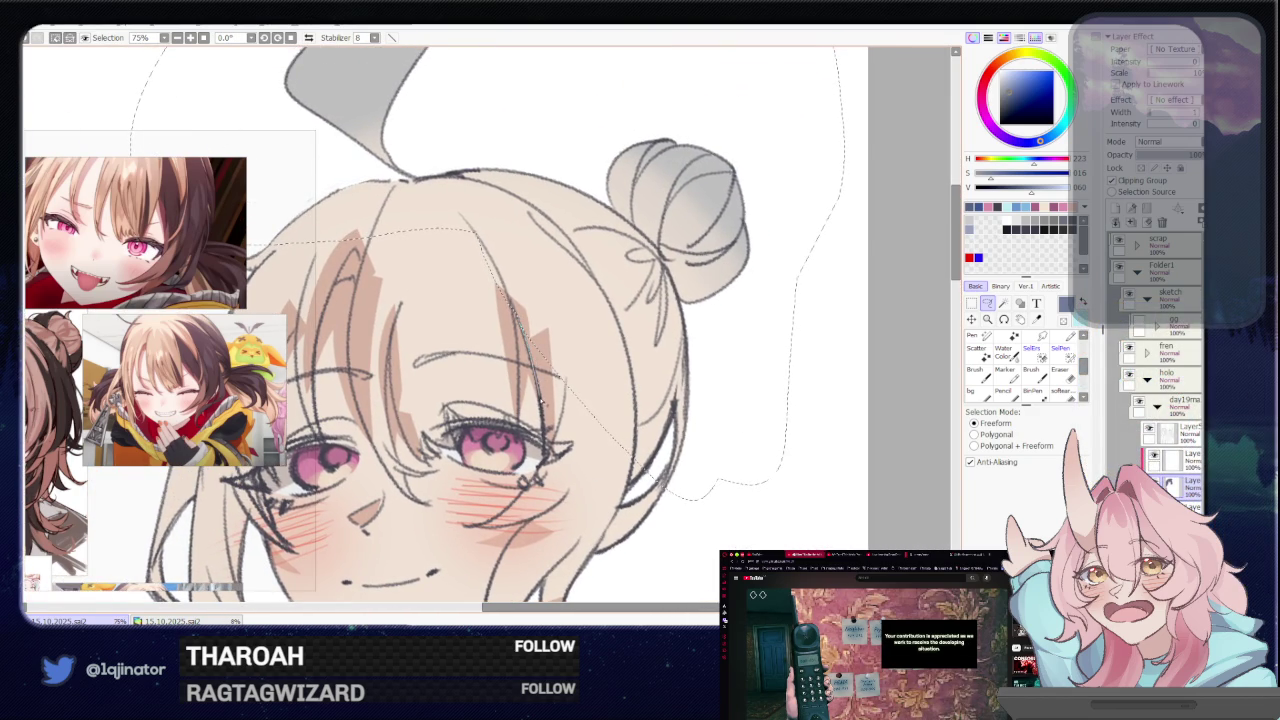
left_click_drag(548, 449, 597, 376)
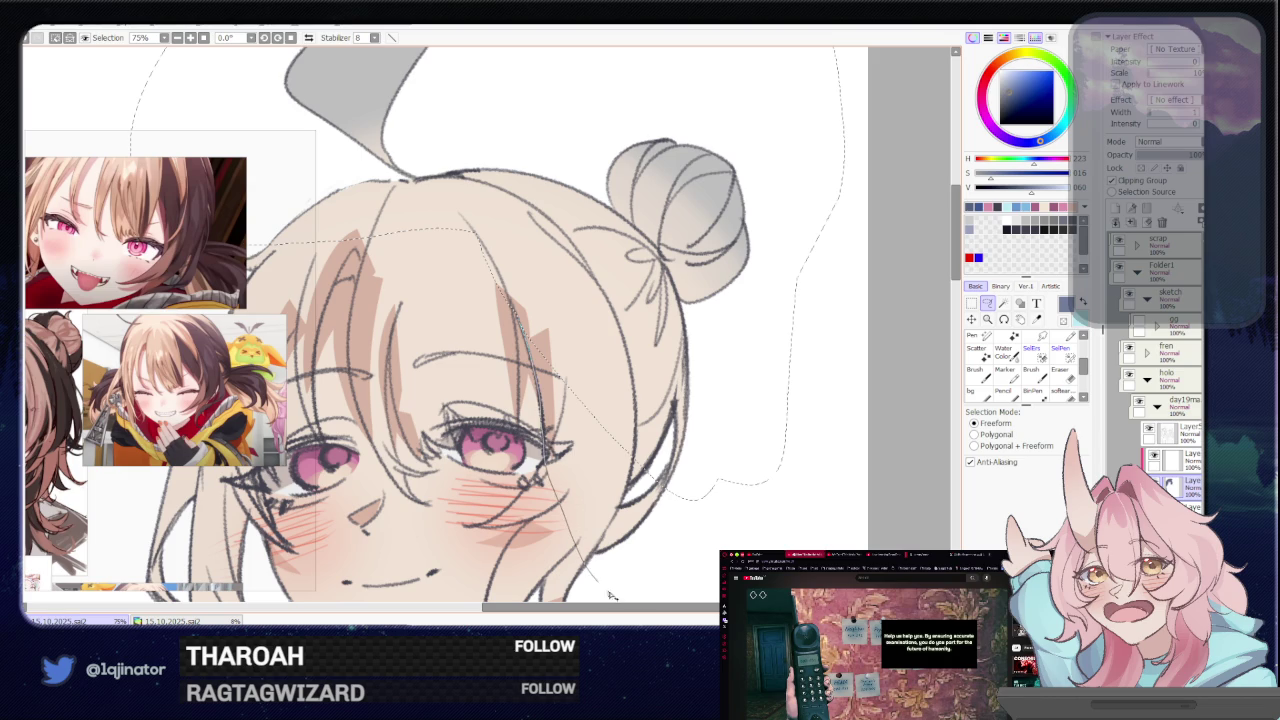
scroll(600, 380, "down", 1)
scroll(600, 380, "down", 1)
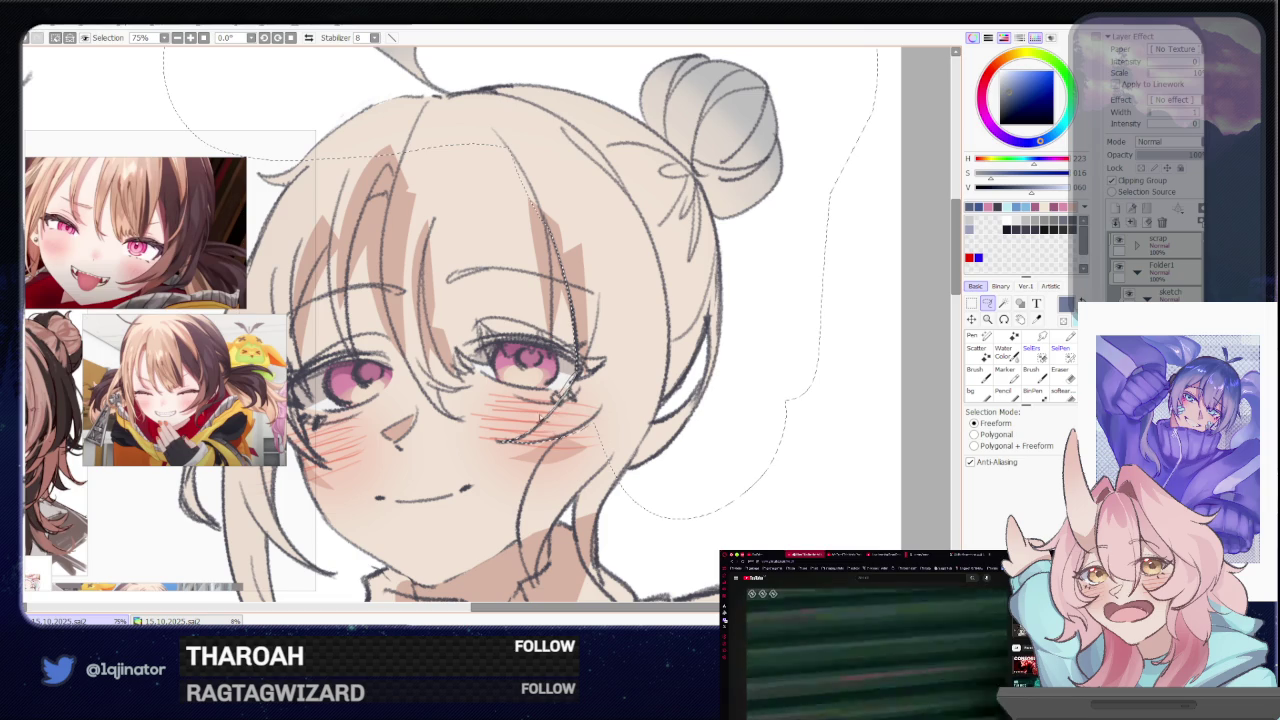
scroll(573, 408, "down", 2)
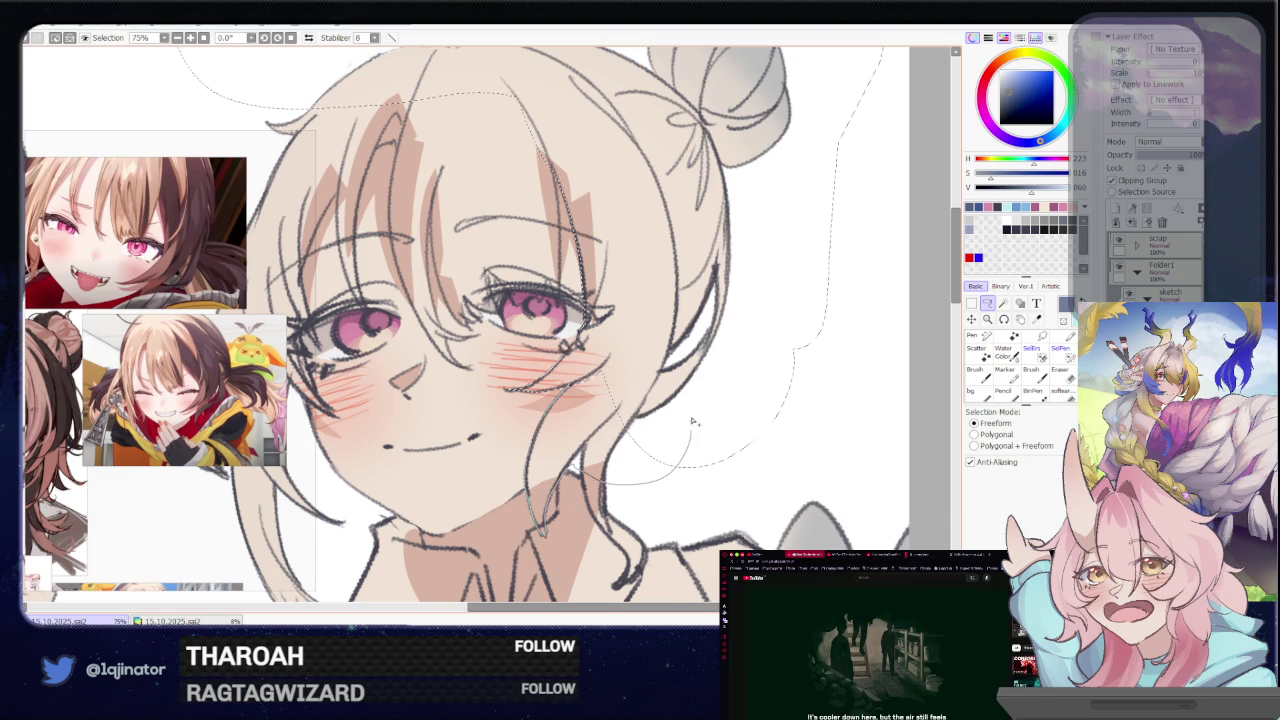
mouse_move(683, 497)
left_mouse_down()
mouse_move(618, 422)
mouse_move(488, 438)
left_mouse_up()
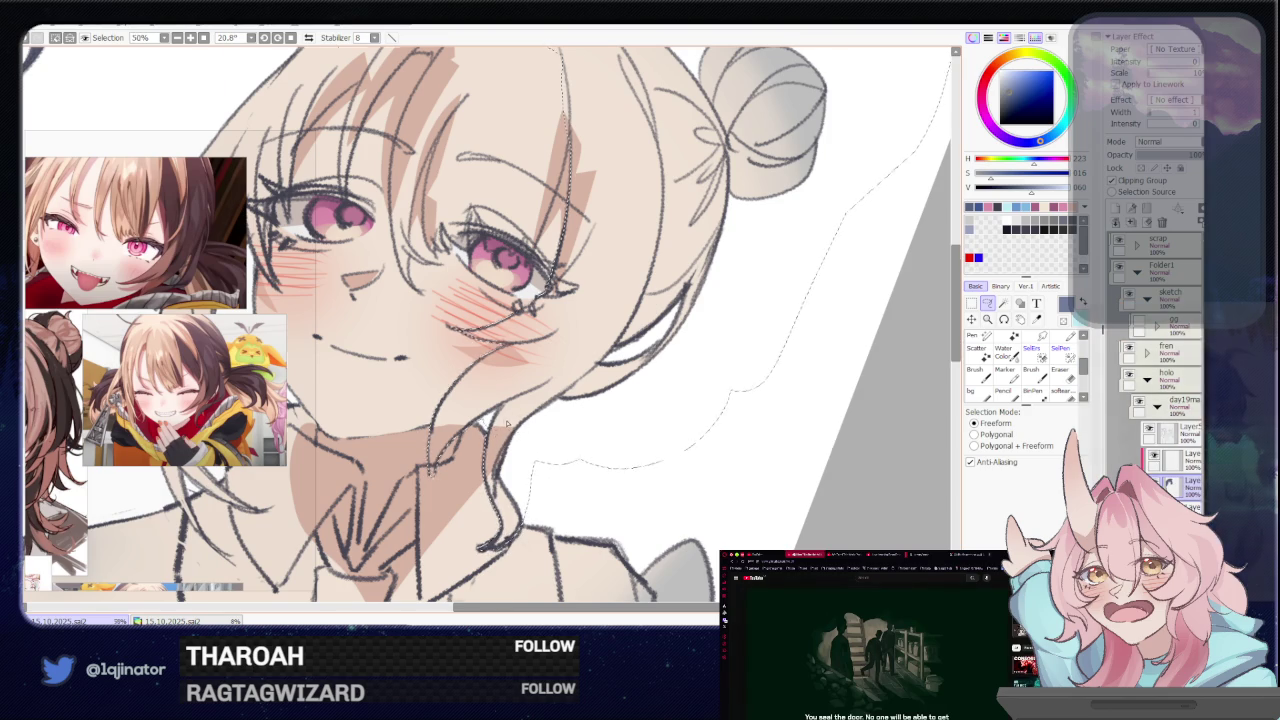
scroll(508, 423, "down", 3)
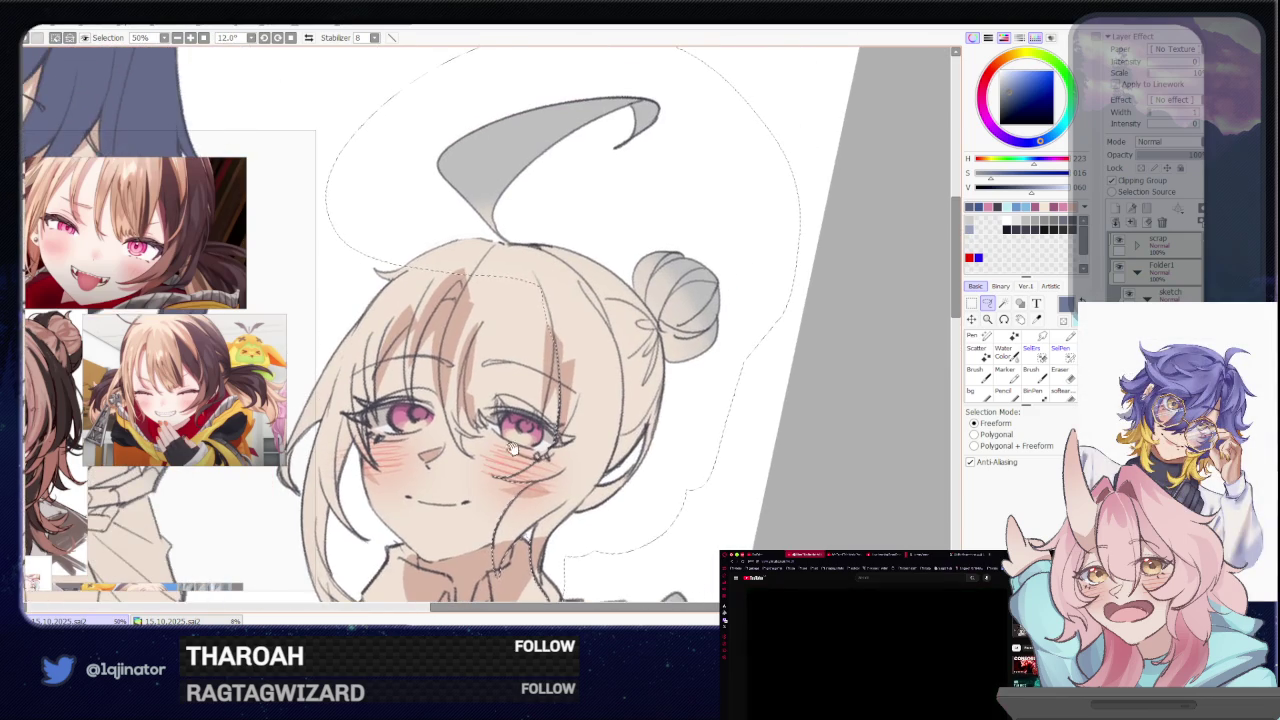
scroll(512, 449, "up", 1)
scroll(549, 364, "up", 1)
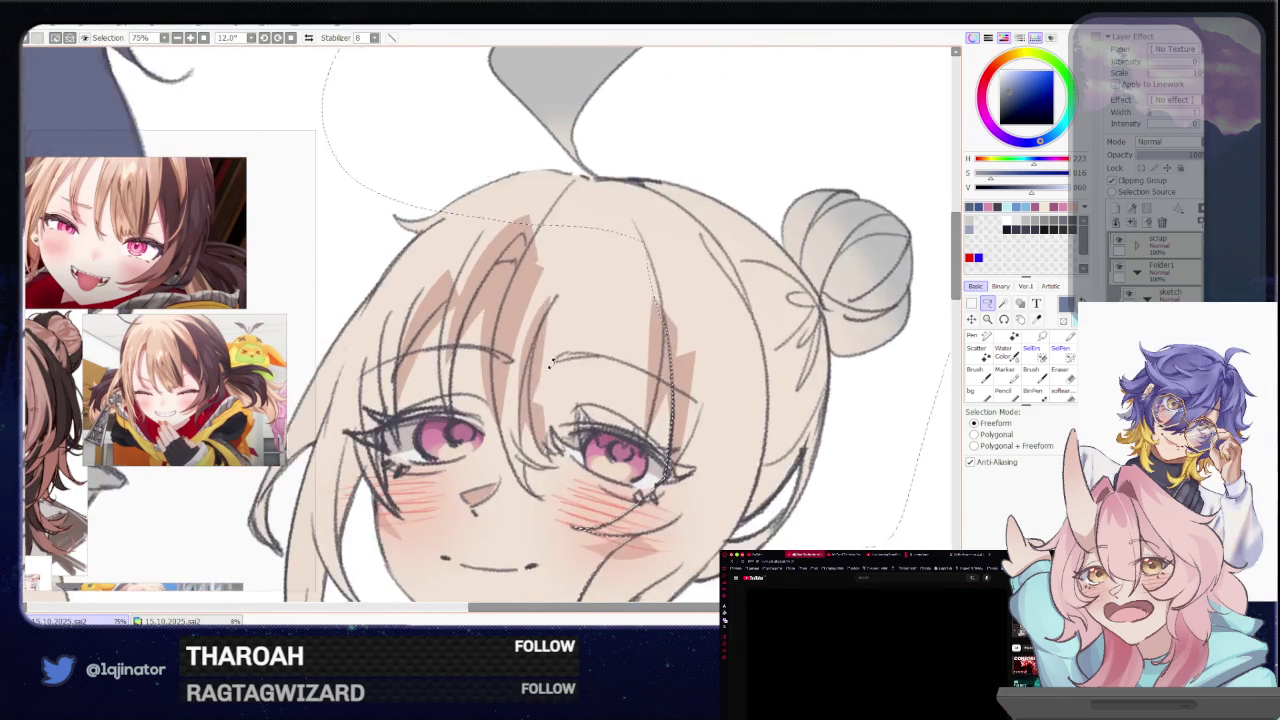
left_click_drag(549, 364, 525, 367)
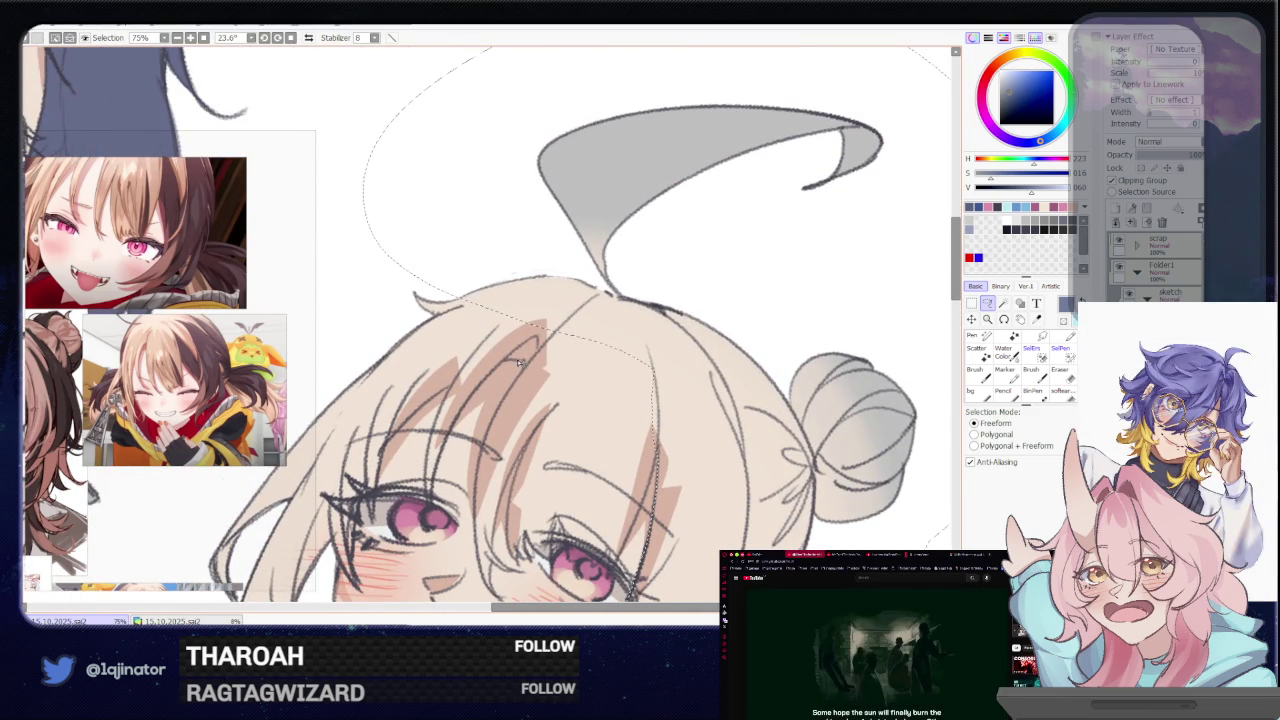
left_click_drag(489, 371, 458, 386)
mouse_move(436, 398)
left_mouse_down()
mouse_move(330, 430)
mouse_move(490, 300)
left_mouse_up()
mouse_move(355, 375)
left_mouse_down()
mouse_move(563, 229)
mouse_move(430, 570)
mouse_move(535, 512)
mouse_move(540, 408)
mouse_move(565, 374)
mouse_move(590, 369)
mouse_move(625, 258)
left_mouse_up()
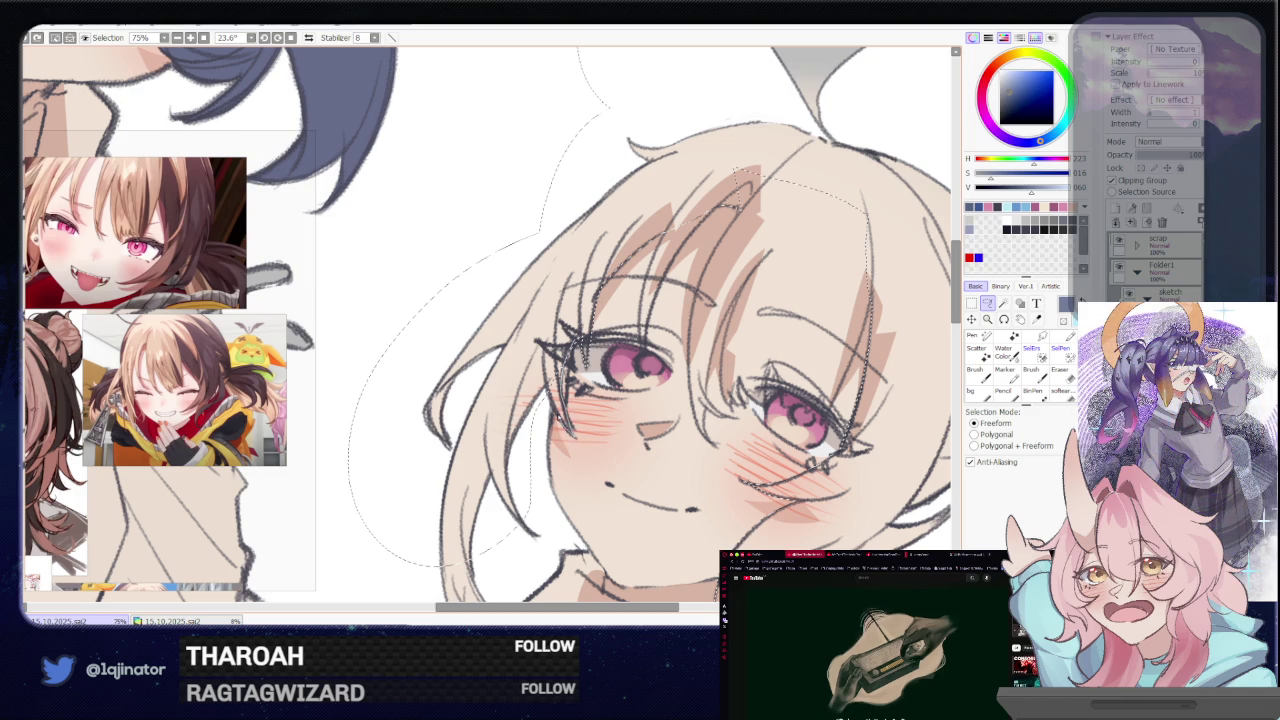
scroll(540, 430, "down", 3)
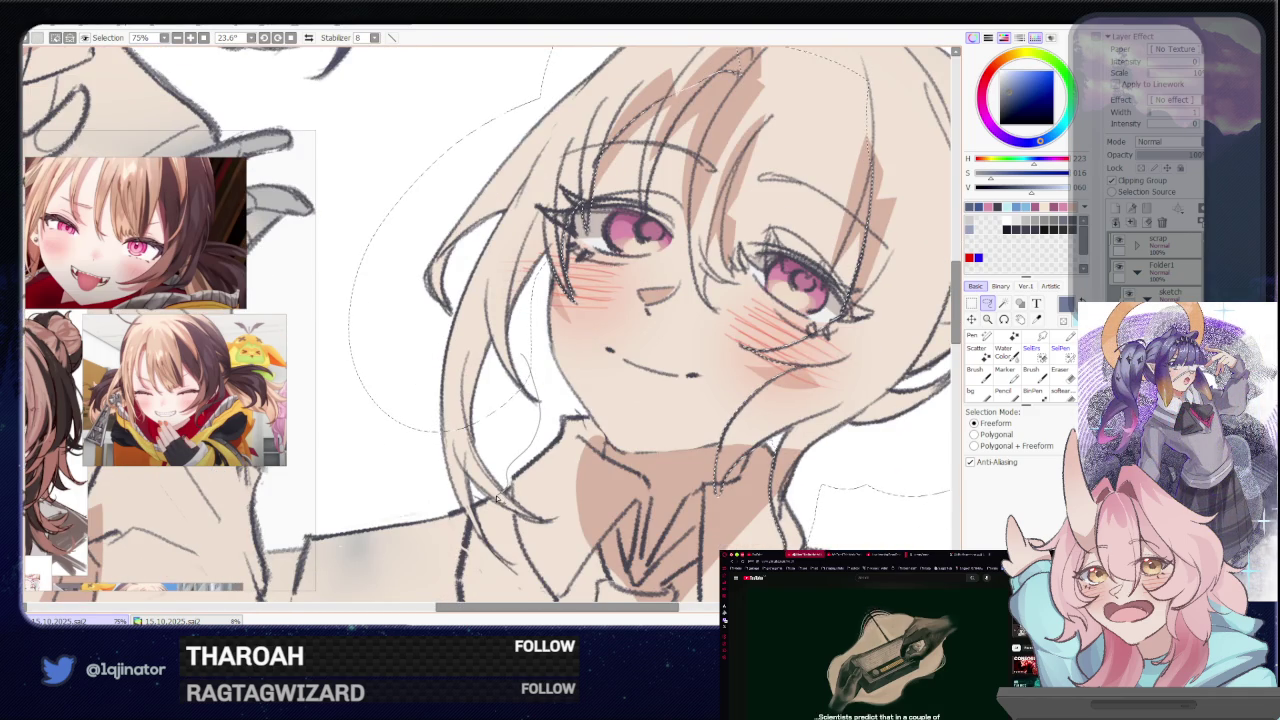
left_click_drag(440, 455, 437, 462)
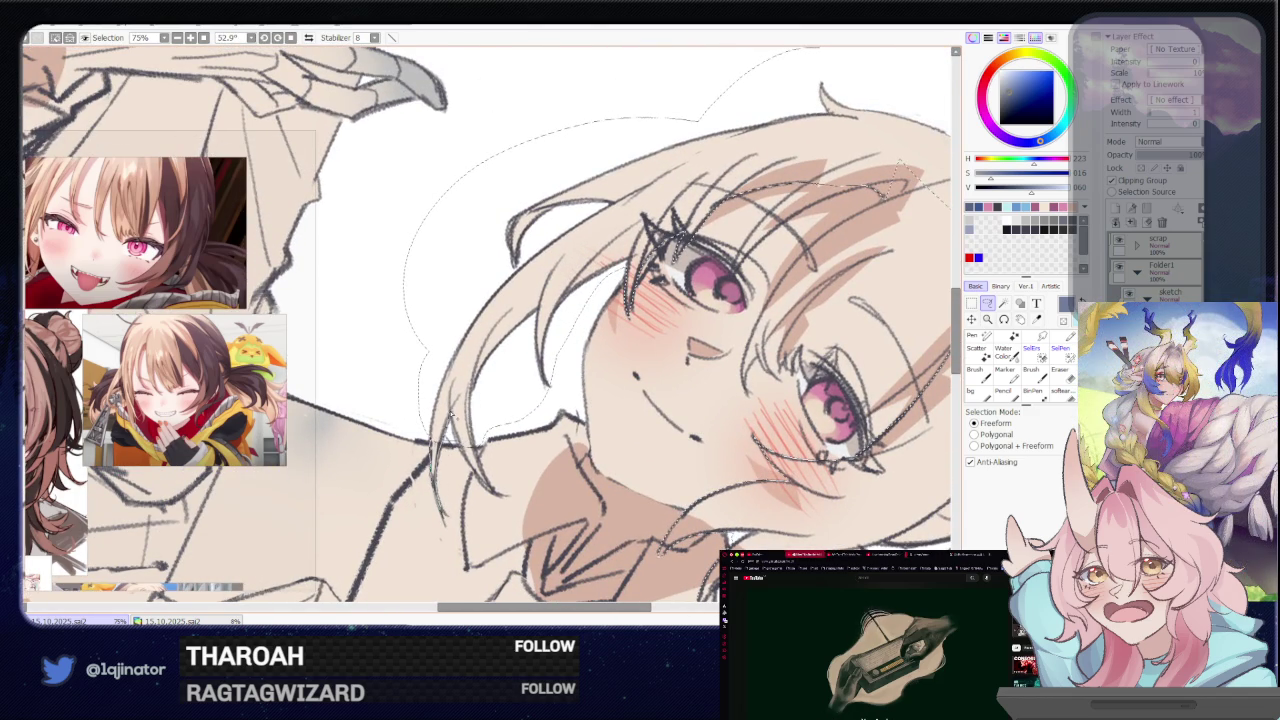
mouse_move(472, 434)
left_mouse_down()
mouse_move(477, 423)
mouse_move(483, 442)
left_mouse_up()
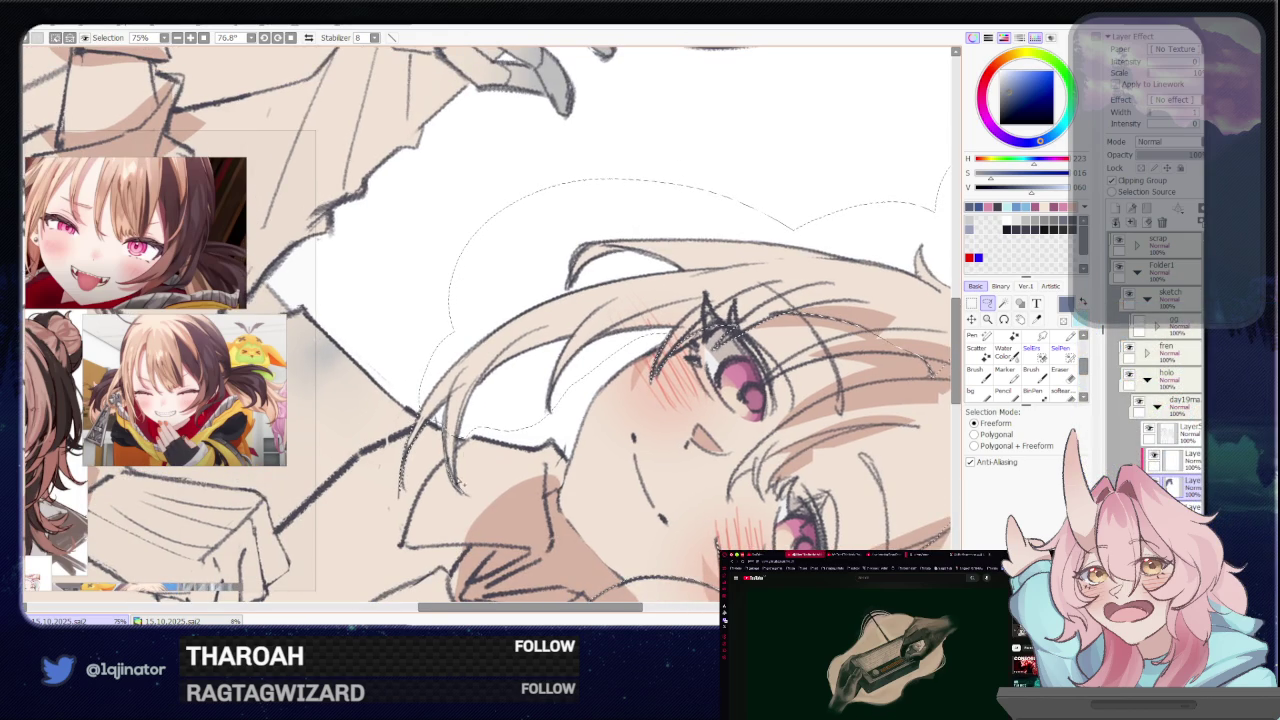
mouse_move(462, 428)
left_mouse_down()
mouse_move(588, 318)
mouse_move(496, 449)
left_mouse_up()
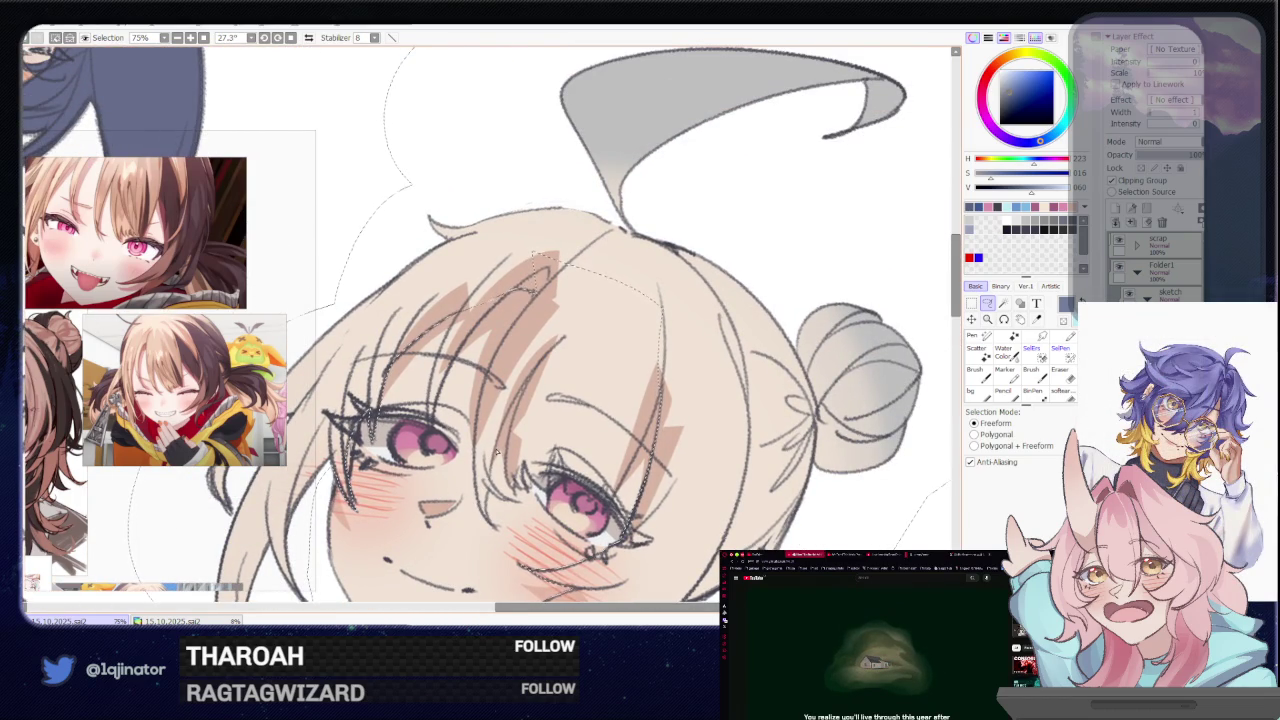
left_click_drag(583, 380, 508, 480)
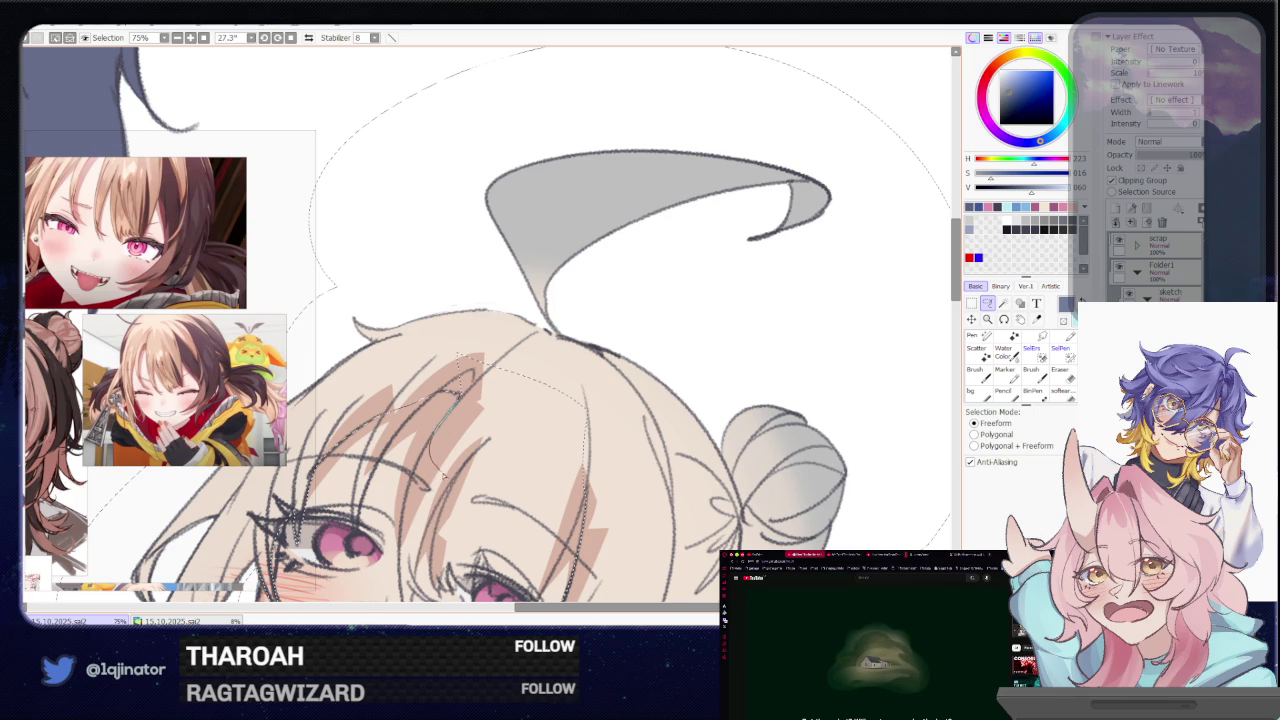
left_click_drag(446, 508, 438, 440)
mouse_move(478, 403)
left_mouse_down()
mouse_move(503, 263)
mouse_move(413, 321)
left_mouse_up()
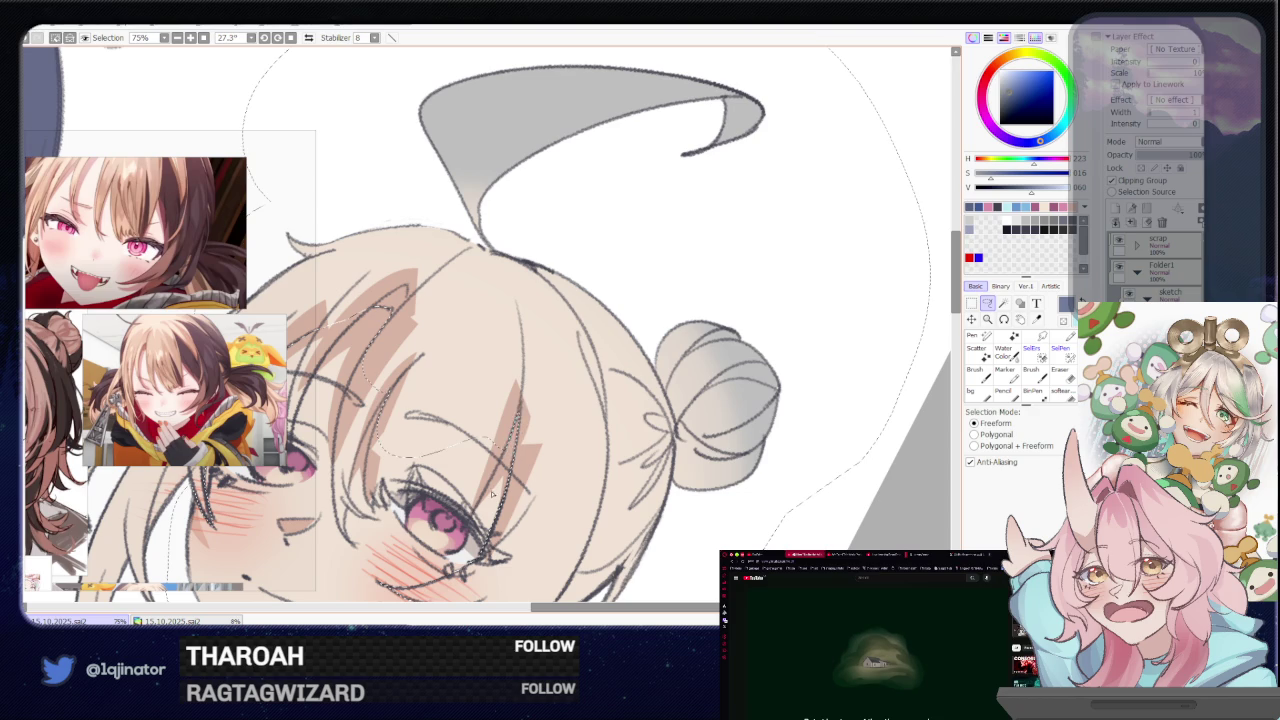
left_click_drag(492, 493, 534, 457)
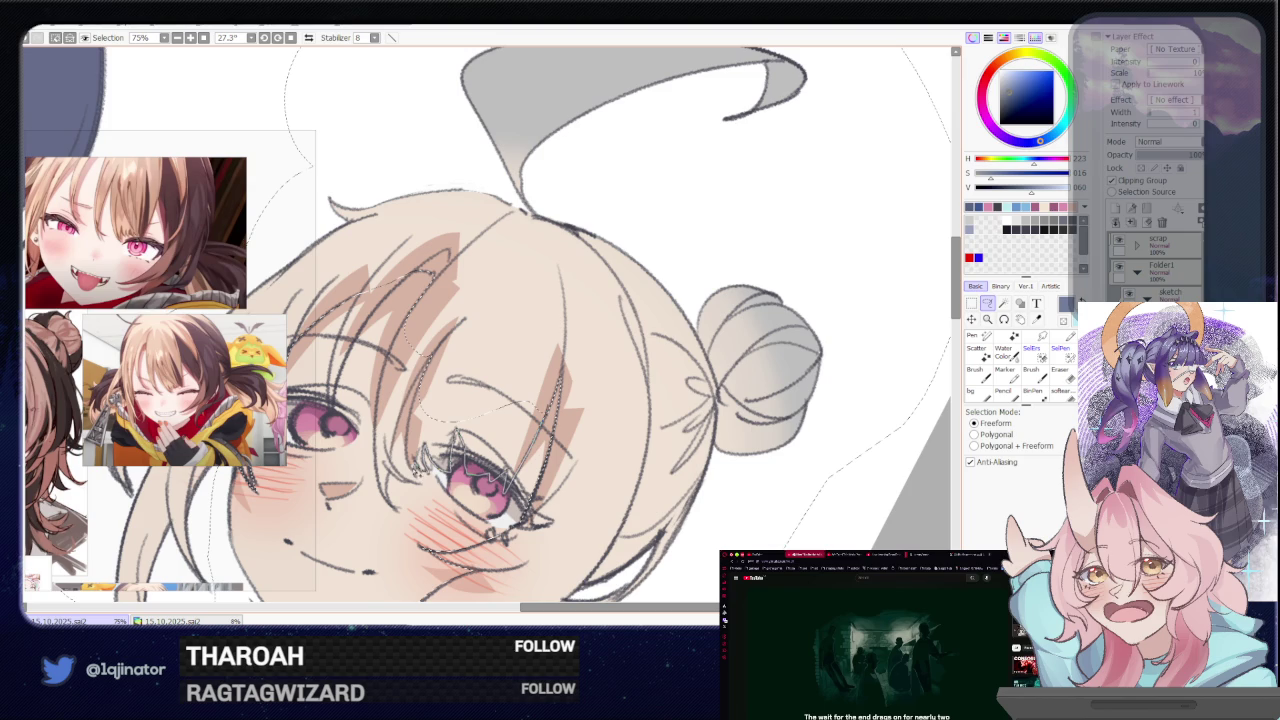
mouse_move(447, 380)
left_mouse_down()
mouse_move(540, 400)
mouse_move(548, 470)
mouse_move(500, 490)
left_mouse_up()
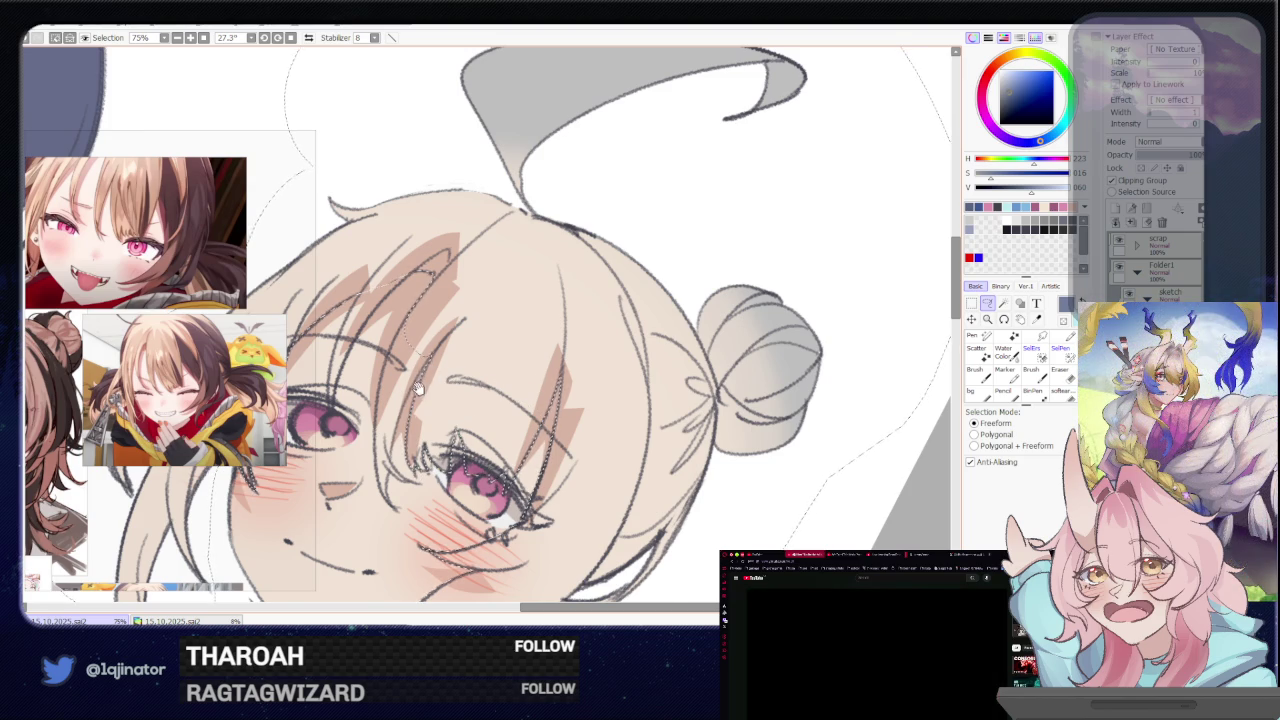
left_click_drag(410, 430, 445, 445)
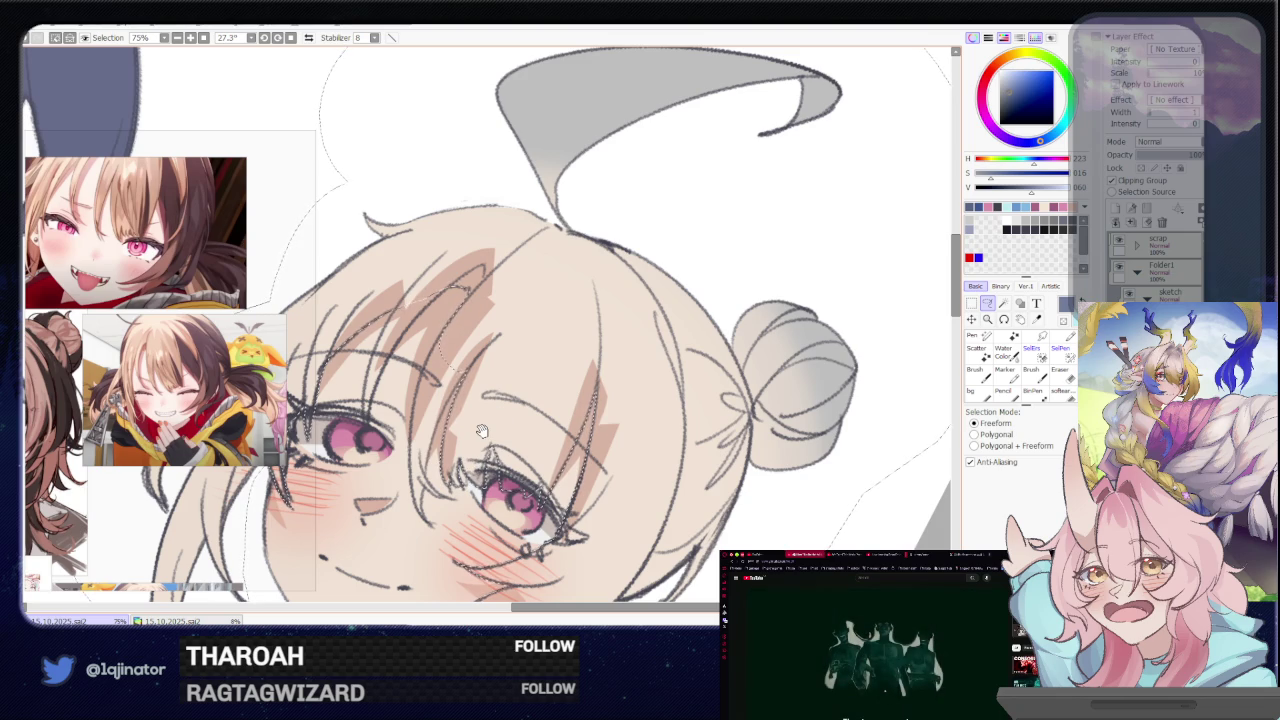
left_click_drag(481, 430, 491, 410)
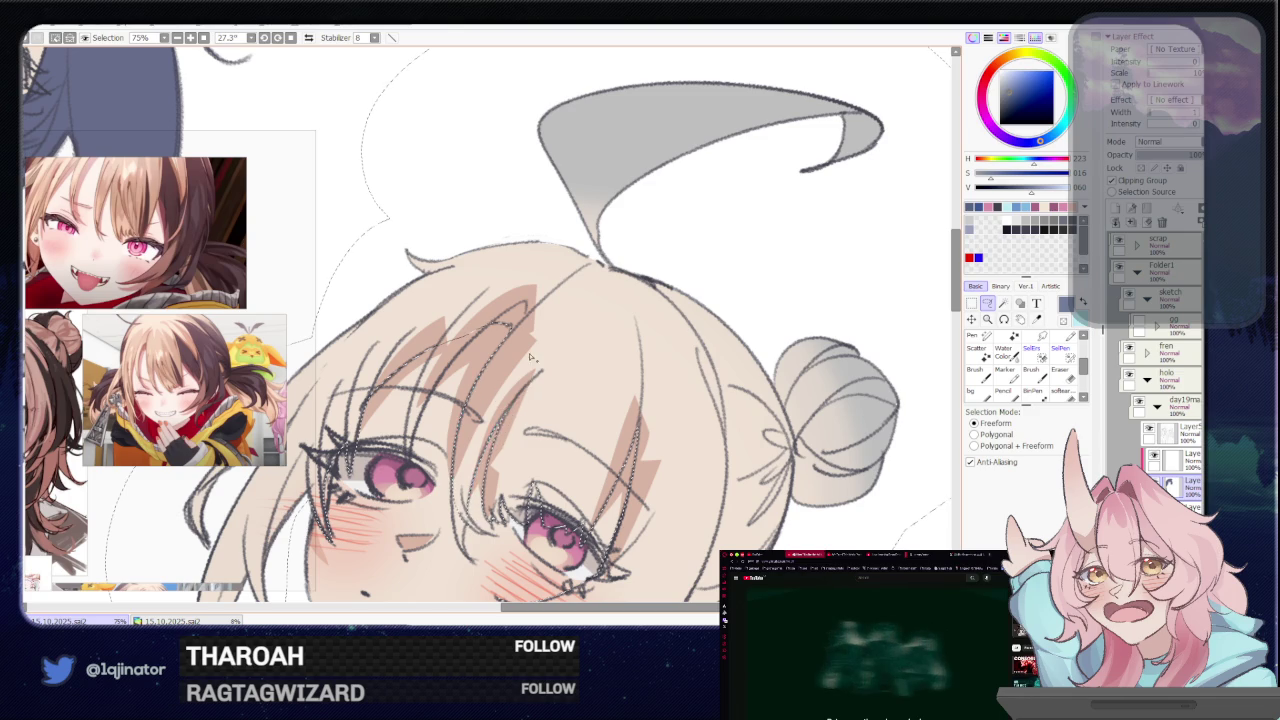
scroll(490, 416, "down", 2)
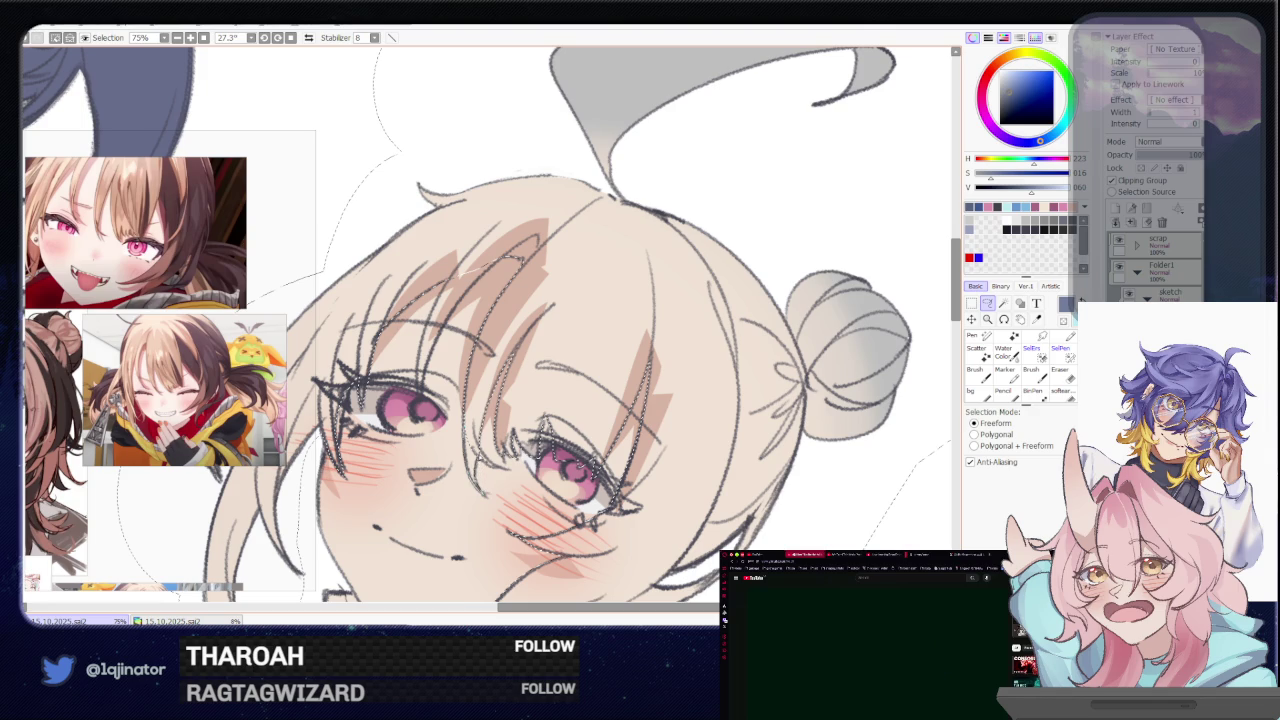
left_click_drag(570, 480, 480, 530)
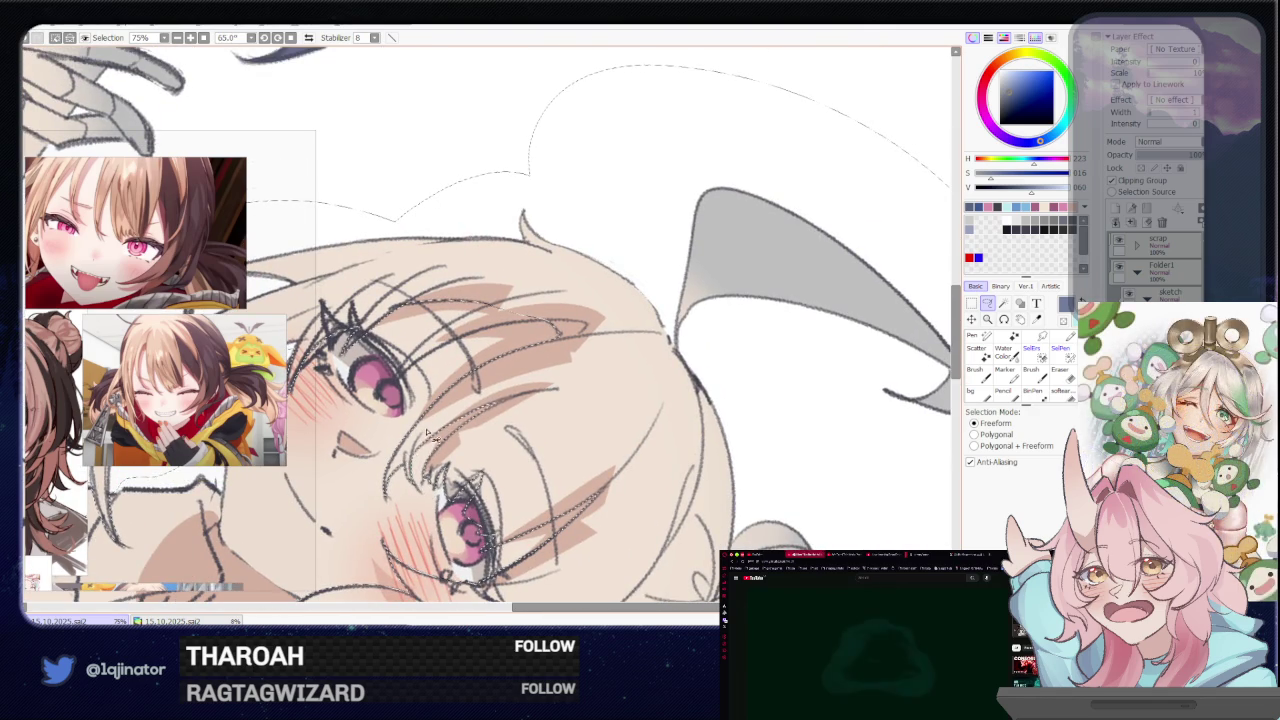
mouse_move(416, 456)
left_mouse_down()
mouse_move(450, 470)
mouse_move(480, 437)
mouse_move(507, 459)
left_mouse_up()
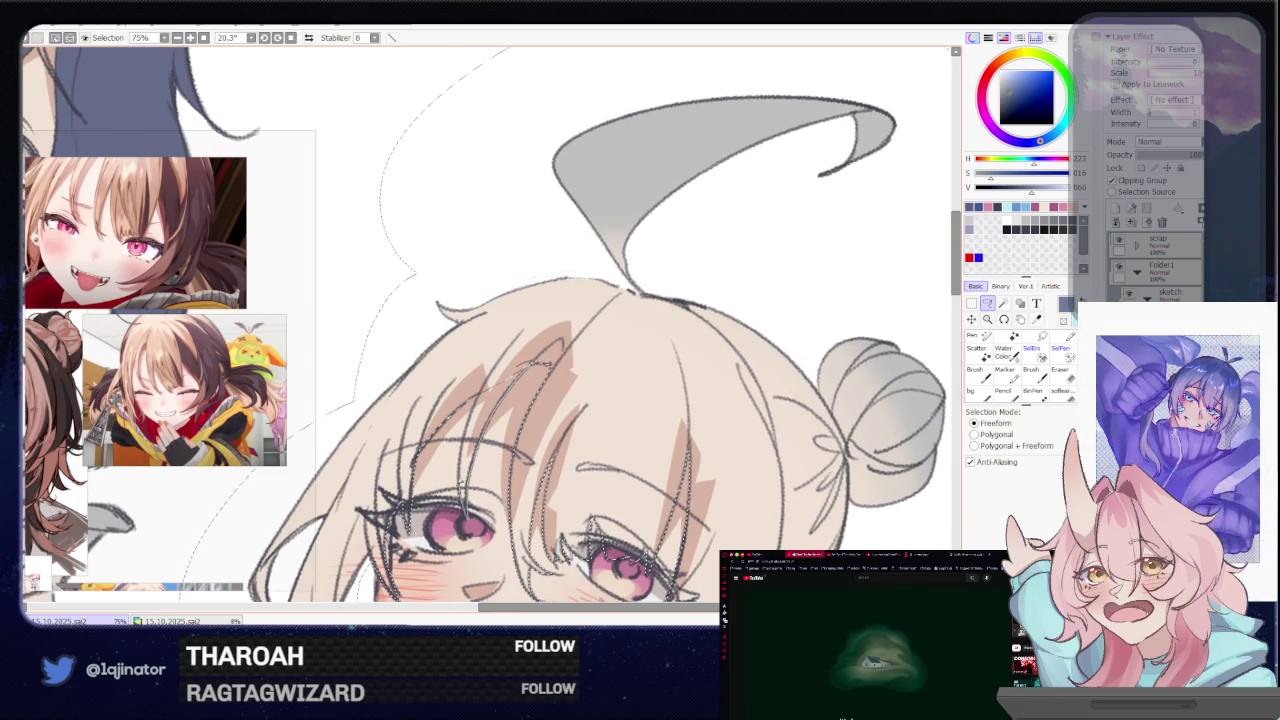
scroll(474, 405, "down", 1)
scroll(600, 420, "down", 1)
scroll(694, 434, "down", 1)
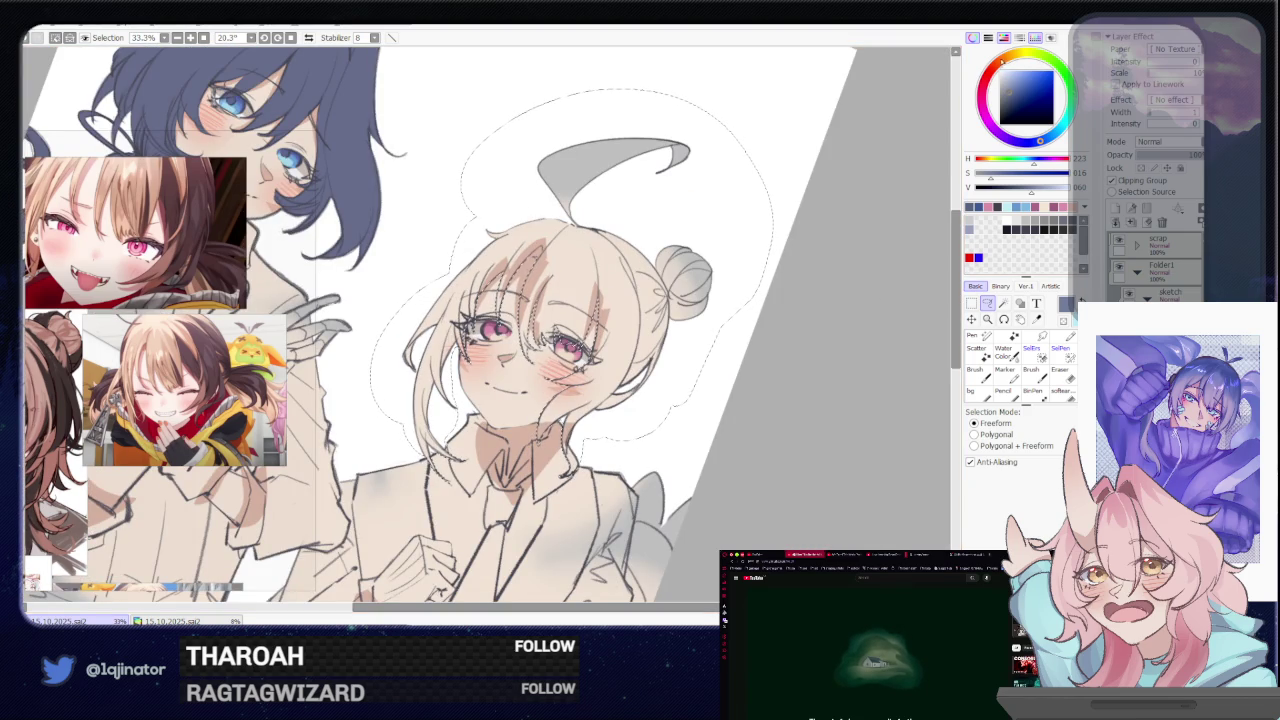
Fill the right girl's hair, ahoge and bun with a light tan
left_click(1000, 222)
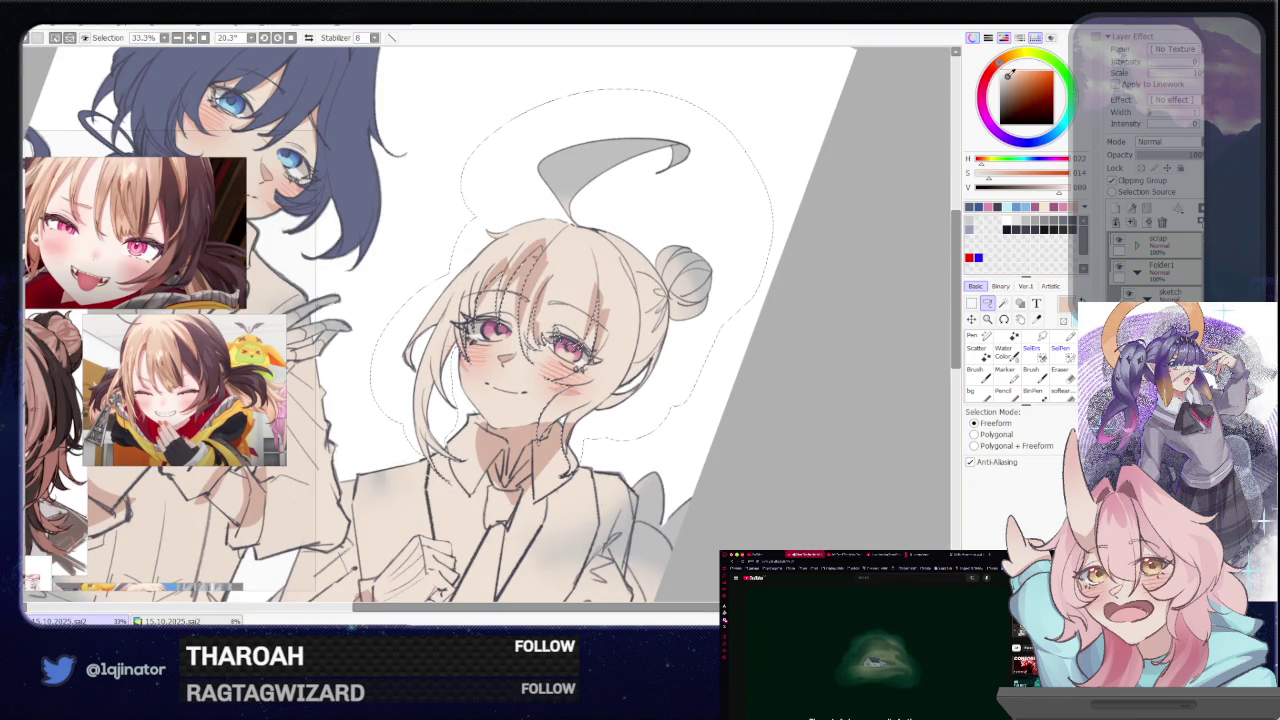
left_click(610, 160)
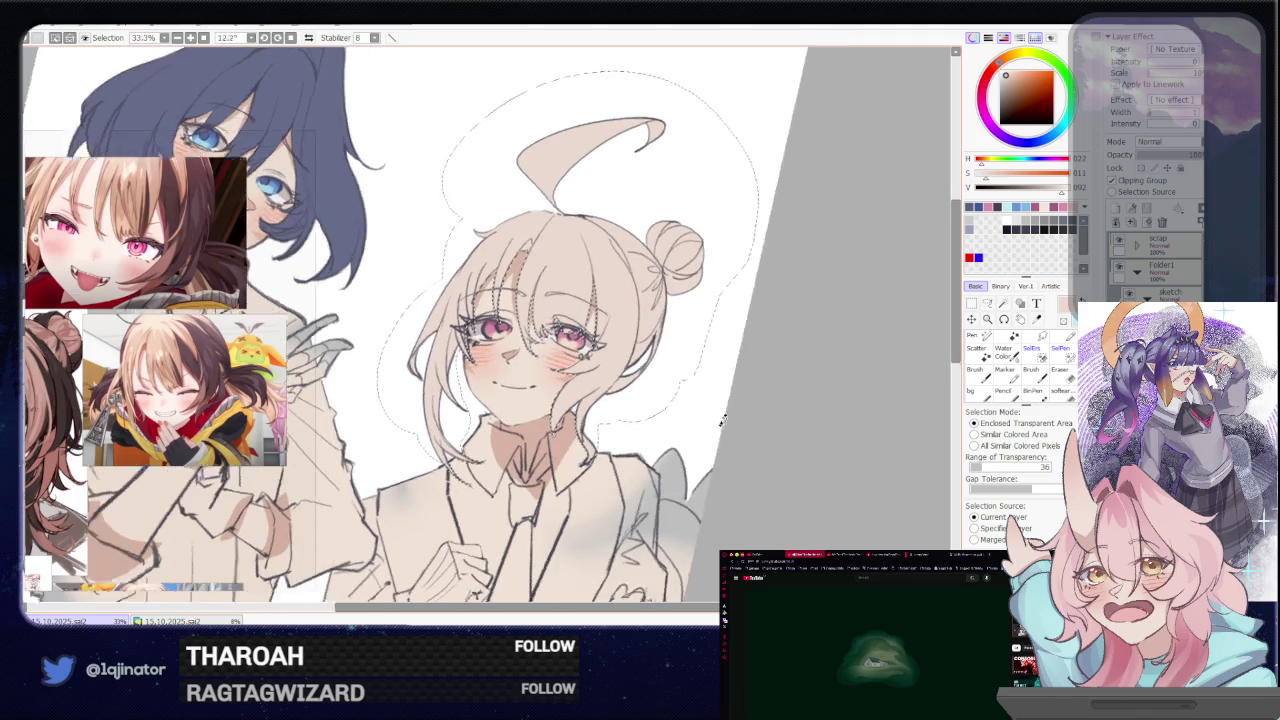
left_click_drag(760, 300, 940, 183)
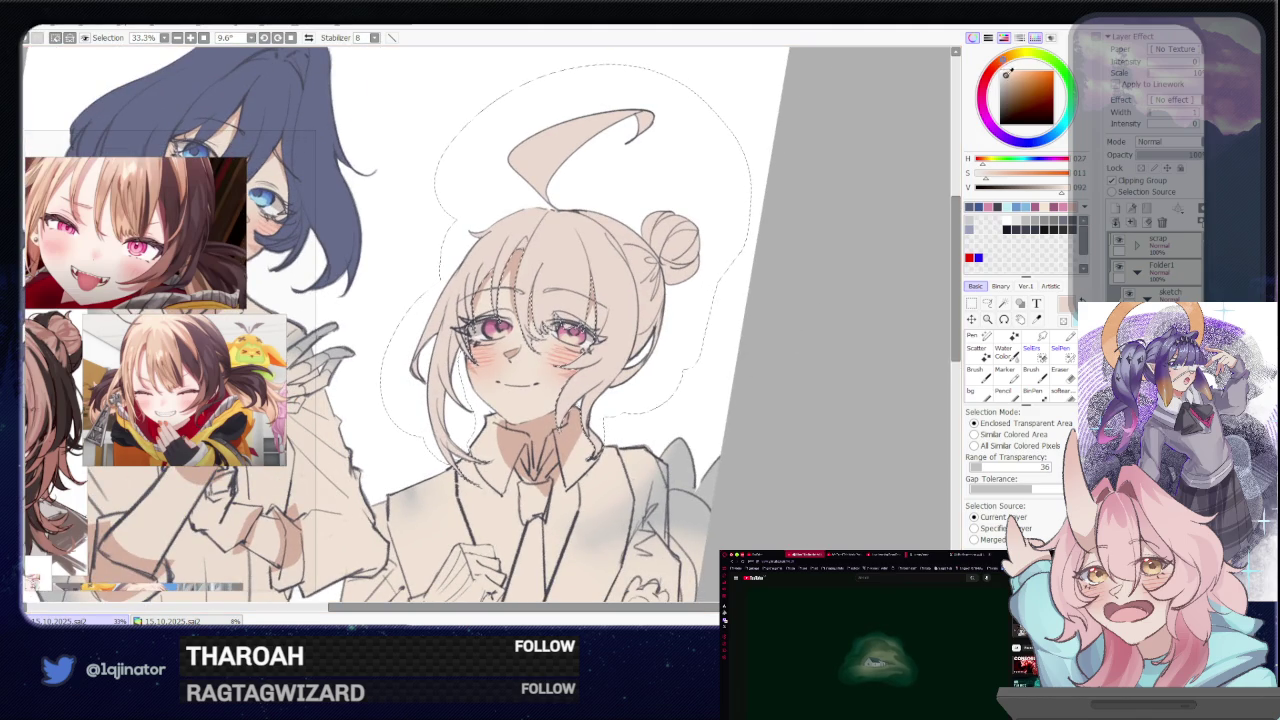
Darken the hair fill to a deeper light brown in the HSV square
left_click(1005, 78)
left_click(679, 342)
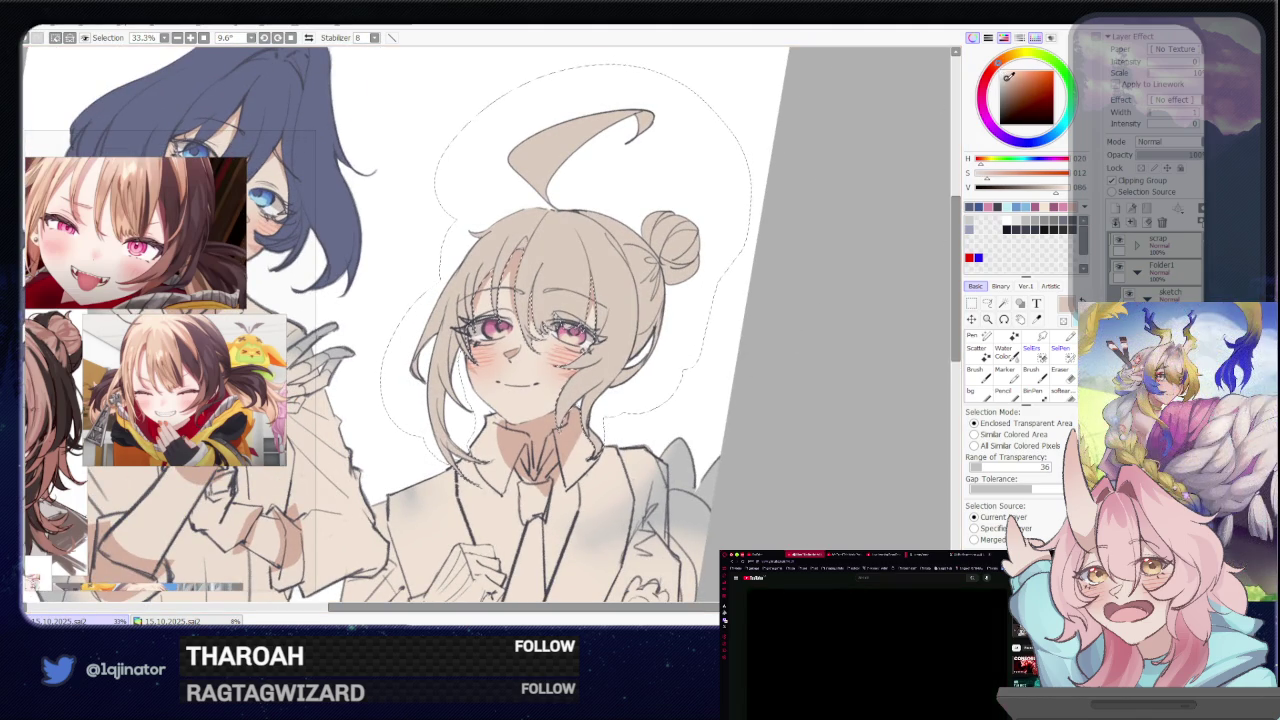
left_click(1008, 80)
left_click(619, 358)
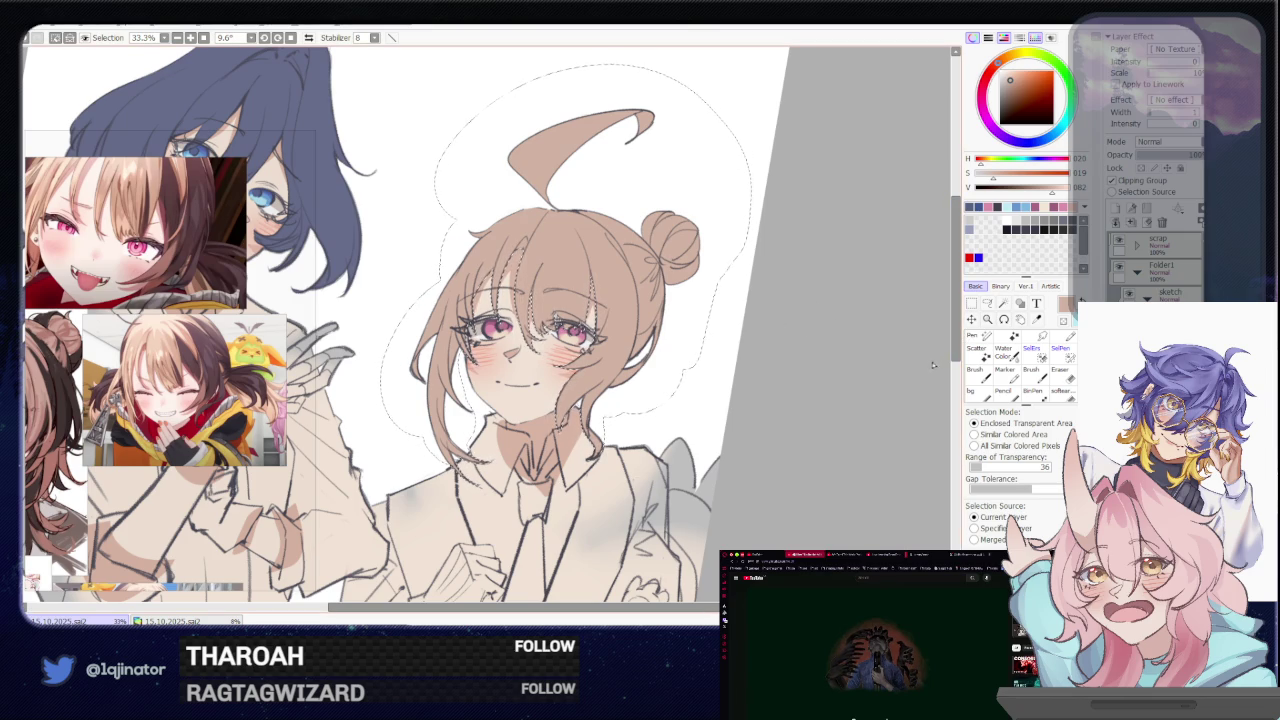
left_click(987, 303)
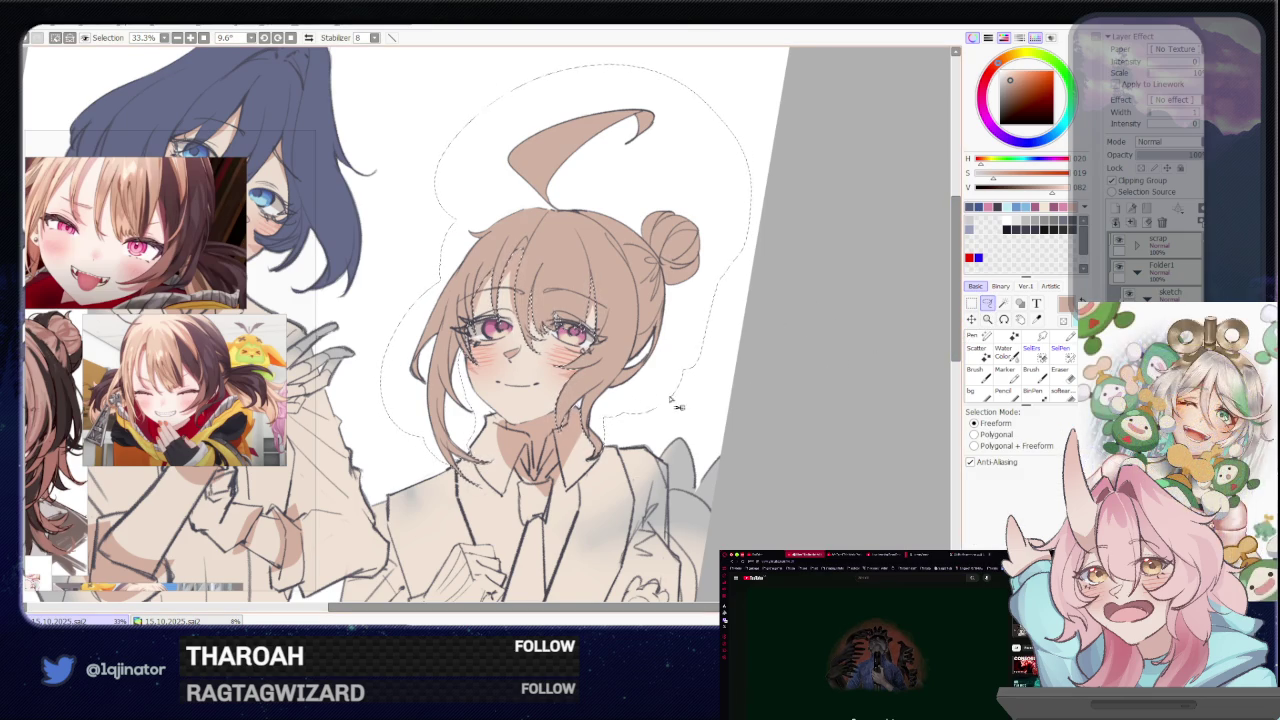
Zoom in on the right girl and nudge the hair to a slightly different shade
left_click_drag(630, 411, 643, 463)
scroll(643, 463, "up", 1)
scroll(700, 410, "up", 1)
scroll(775, 355, "up", 1)
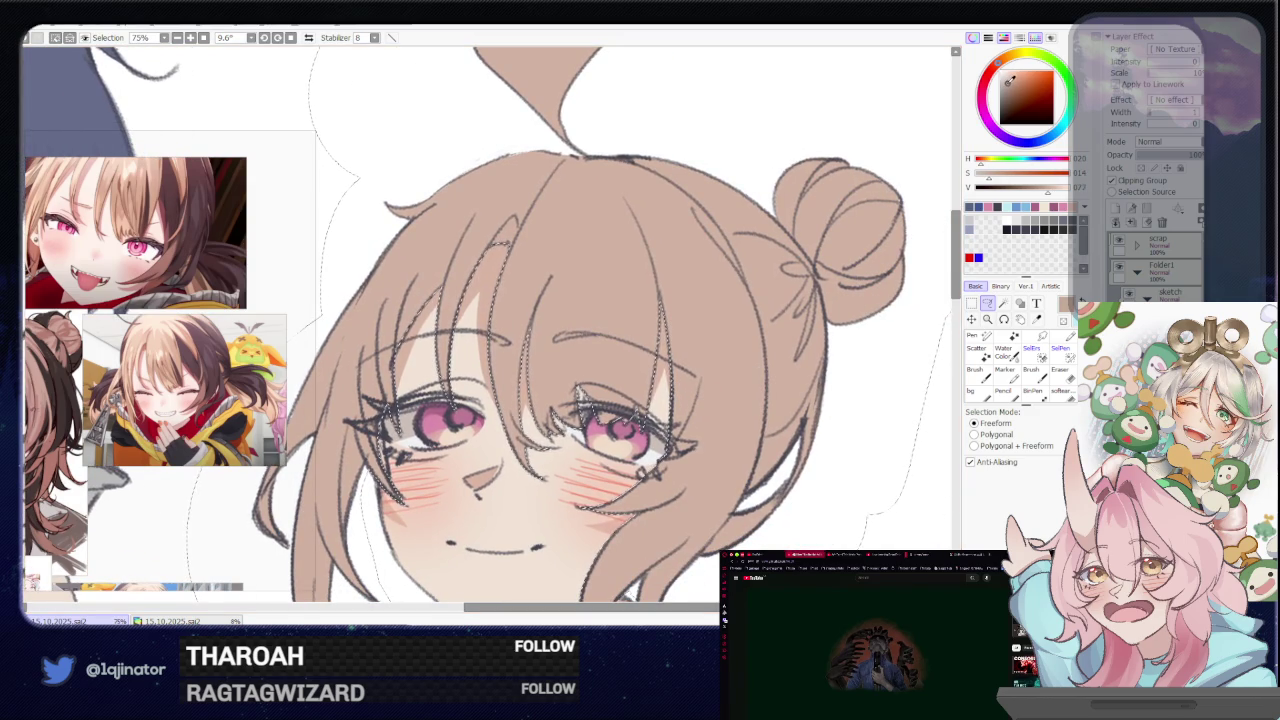
key("w")
scroll(900, 205, "down", 4)
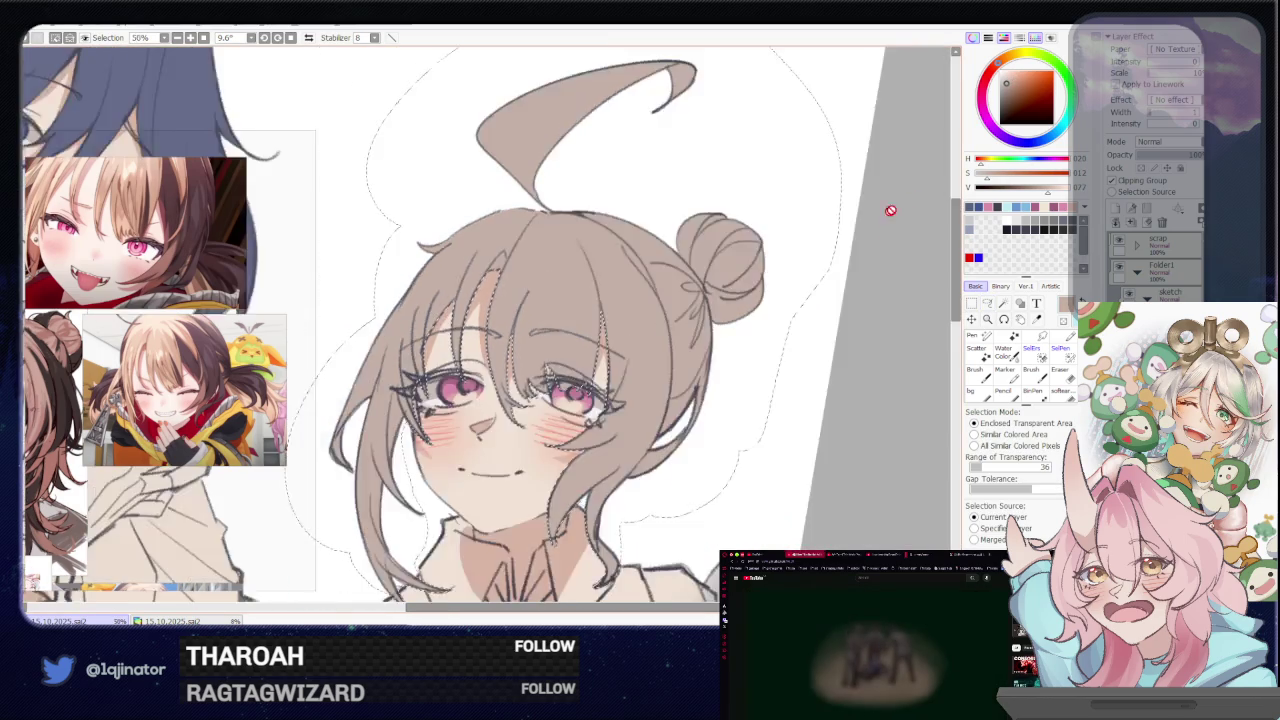
left_click_drag(1011, 67, 1009, 75)
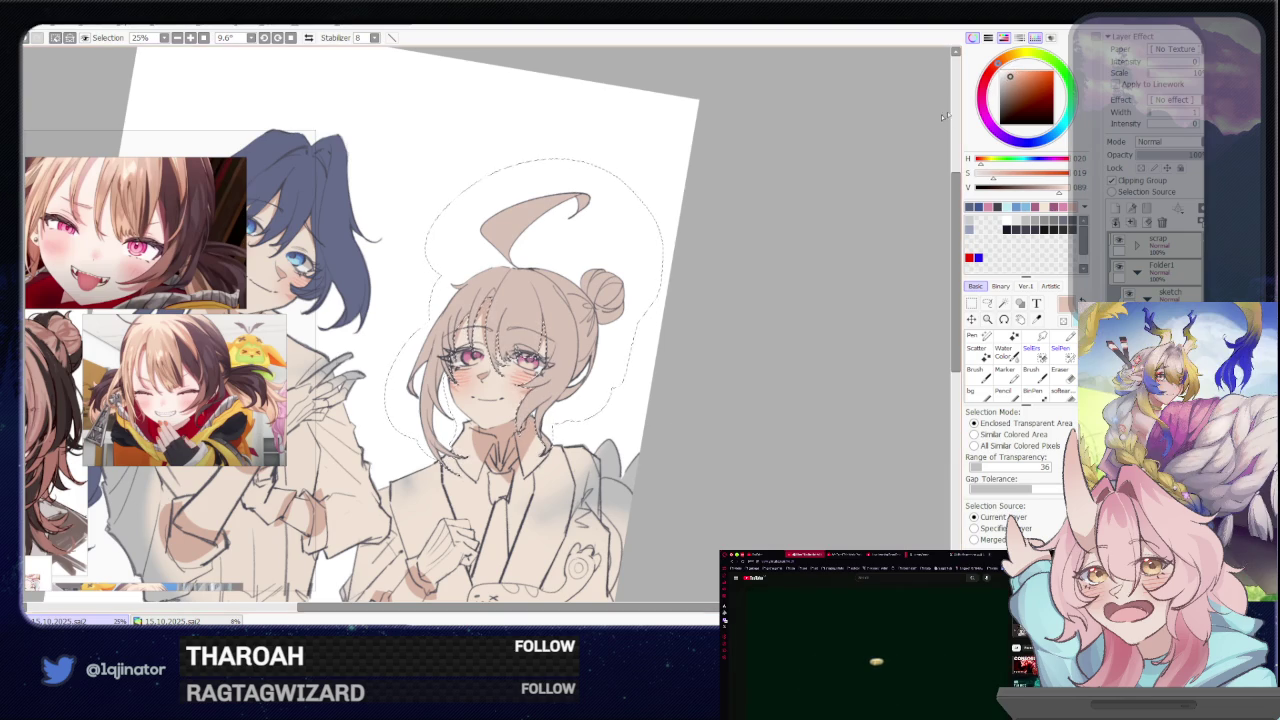
Make the hair colour slightly darker and clear the selection with Ctrl+D
scroll(551, 408, "down", 1)
left_click(987, 304)
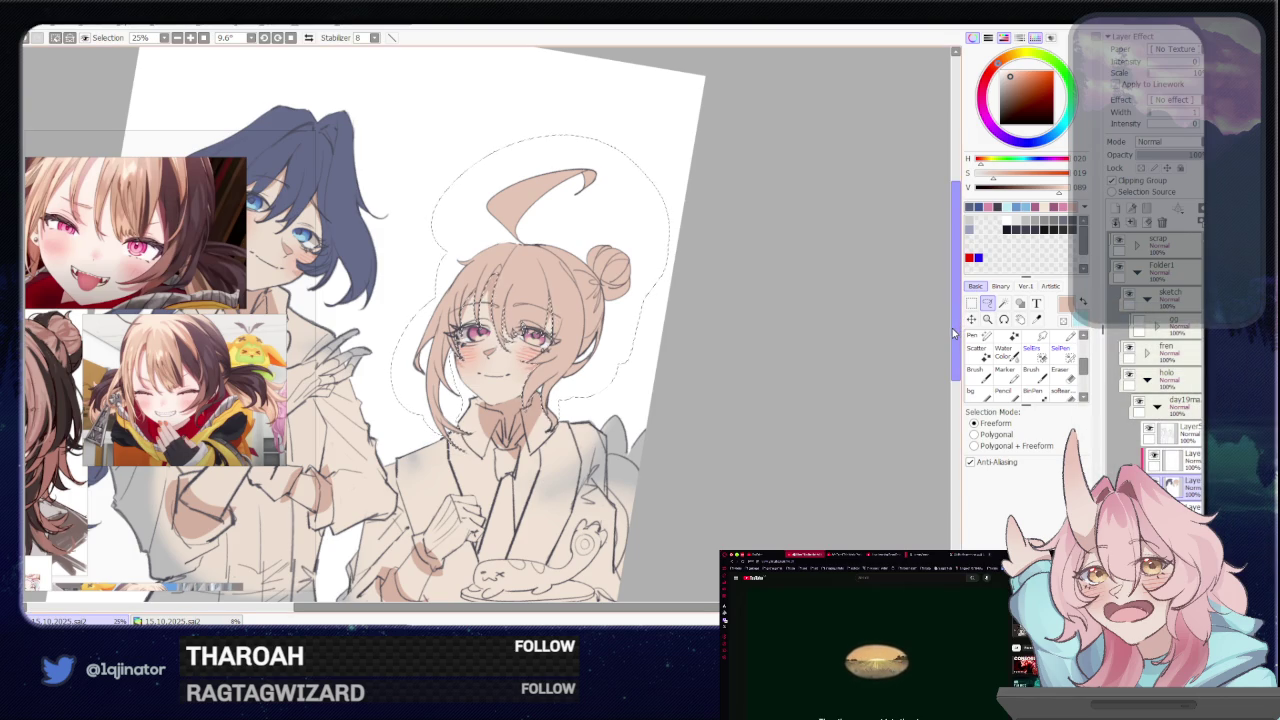
key("w")
left_click(1054, 188)
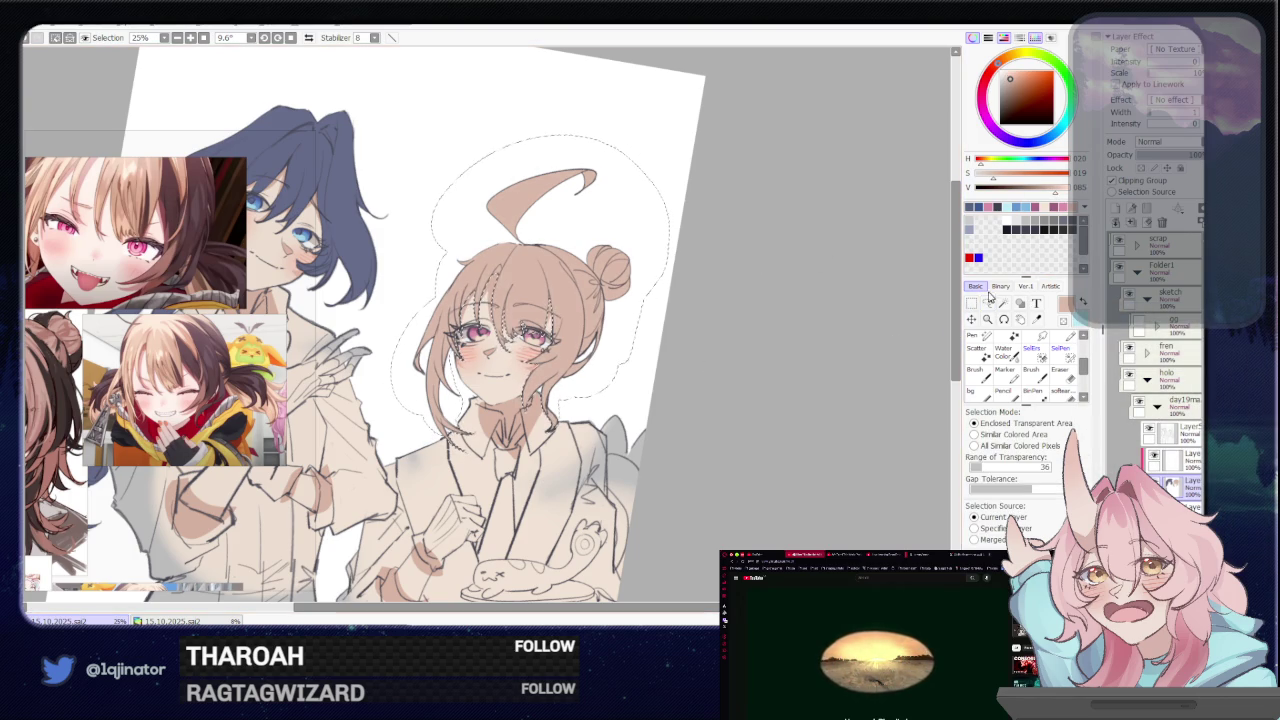
key("ctrl+d")
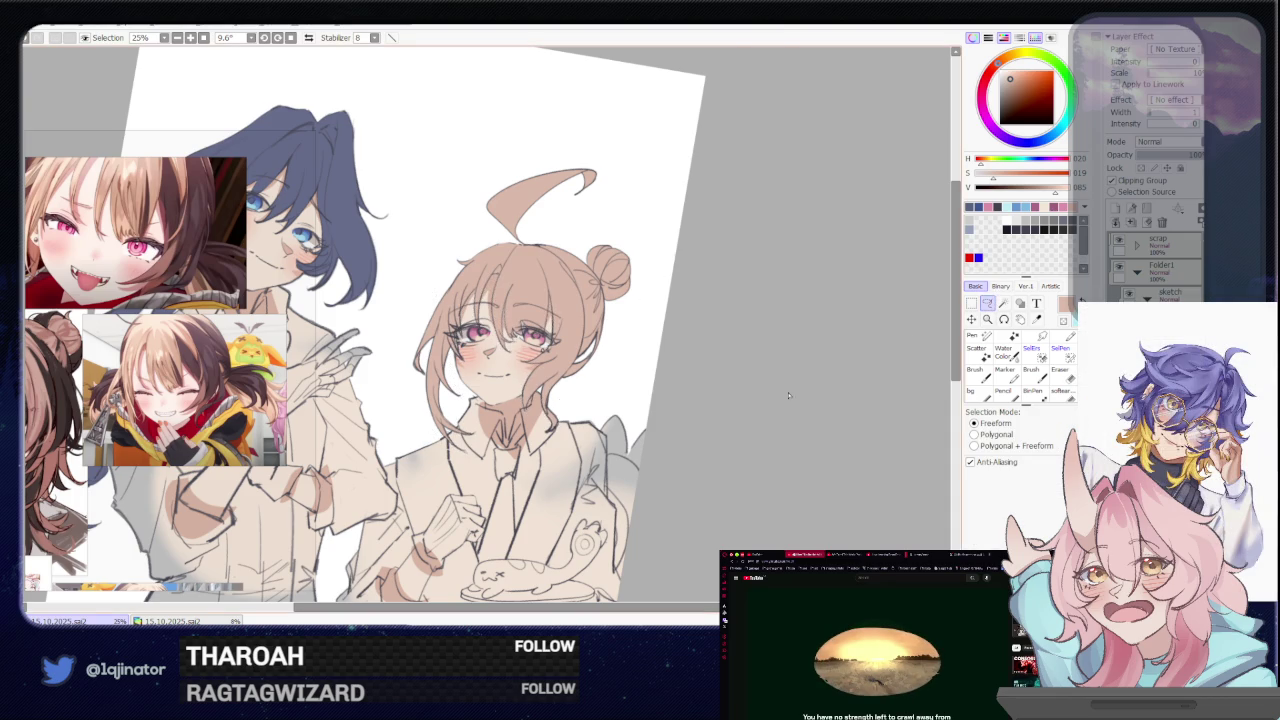
left_click_drag(680, 407, 780, 372)
Apply a Hue/Saturation (Ctrl+U) shift, comparing before and after with undo and redo
key("b")
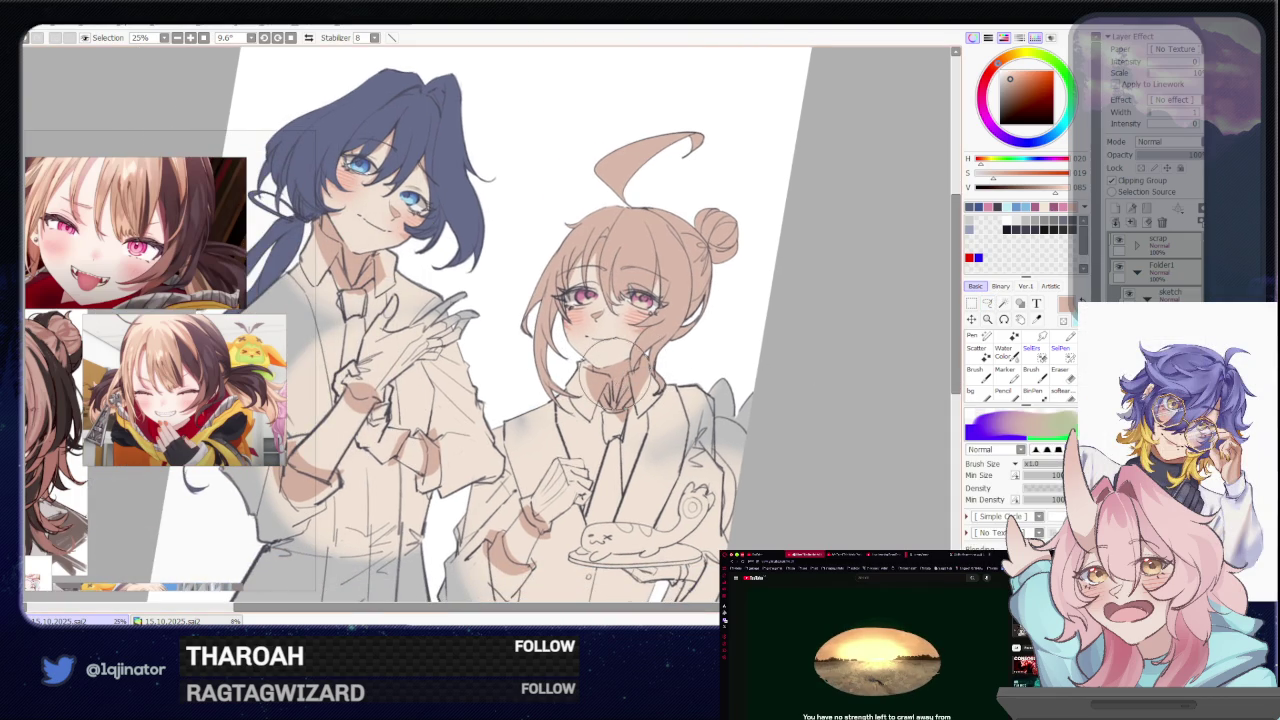
key("ctrl+u")
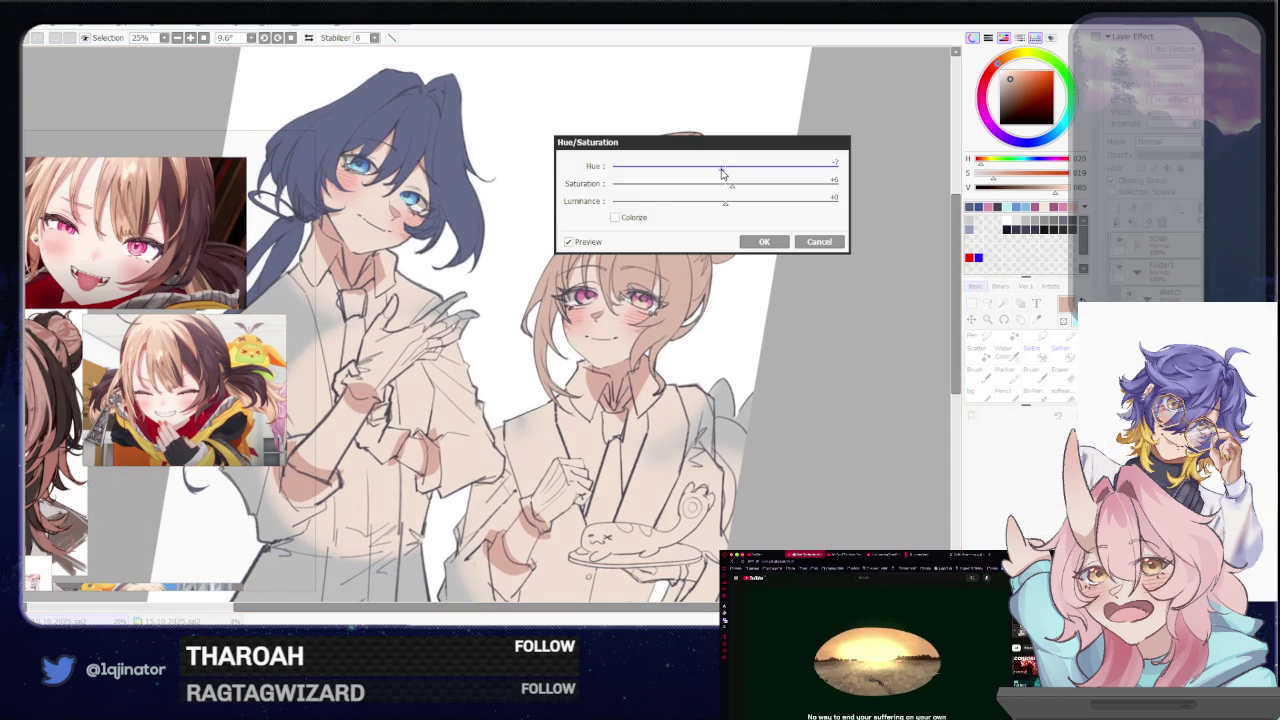
left_click(764, 241)
mouse_move(816, 260)
left_mouse_down()
mouse_move(760, 266)
mouse_move(776, 320)
mouse_move(760, 349)
left_mouse_up()
key("ctrl+z")
key("ctrl+y")
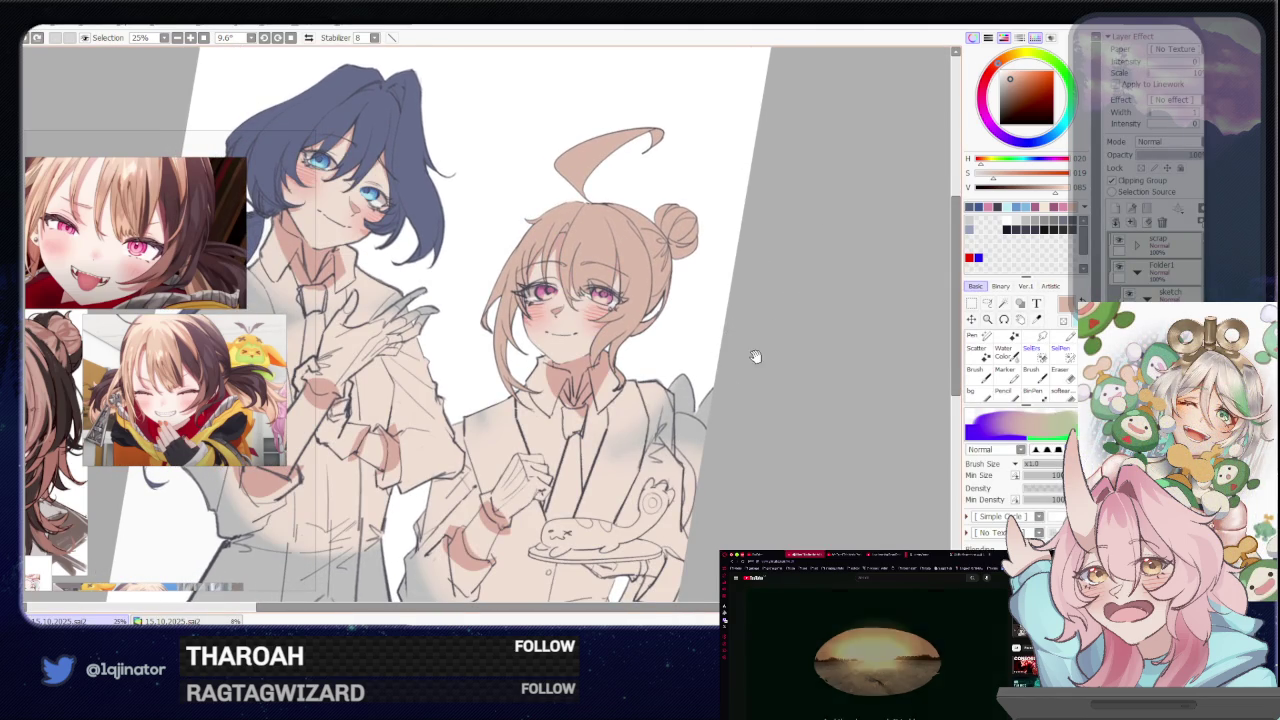
Reframe and slightly straighten the view, then pick a paler shading colour
left_click_drag(755, 357, 765, 349)
left_click_drag(773, 338, 768, 340)
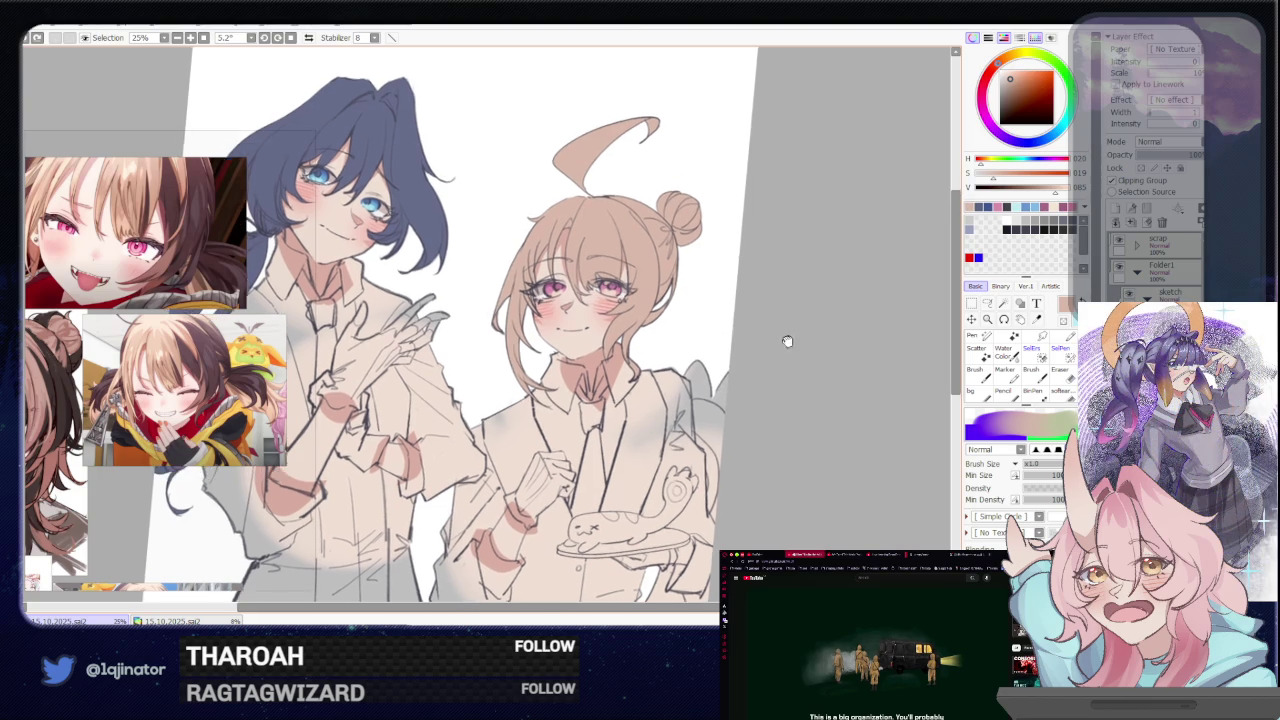
left_click_drag(781, 335, 811, 355)
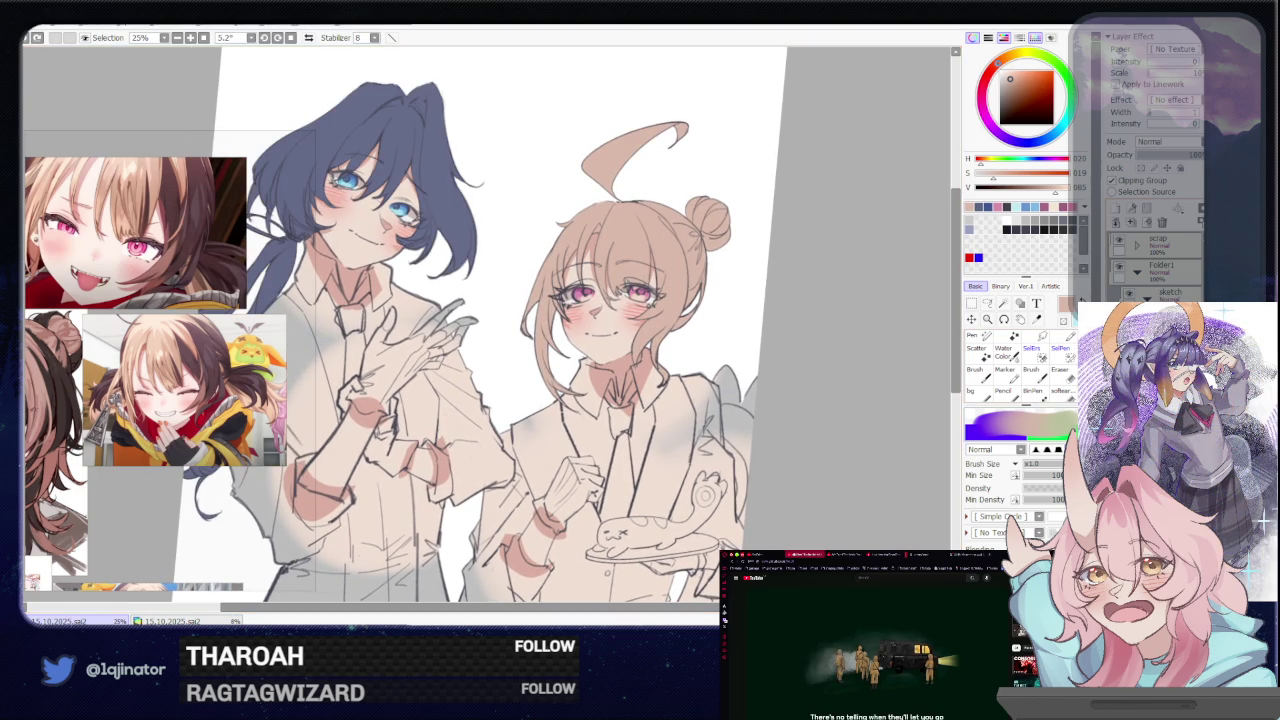
mouse_move(690, 336)
left_mouse_down()
mouse_move(750, 370)
mouse_move(778, 351)
mouse_move(742, 358)
left_mouse_up()
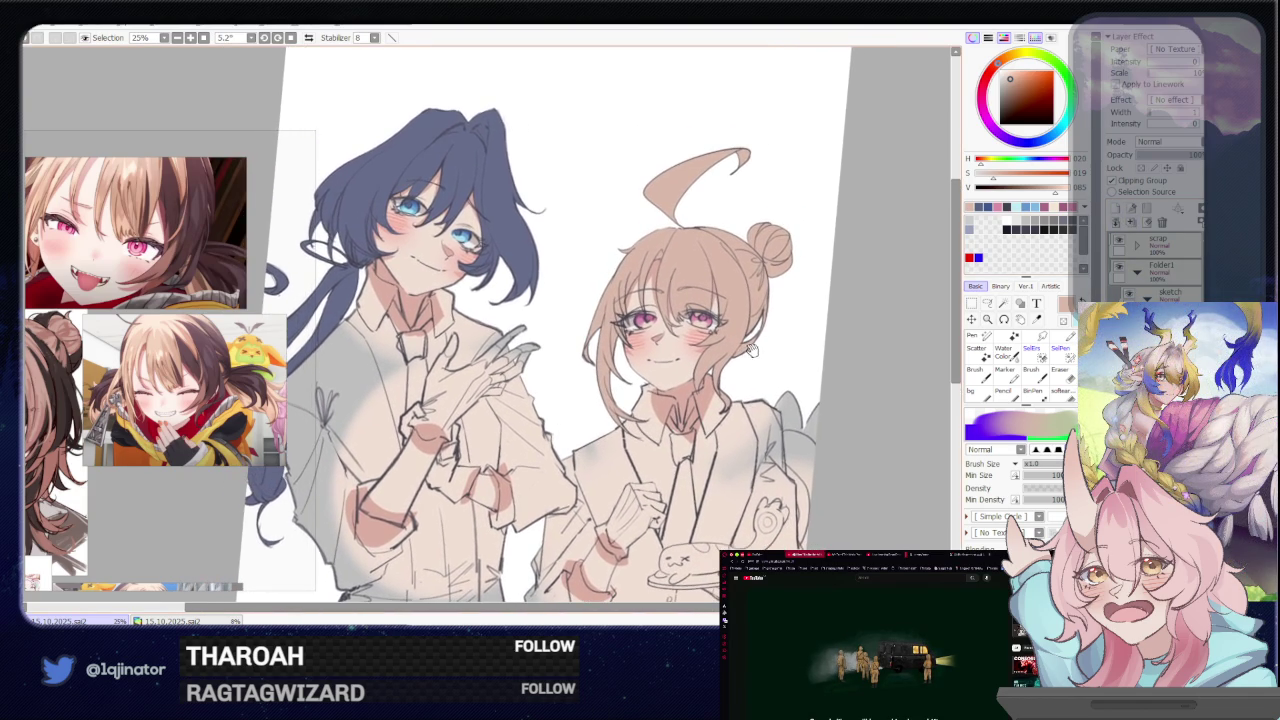
left_click_drag(1010, 79, 1007, 70)
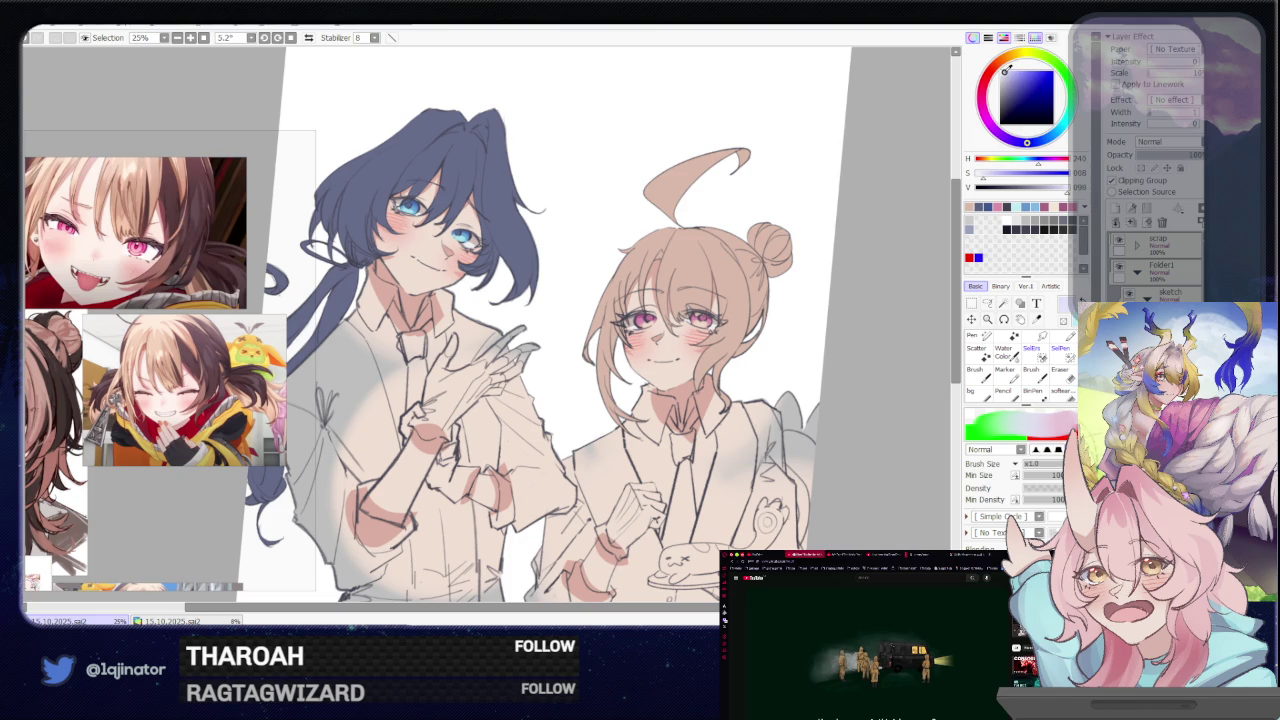
Paint pale blue shading strokes on the shirt and collar
left_click_drag(660, 450, 650, 505)
left_click_drag(690, 420, 676, 456)
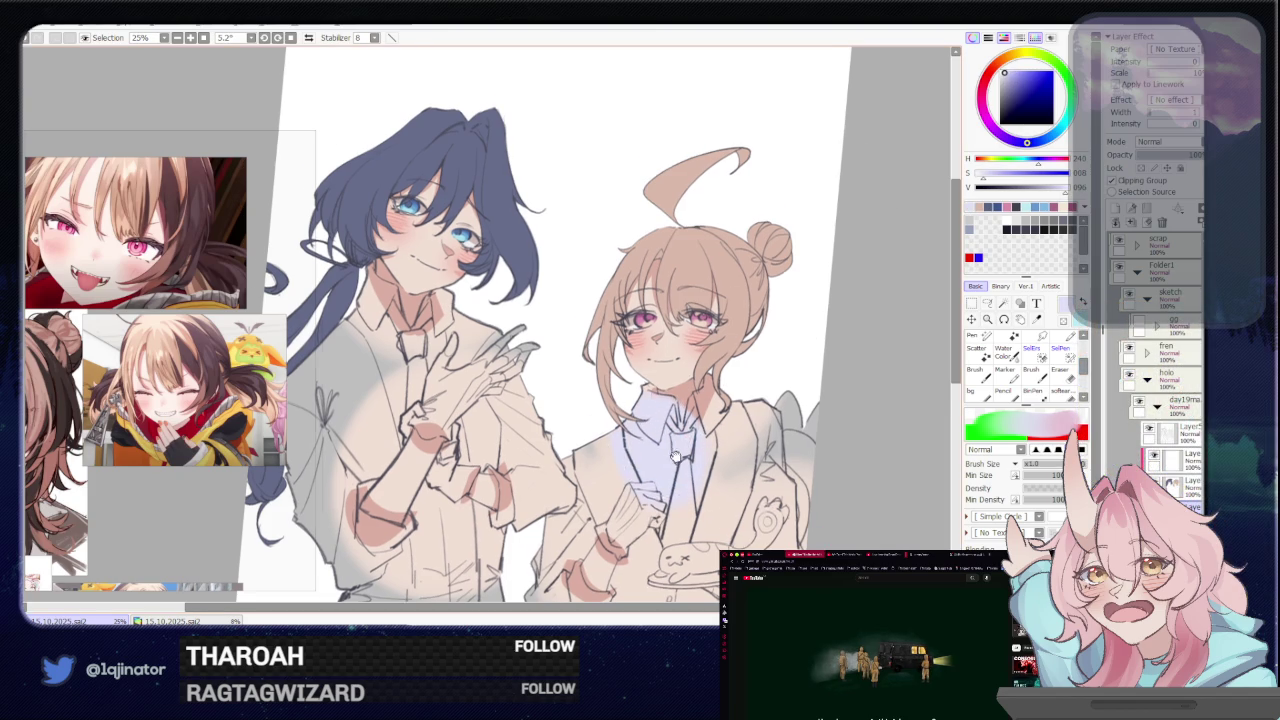
scroll(676, 456, "up", 2)
key("l")
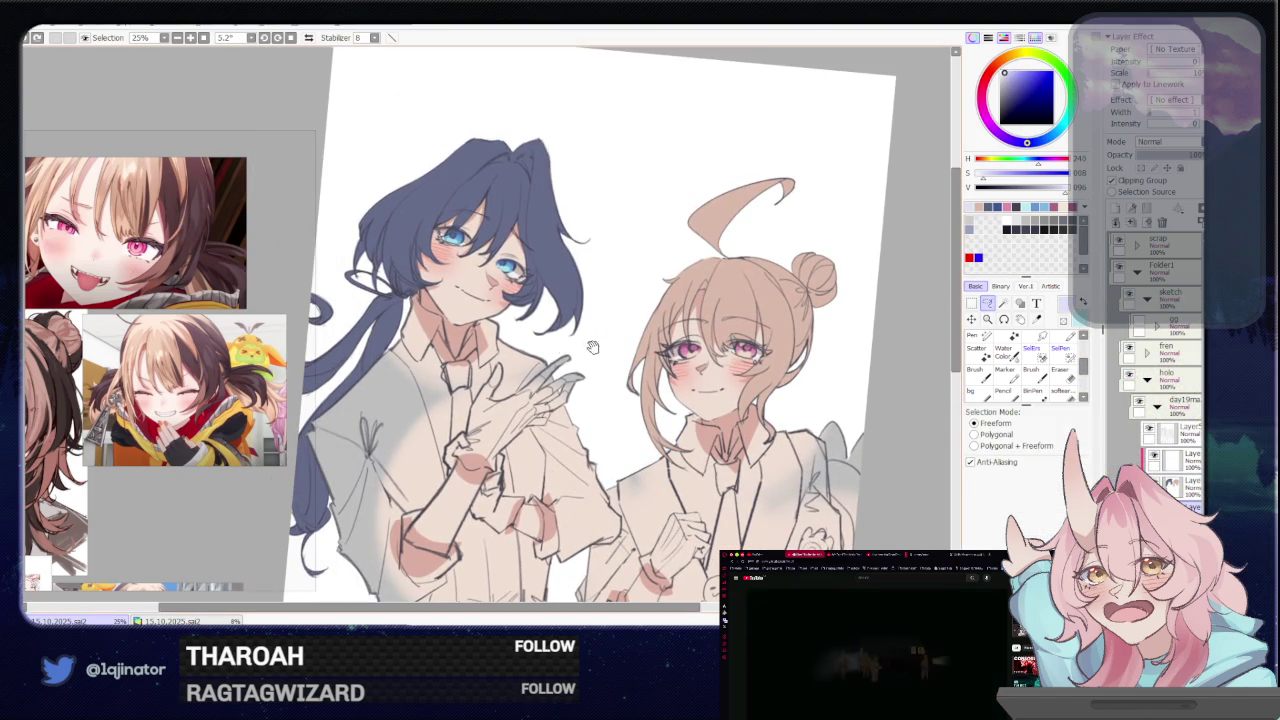
scroll(592, 347, "up", 2)
scroll(620, 330, "up", 2)
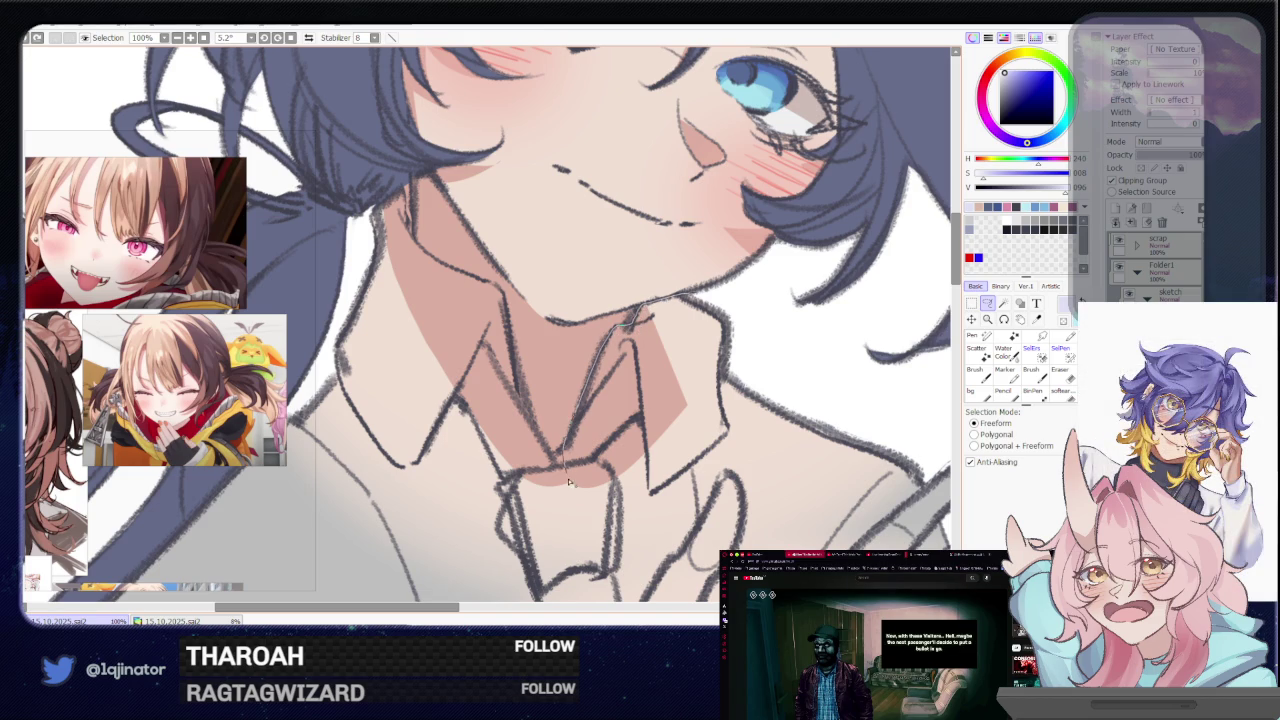
Lasso around the left girl's collar and shirt edge, then begin looping the clasped hands
left_click_drag(790, 427, 700, 300)
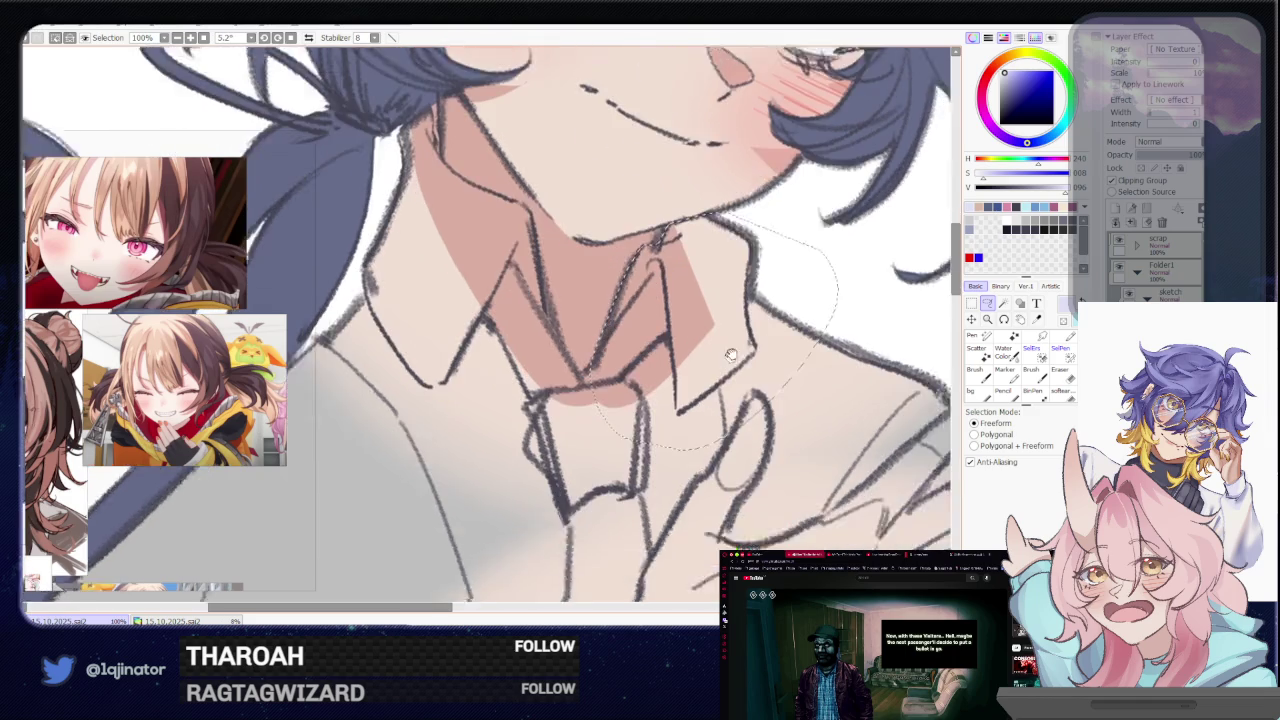
scroll(627, 380, "down", 3)
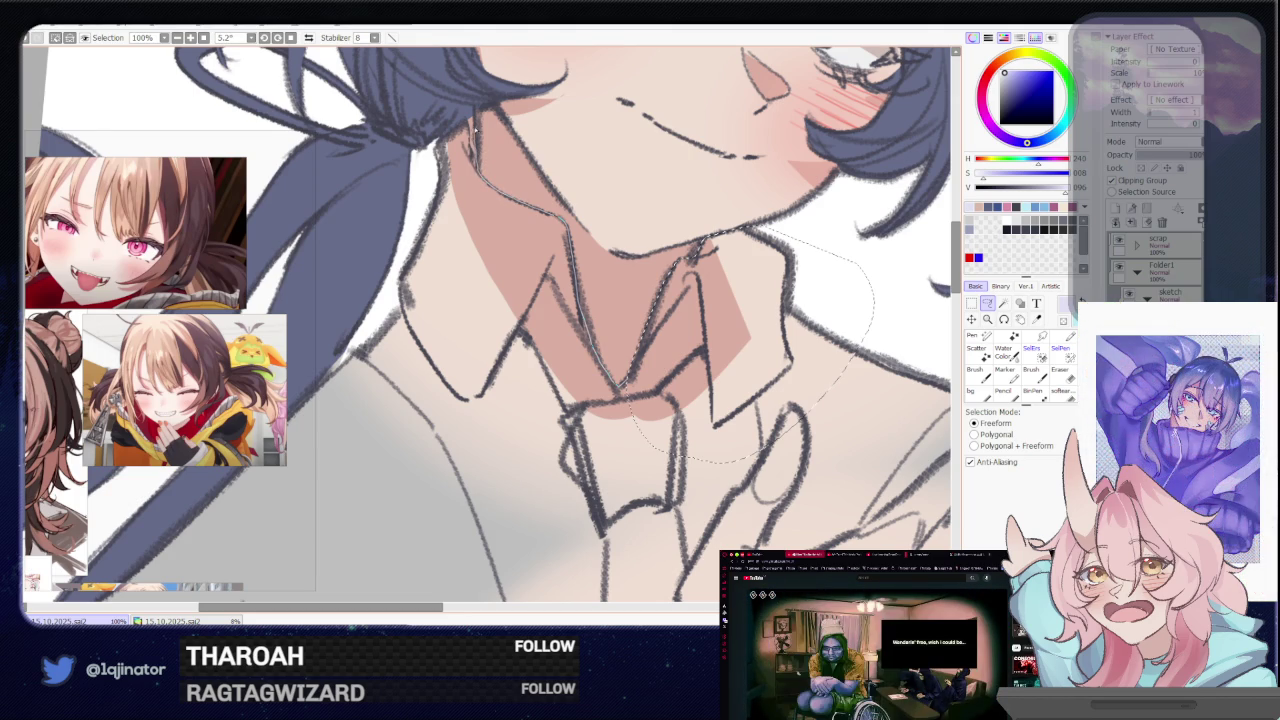
left_click_drag(403, 250, 401, 576)
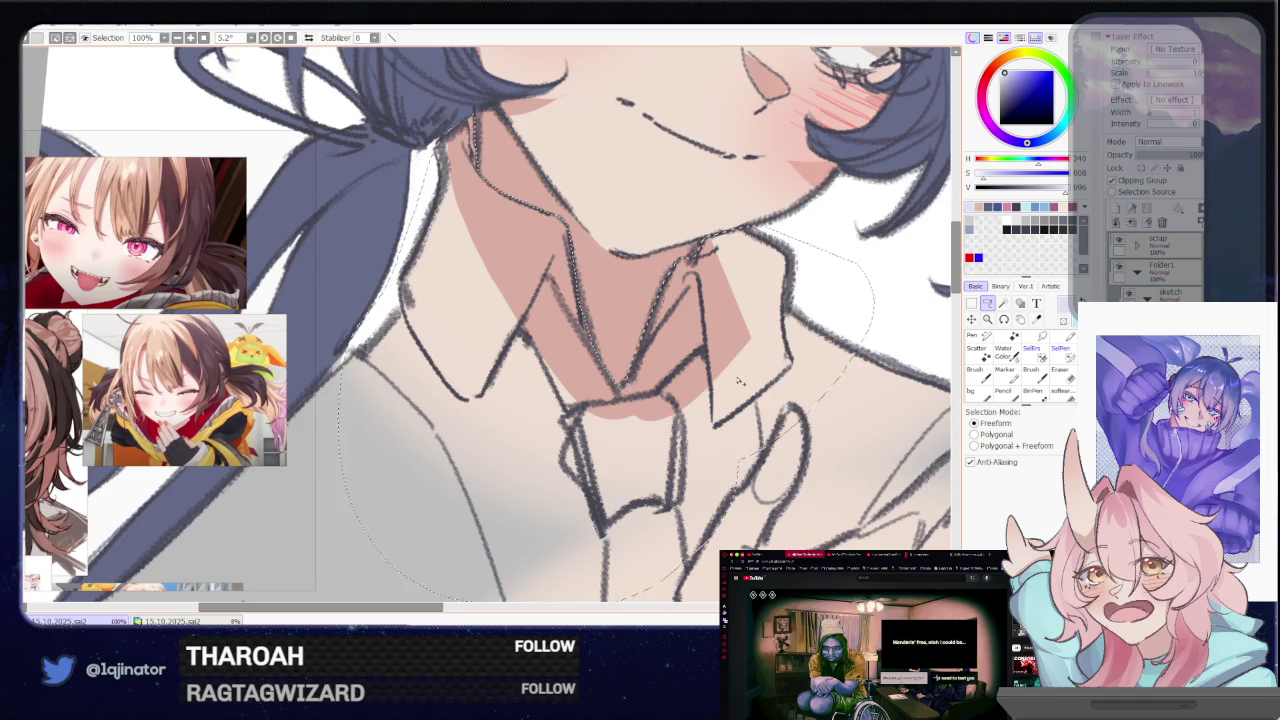
scroll(607, 265, "down", 3)
scroll(607, 265, "down", 2)
left_click_drag(607, 265, 637, 269)
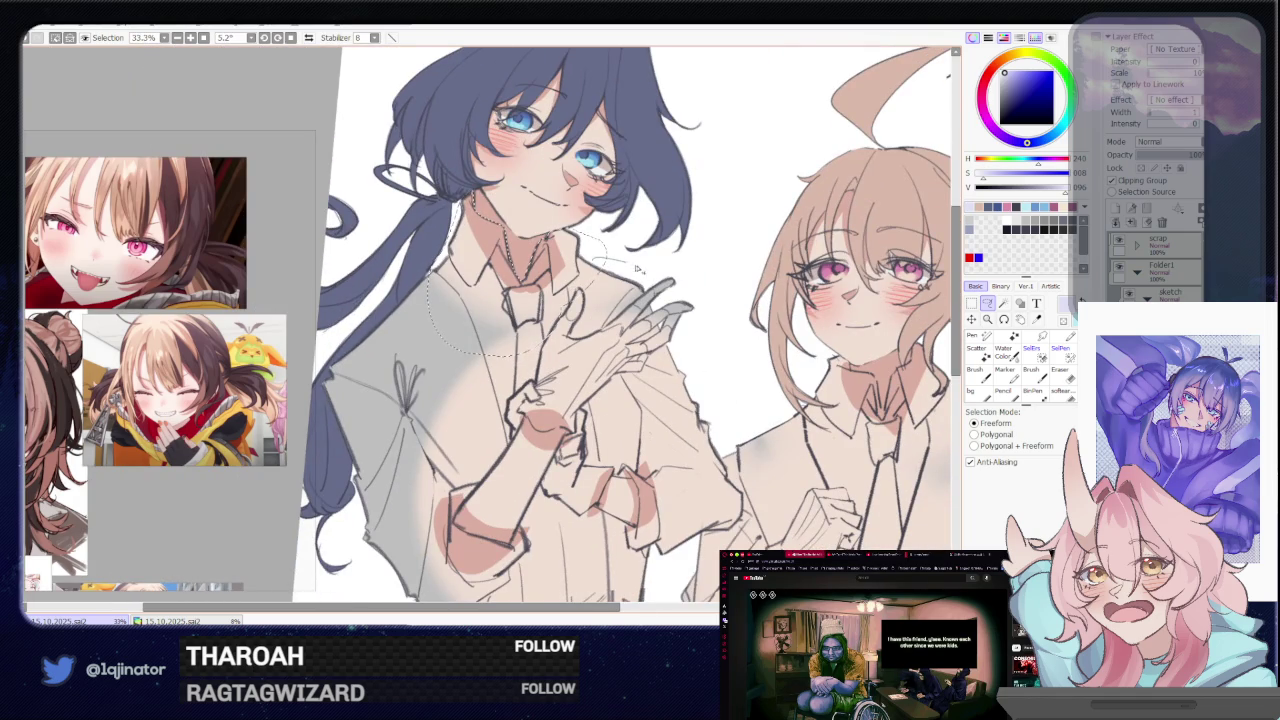
Finish lassoing around the navy-haired girl's clasped hands and down her arm
left_click_drag(701, 310, 717, 309)
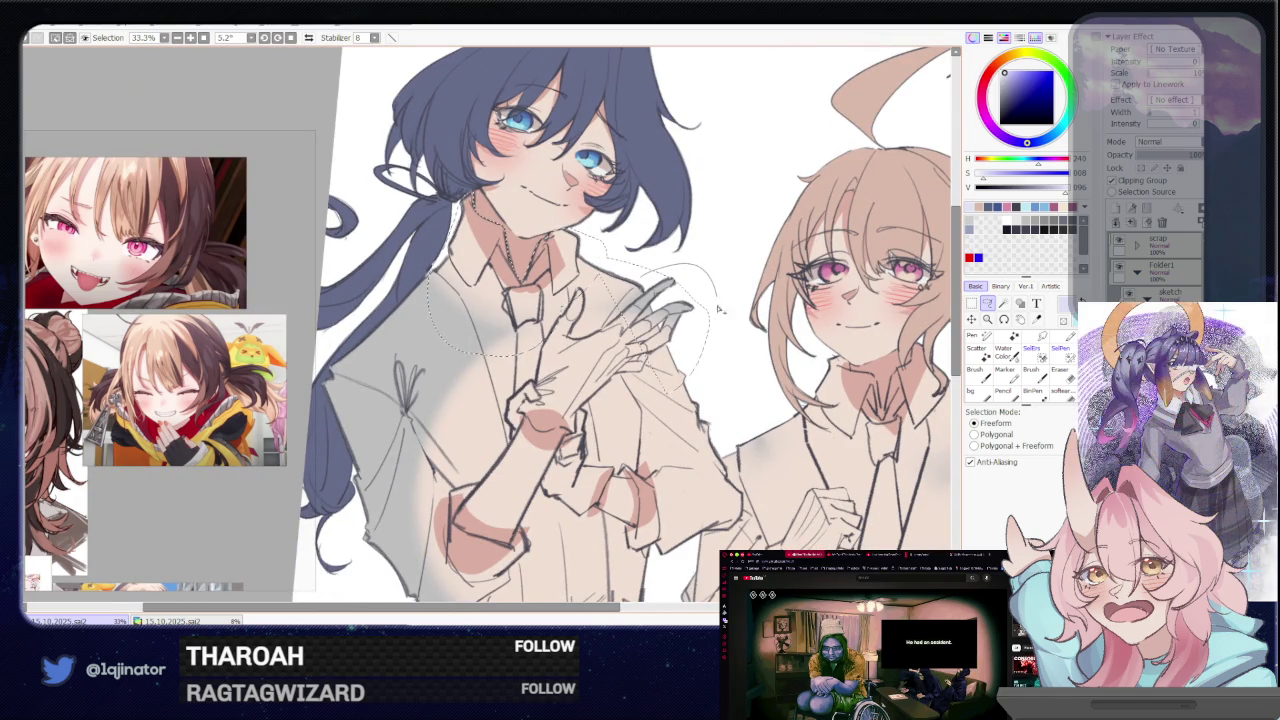
left_click_drag(651, 390, 600, 410)
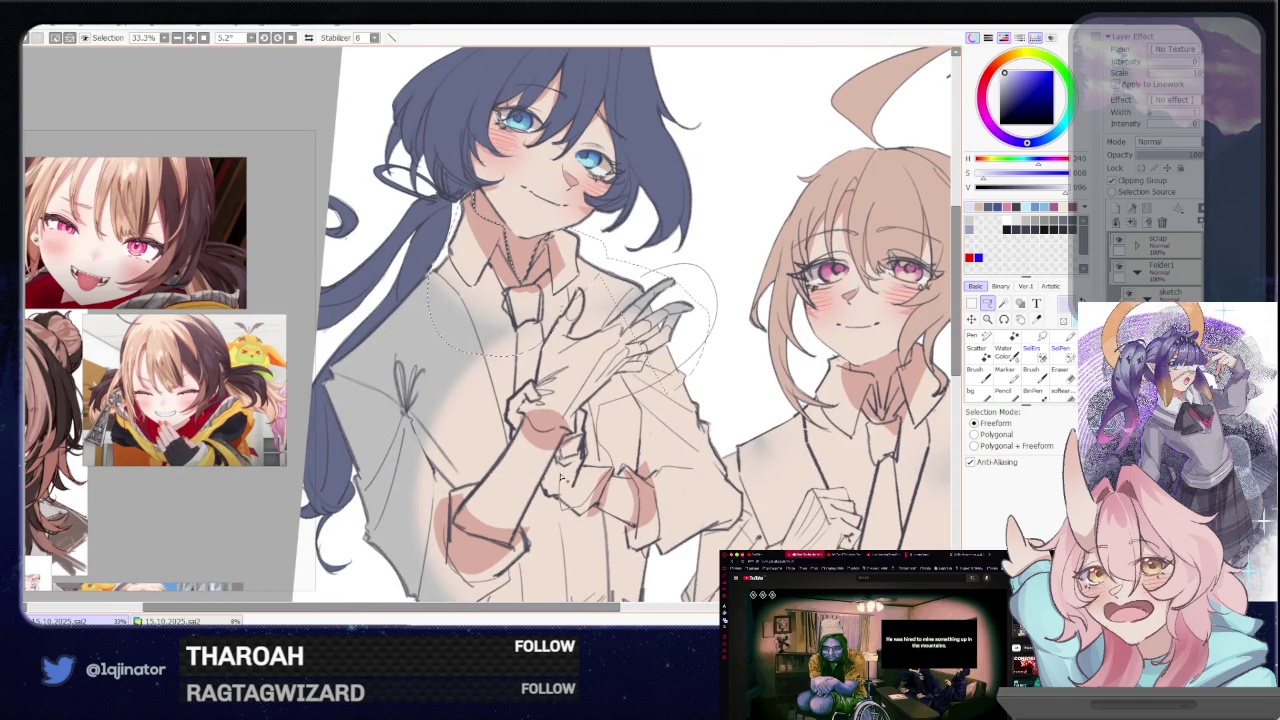
left_click_drag(563, 478, 584, 276)
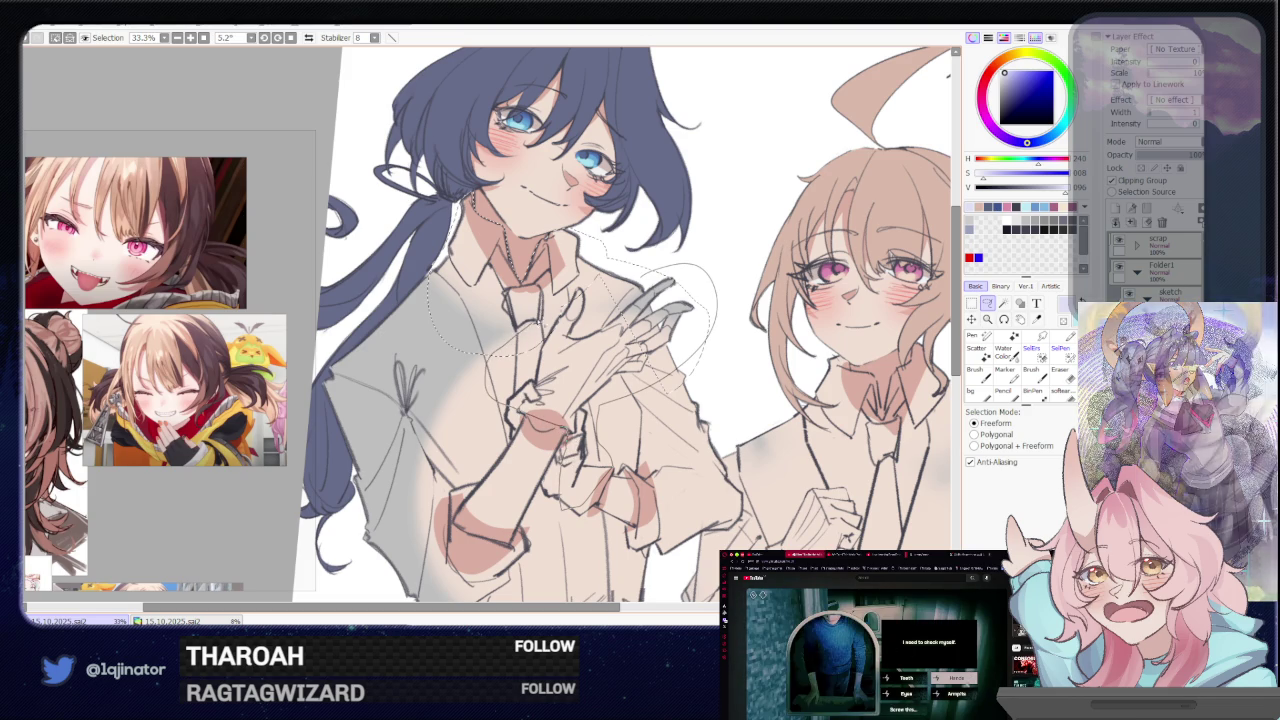
scroll(627, 290, "up", 1)
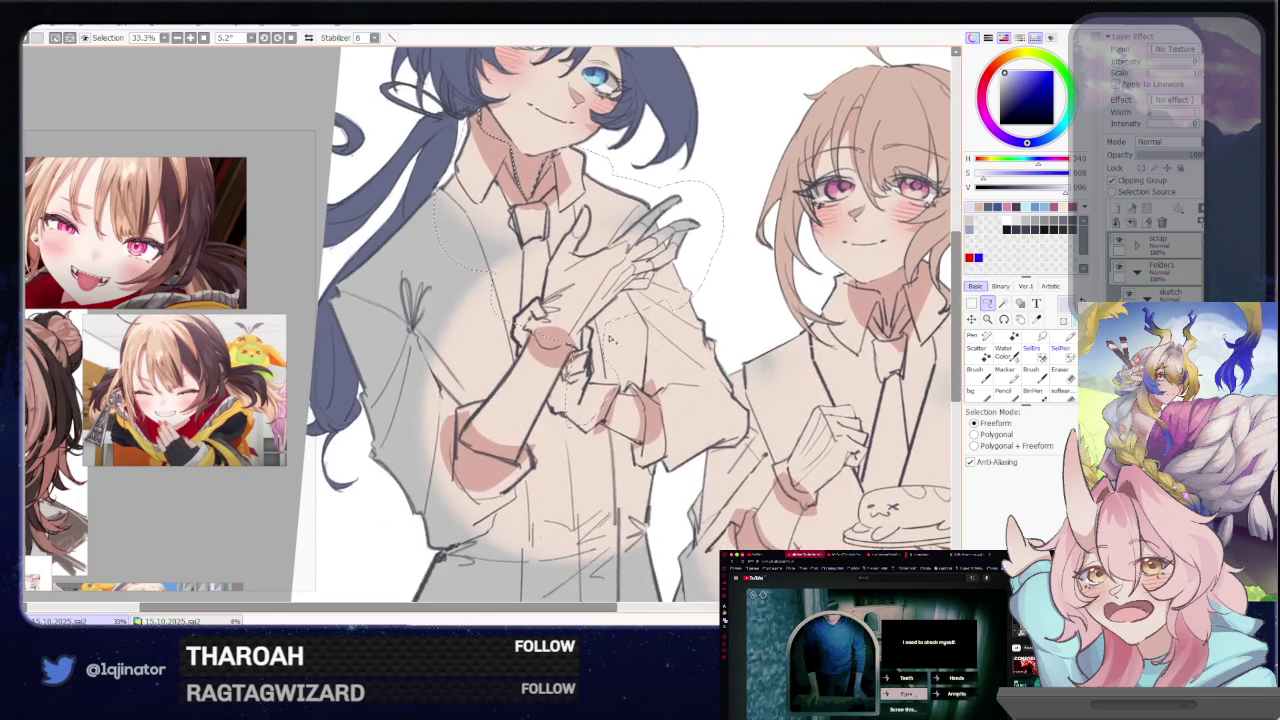
scroll(626, 350, "up", 1)
scroll(626, 408, "up", 1)
scroll(627, 390, "down", 2)
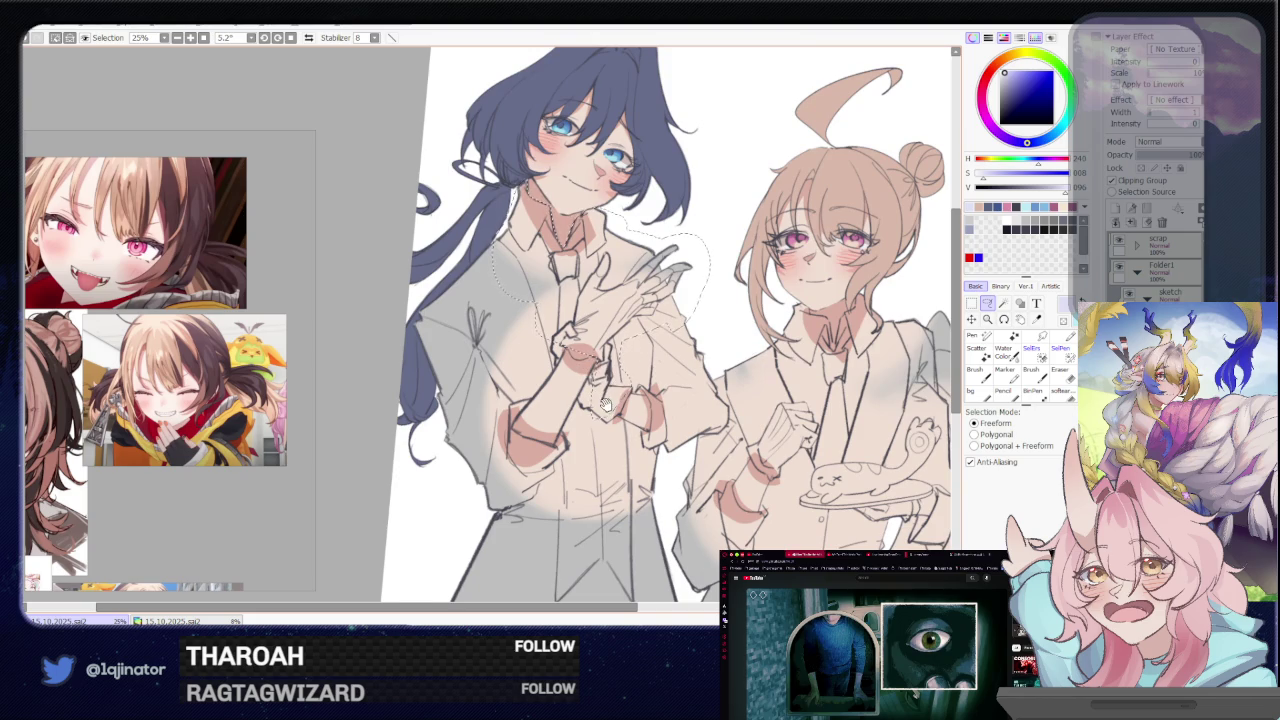
left_click_drag(614, 402, 580, 400)
scroll(580, 400, "up", 2)
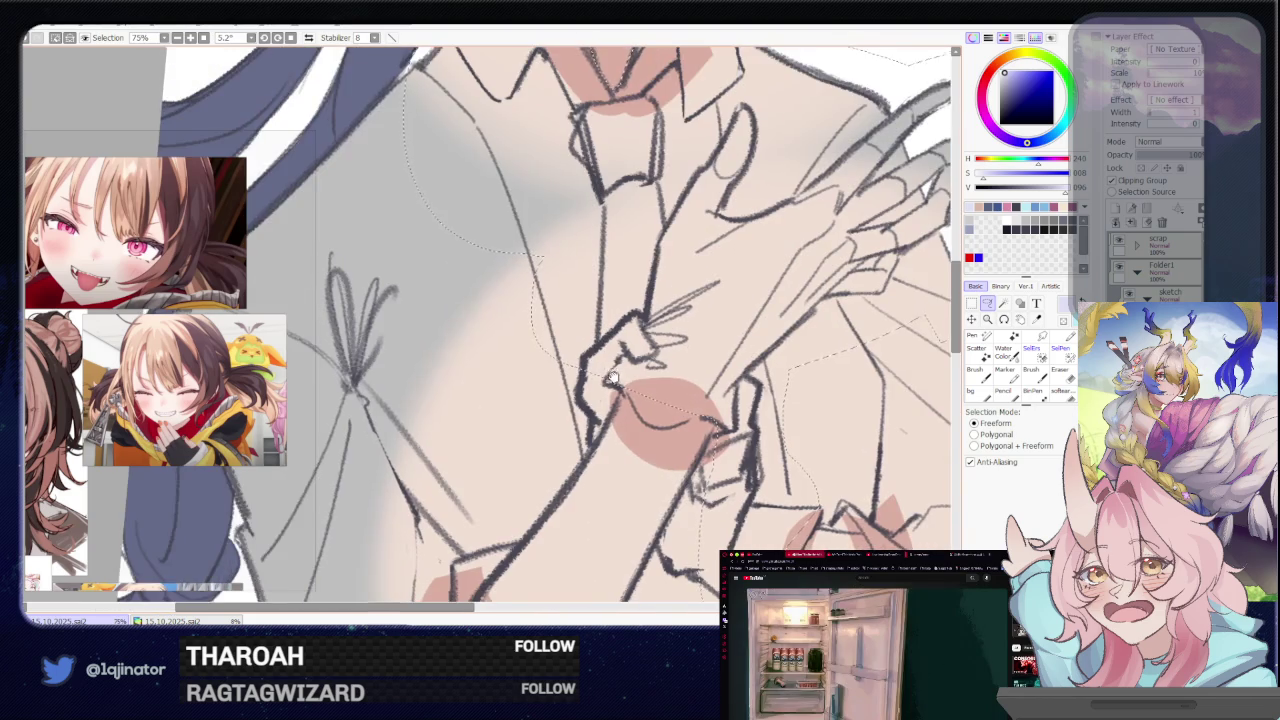
scroll(590, 340, "up", 1)
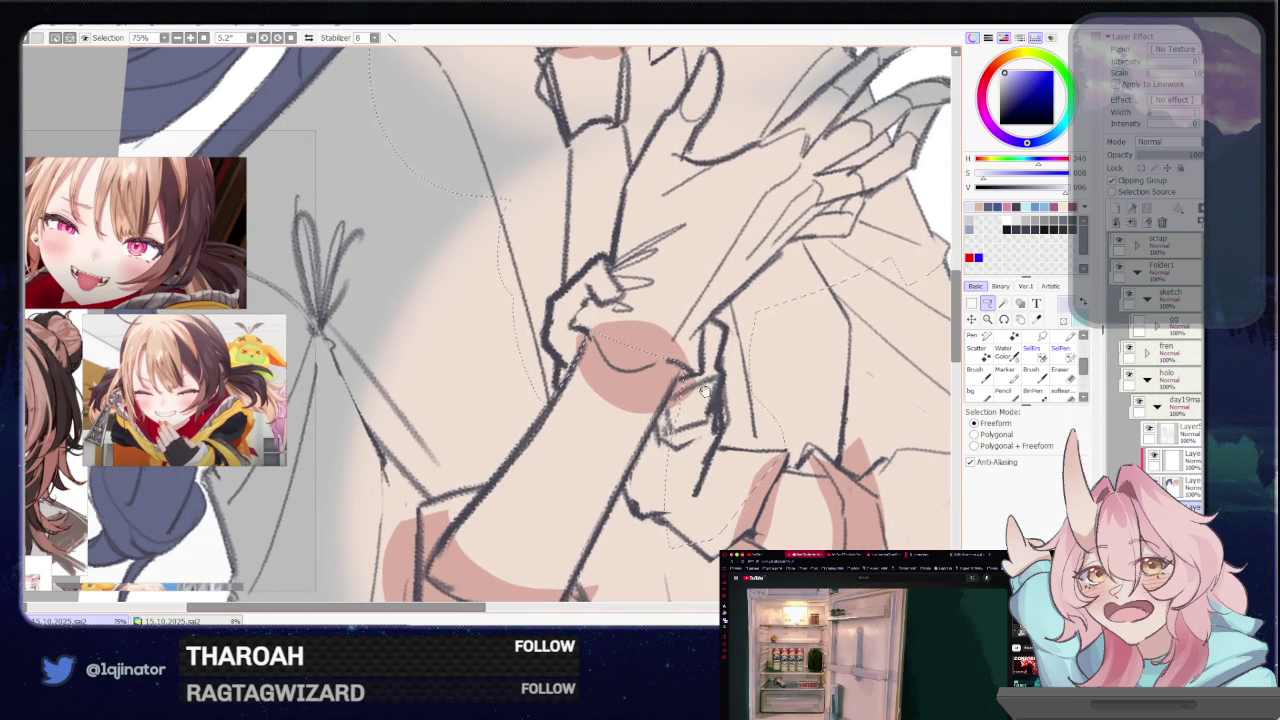
left_click_drag(573, 266, 473, 196)
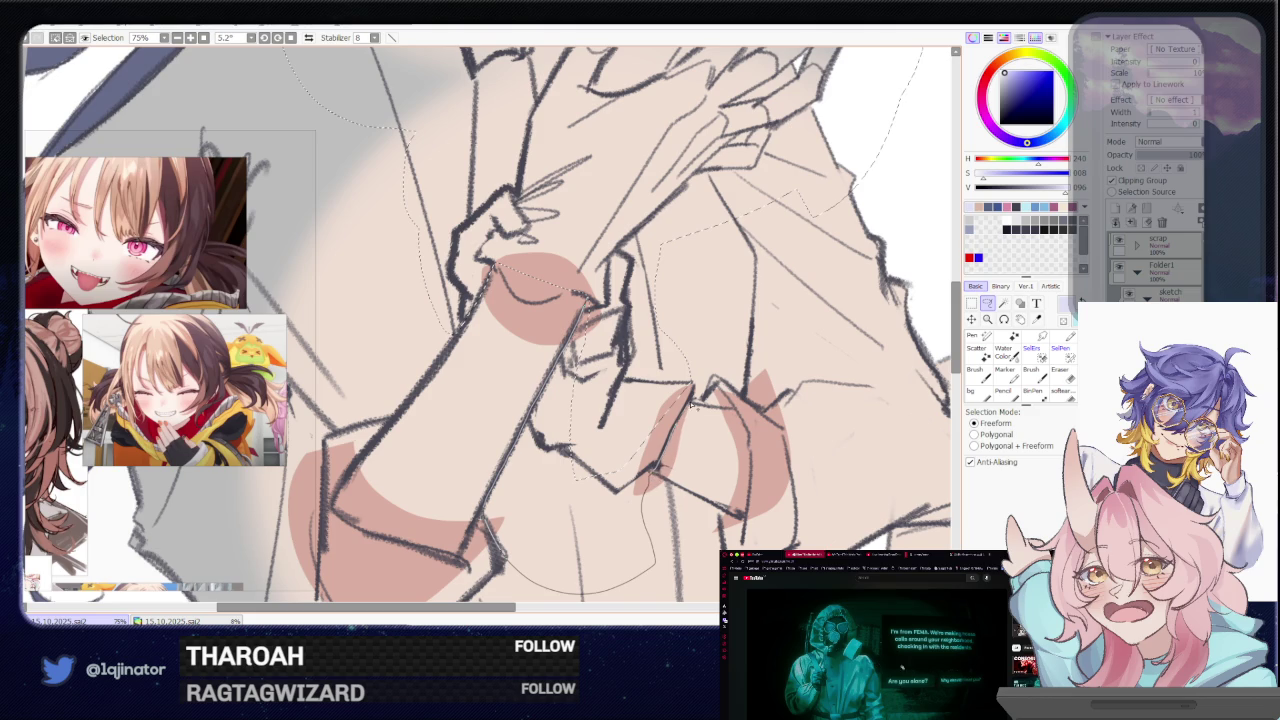
Add selection loops near the wrist and across the lower shirt
left_click_drag(756, 316, 662, 229)
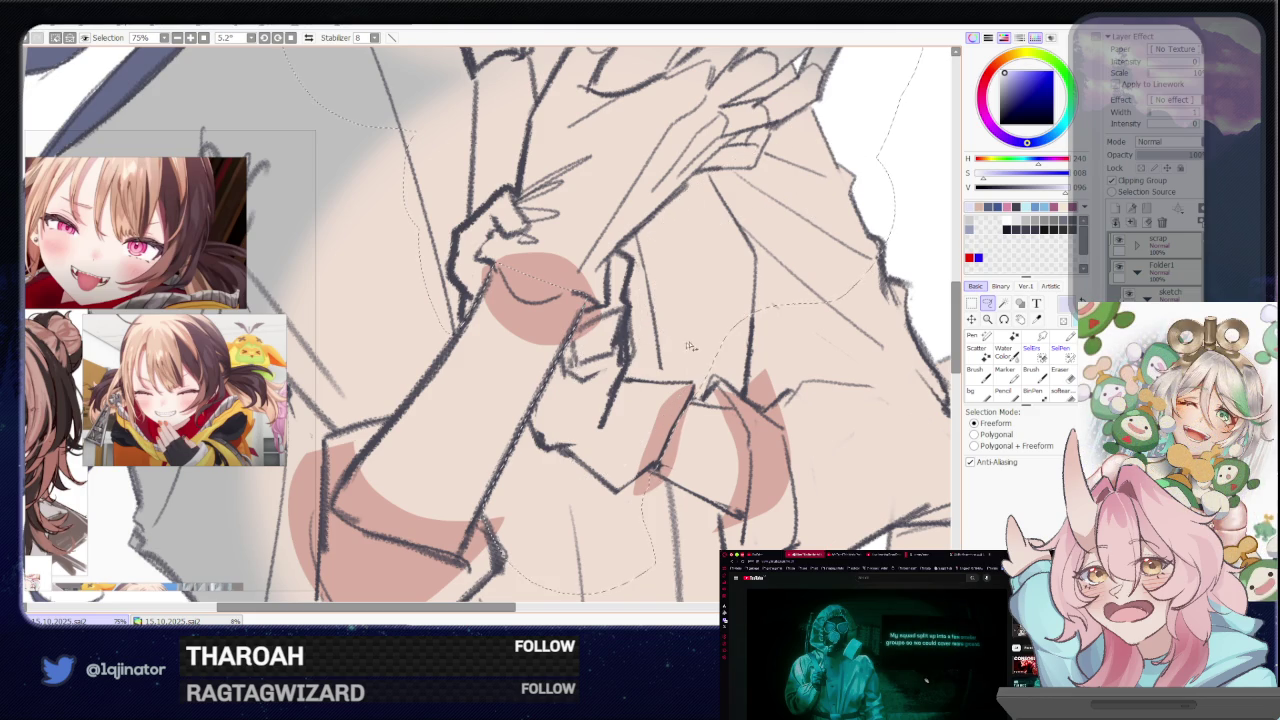
left_click_drag(727, 412, 612, 342)
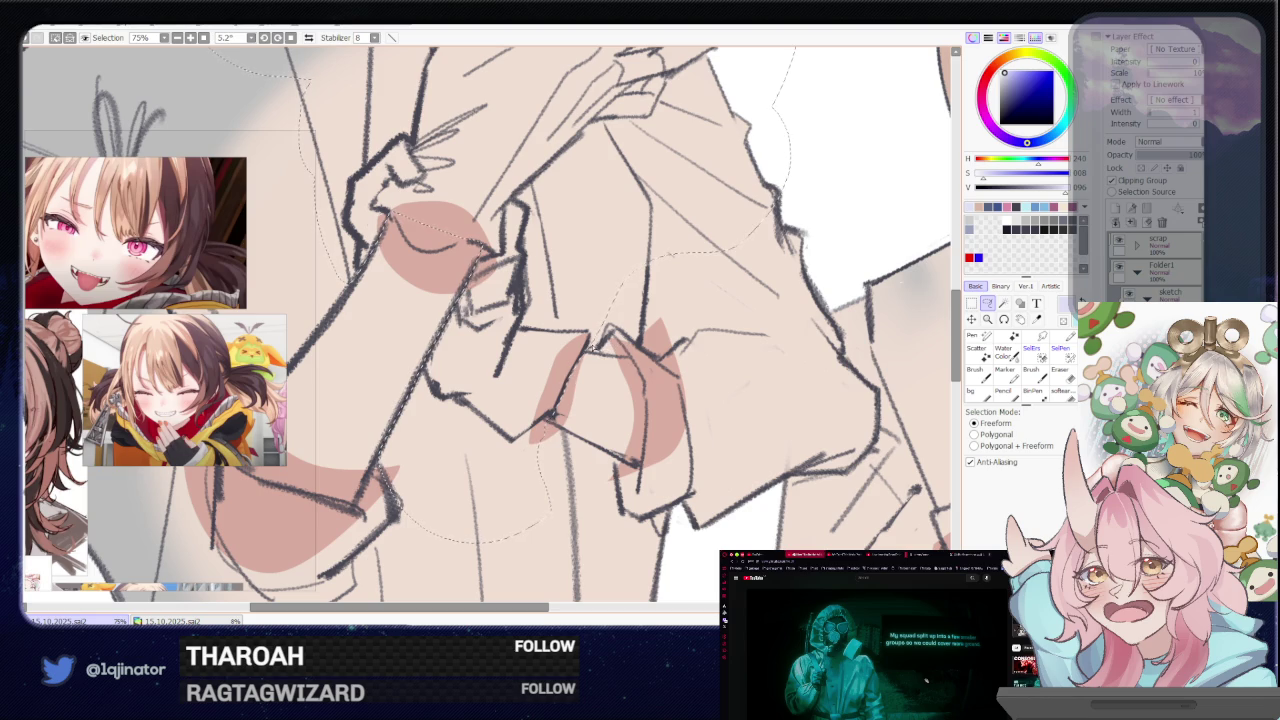
left_click_drag(594, 541, 609, 376)
scroll(609, 376, "down", 2)
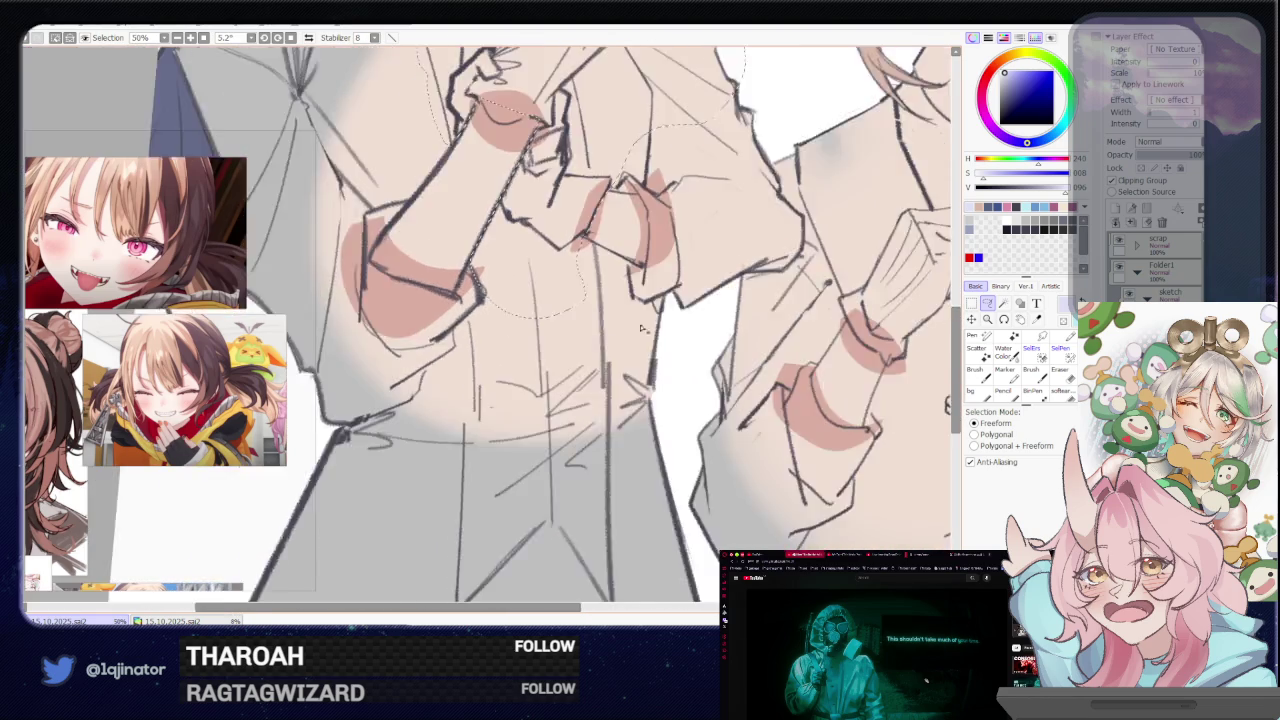
scroll(609, 376, "down", 1)
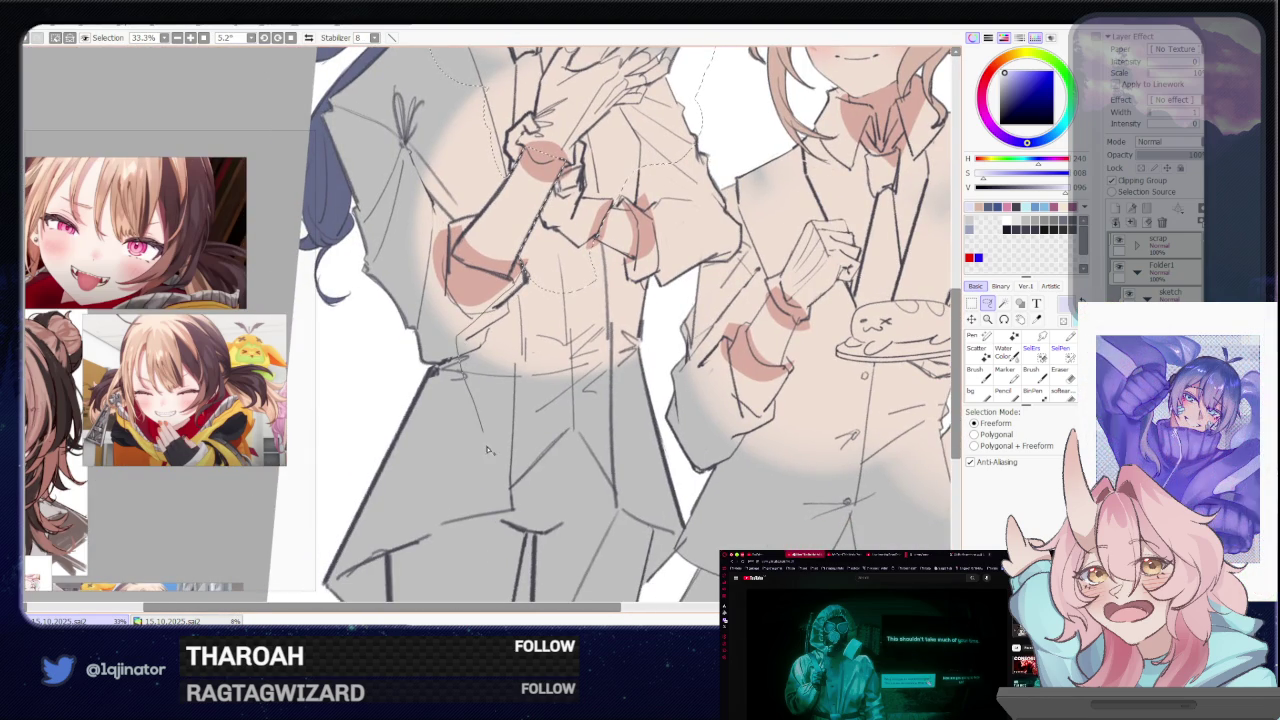
left_click_drag(502, 497, 614, 525)
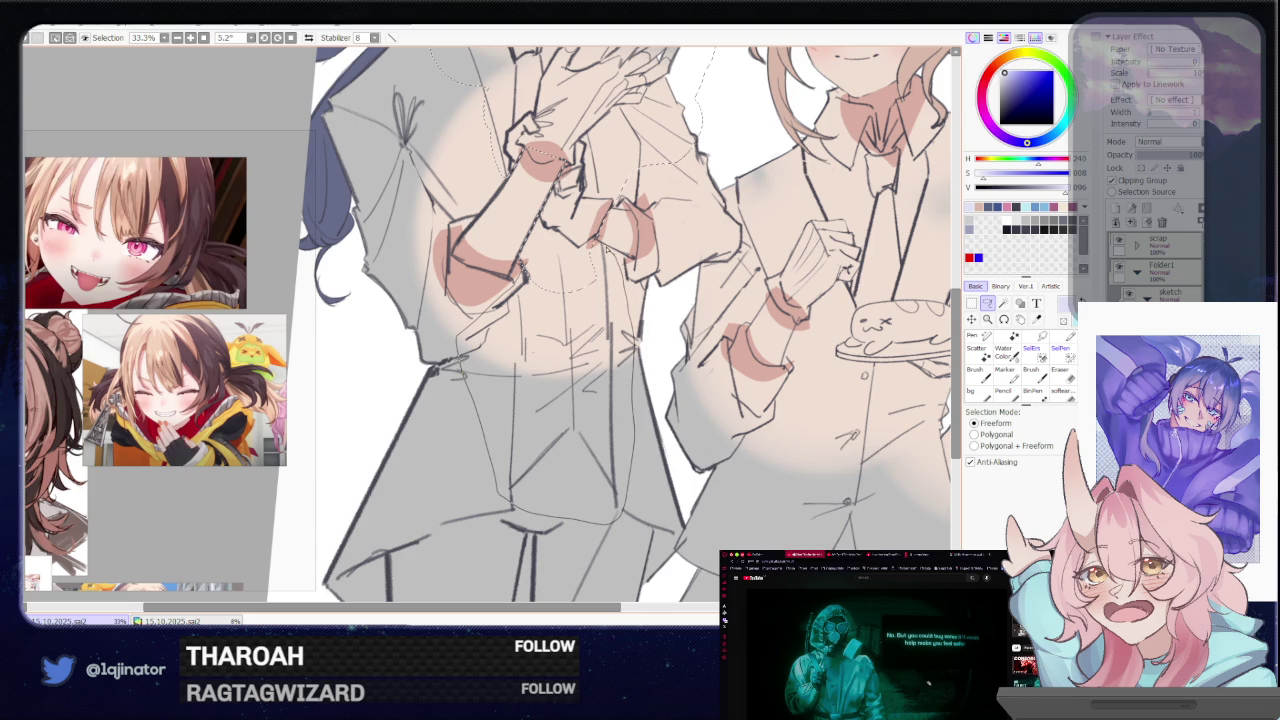
scroll(590, 240, "up", 1)
scroll(620, 250, "up", 1)
scroll(660, 265, "up", 1)
scroll(705, 277, "up", 1)
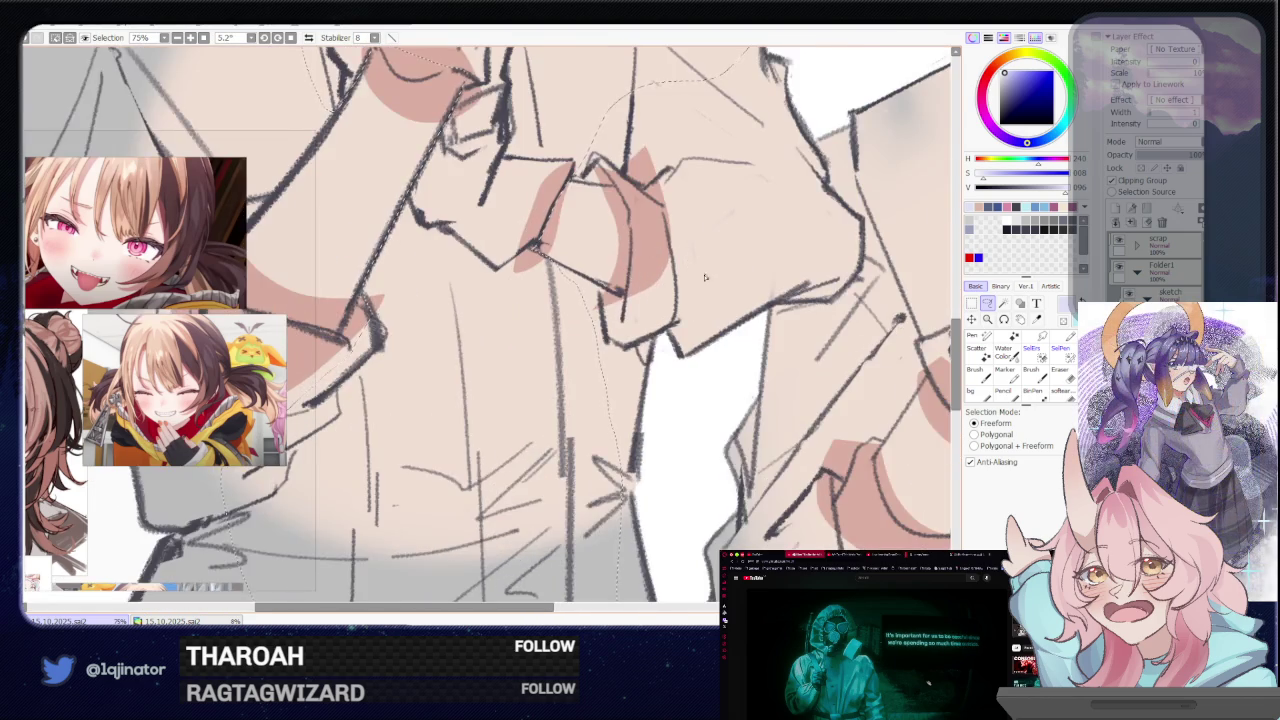
scroll(705, 277, "down", 4)
Magic-wand the navy-haired girl's whole shirt into the selection
key("w")
left_click(523, 440)
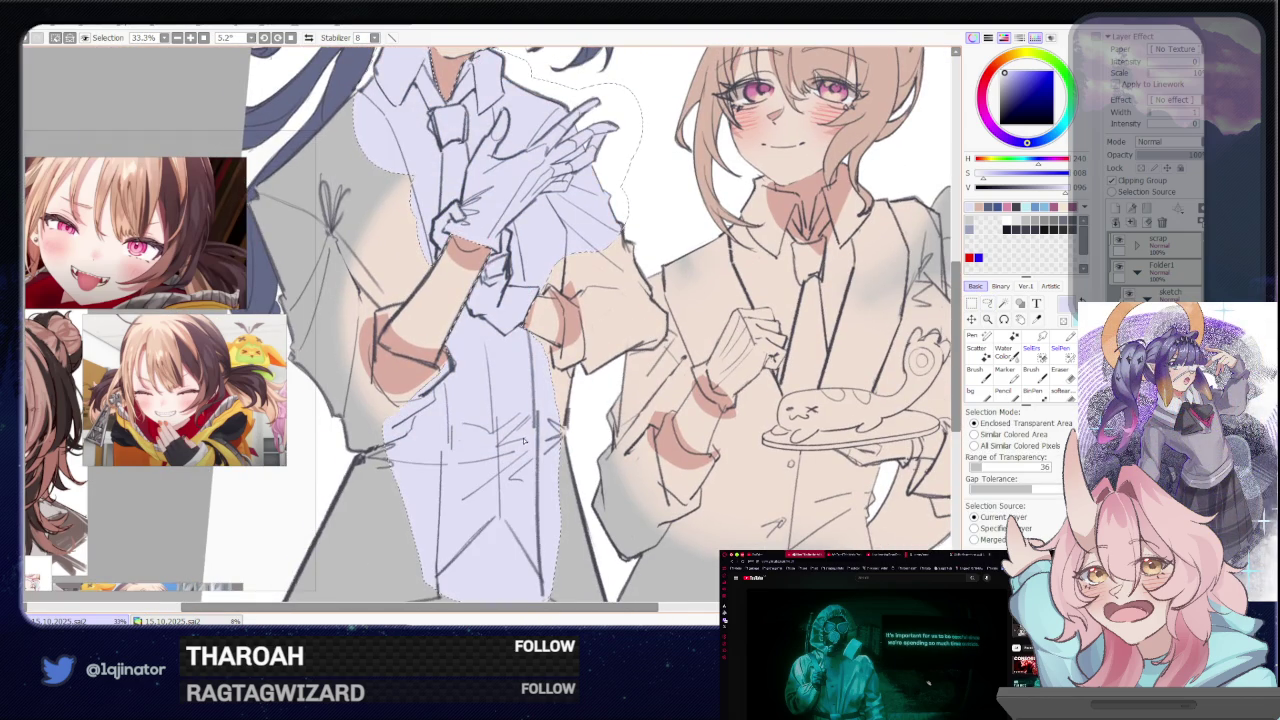
left_click_drag(523, 440, 634, 382)
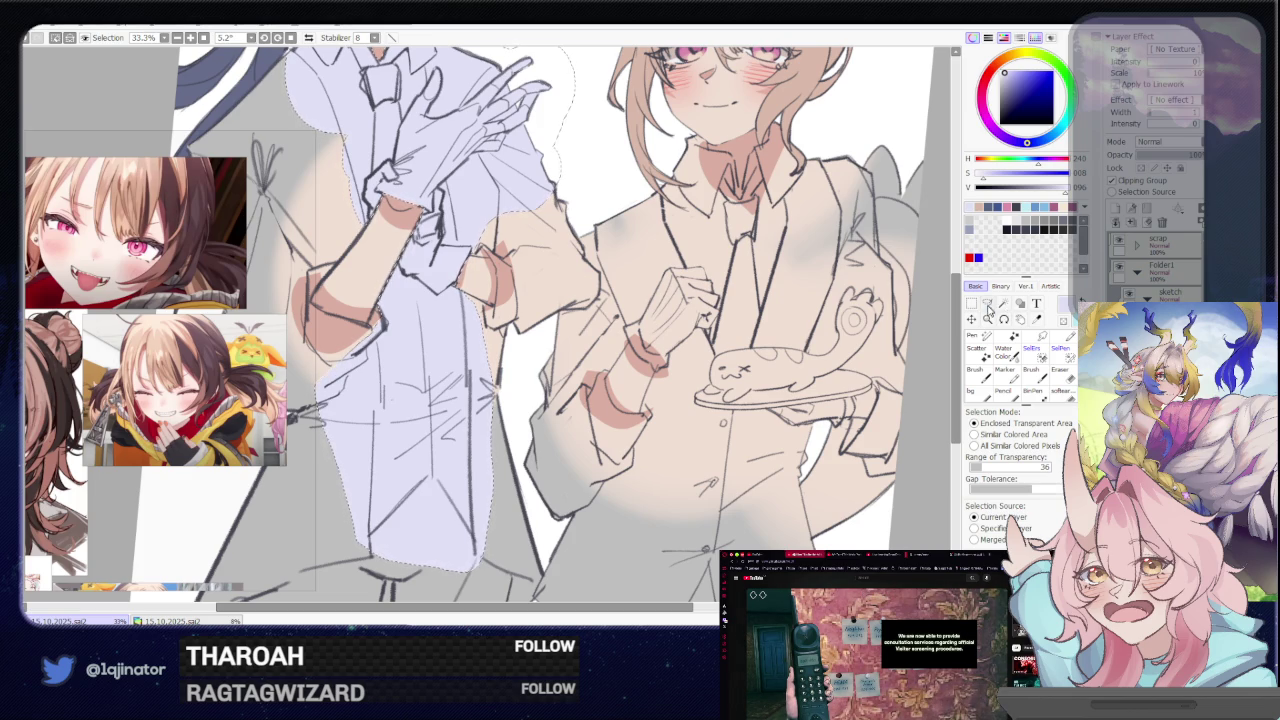
left_click(987, 305)
left_click_drag(937, 350, 639, 314)
scroll(631, 316, "up", 2)
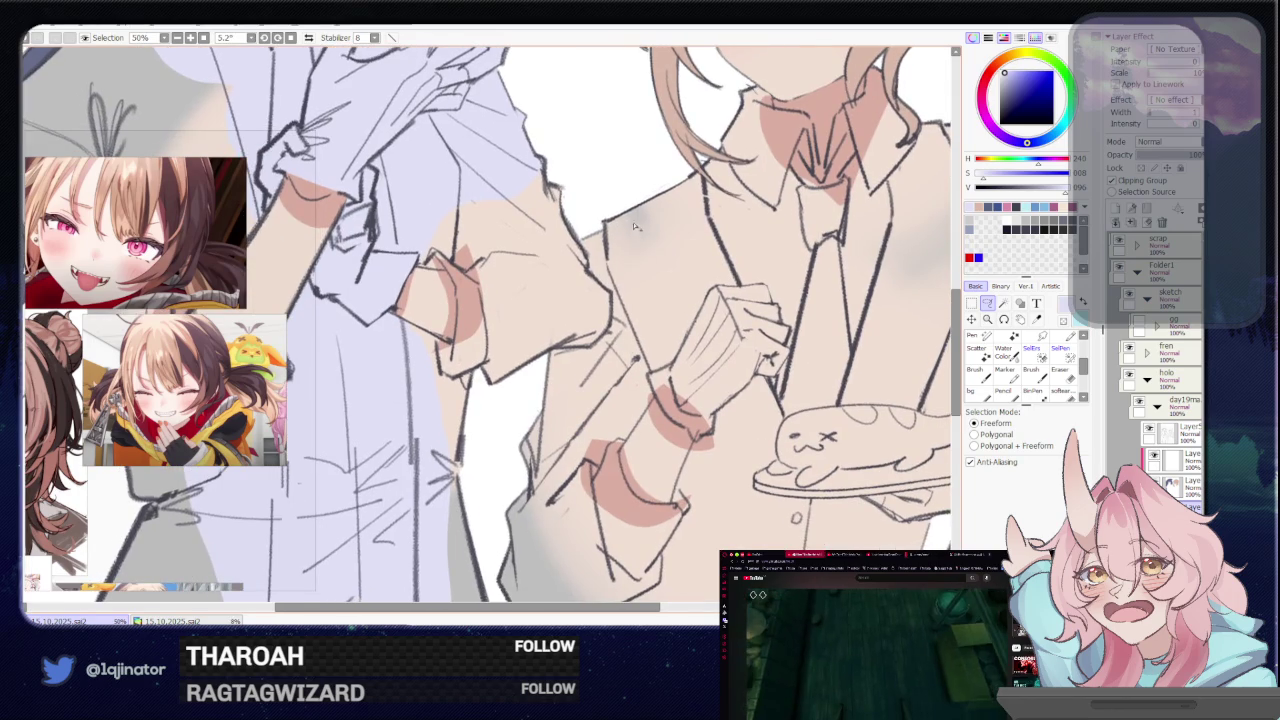
Lasso along the light-brown-haired girl's sleeve and around her arm
mouse_move(631, 218)
left_mouse_down()
mouse_move(544, 294)
mouse_move(619, 462)
mouse_move(641, 428)
left_mouse_up()
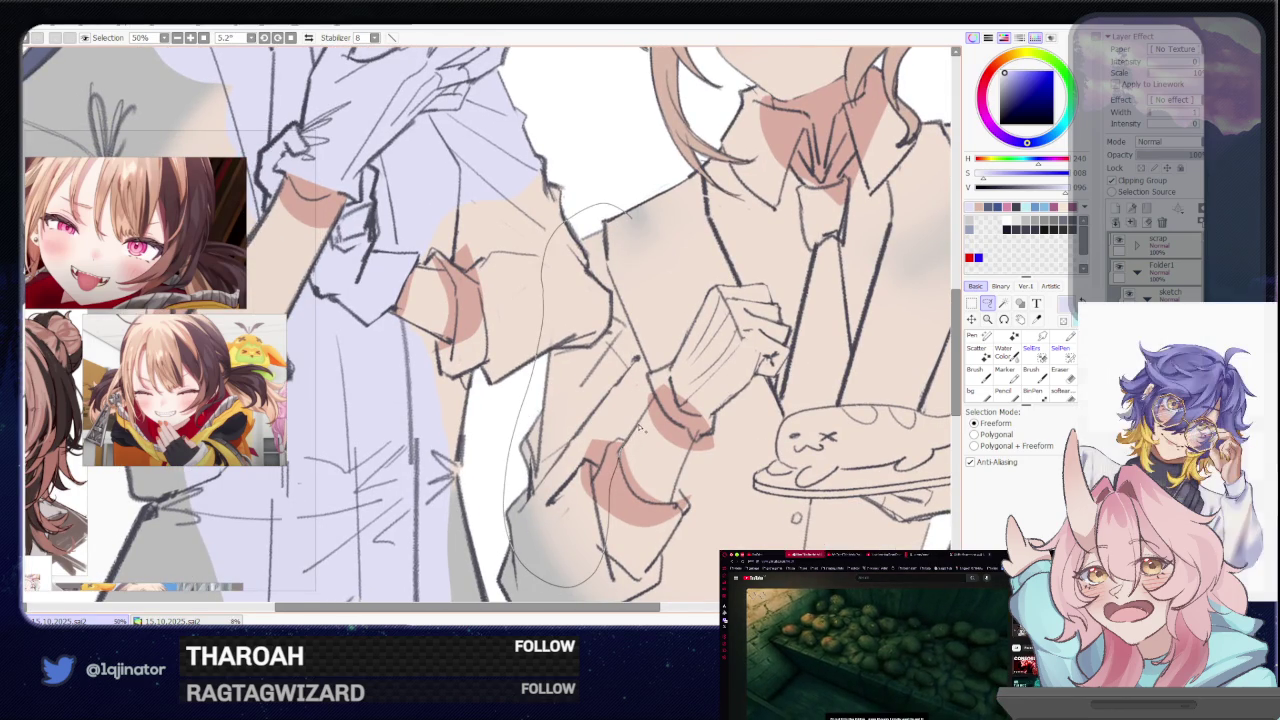
left_click_drag(666, 285, 668, 288)
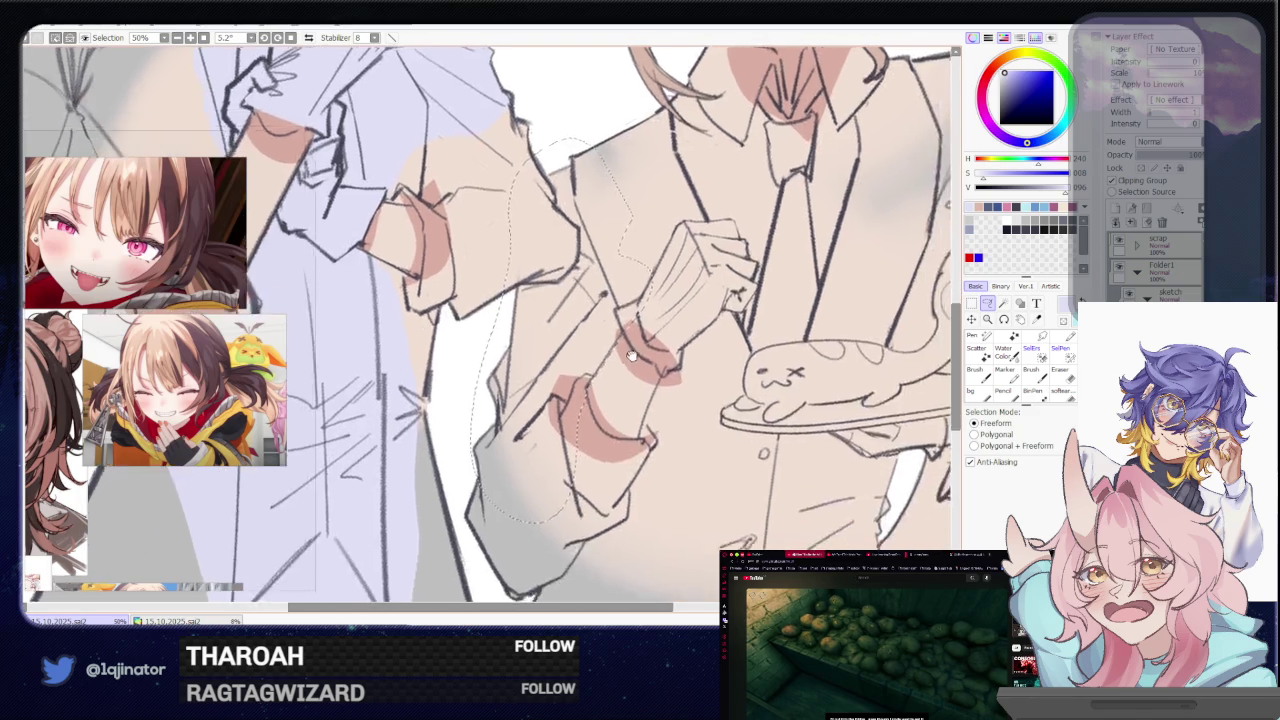
scroll(668, 288, "up", 3)
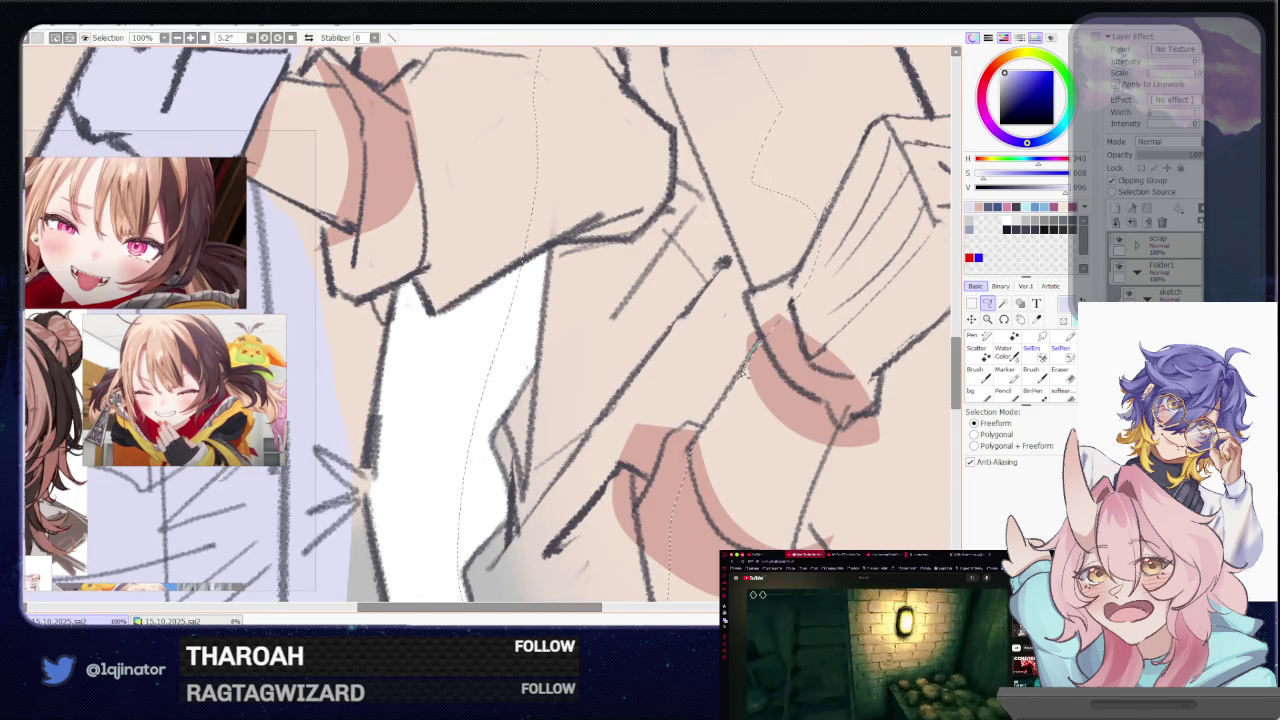
mouse_move(761, 350)
left_mouse_down()
mouse_move(705, 428)
mouse_move(758, 345)
mouse_move(590, 470)
left_mouse_up()
scroll(760, 330, "down", 1)
scroll(760, 325, "down", 1)
scroll(762, 315, "down", 1)
scroll(700, 395, "up", 2)
scroll(752, 330, "up", 1)
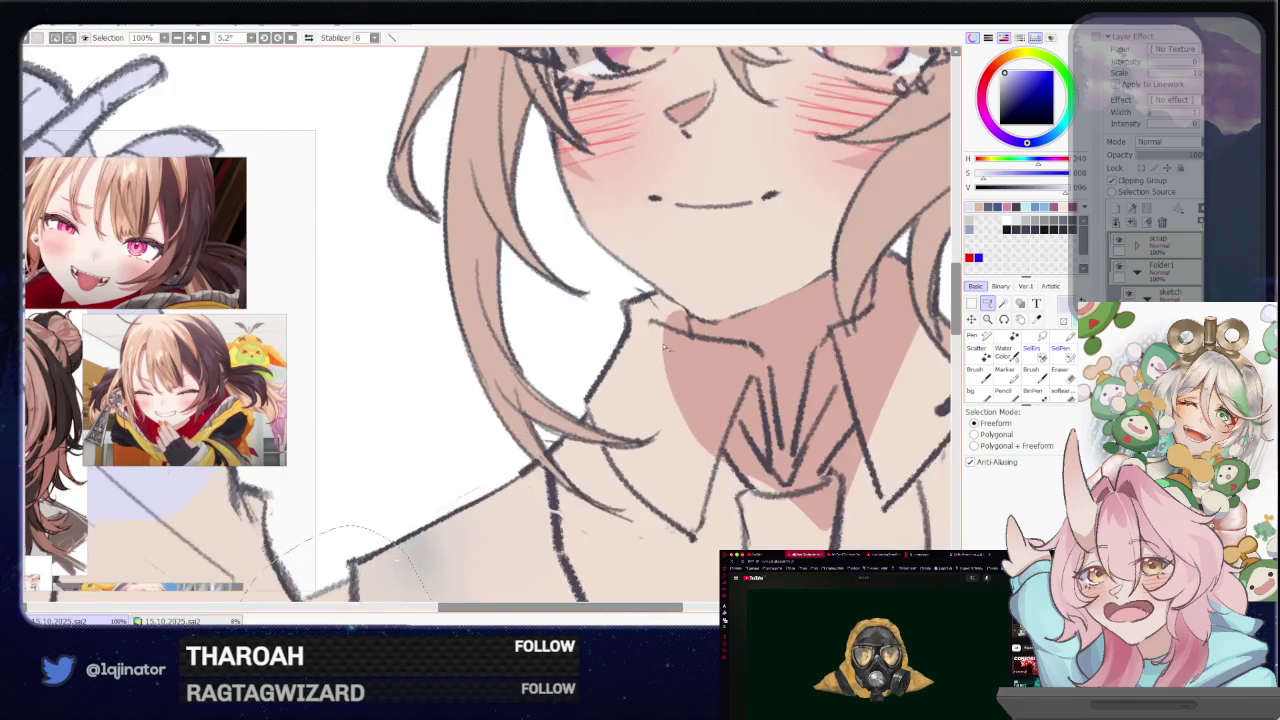
scroll(745, 332, "up", 1)
scroll(735, 335, "up", 1)
scroll(720, 338, "up", 1)
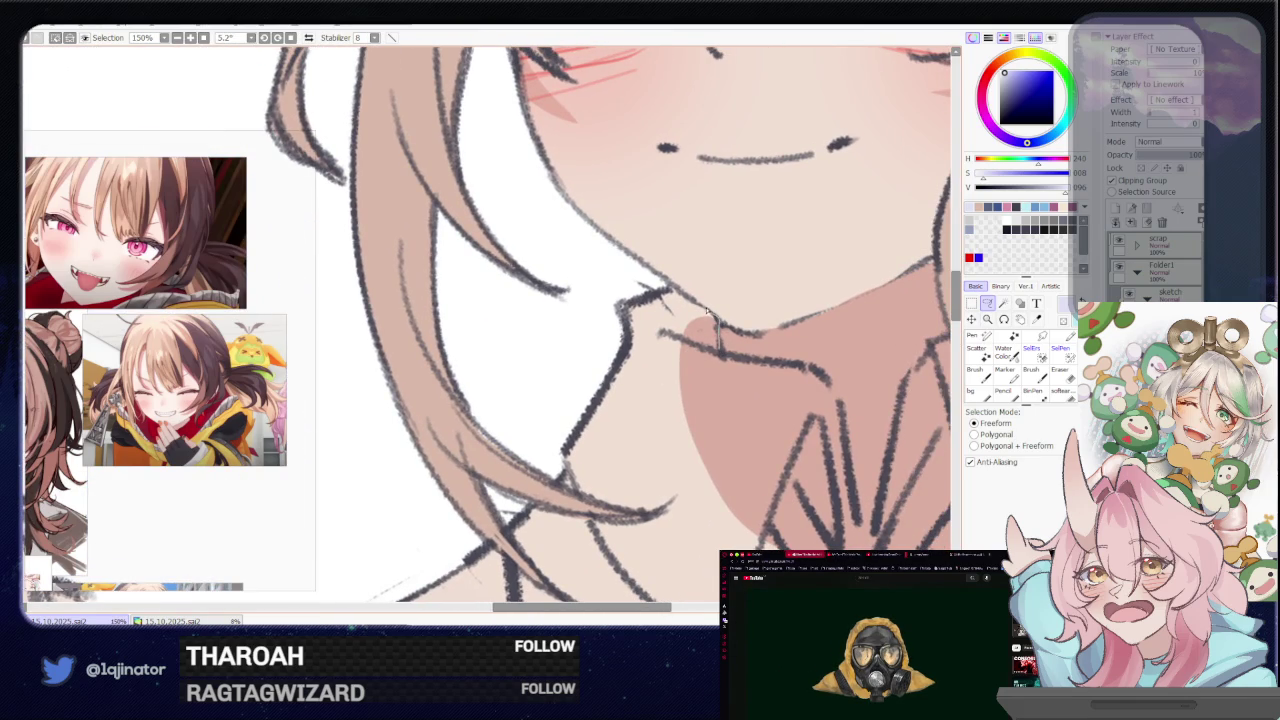
Extend the selection around her neck, collar, tie and shoulder
left_click_drag(635, 290, 540, 563)
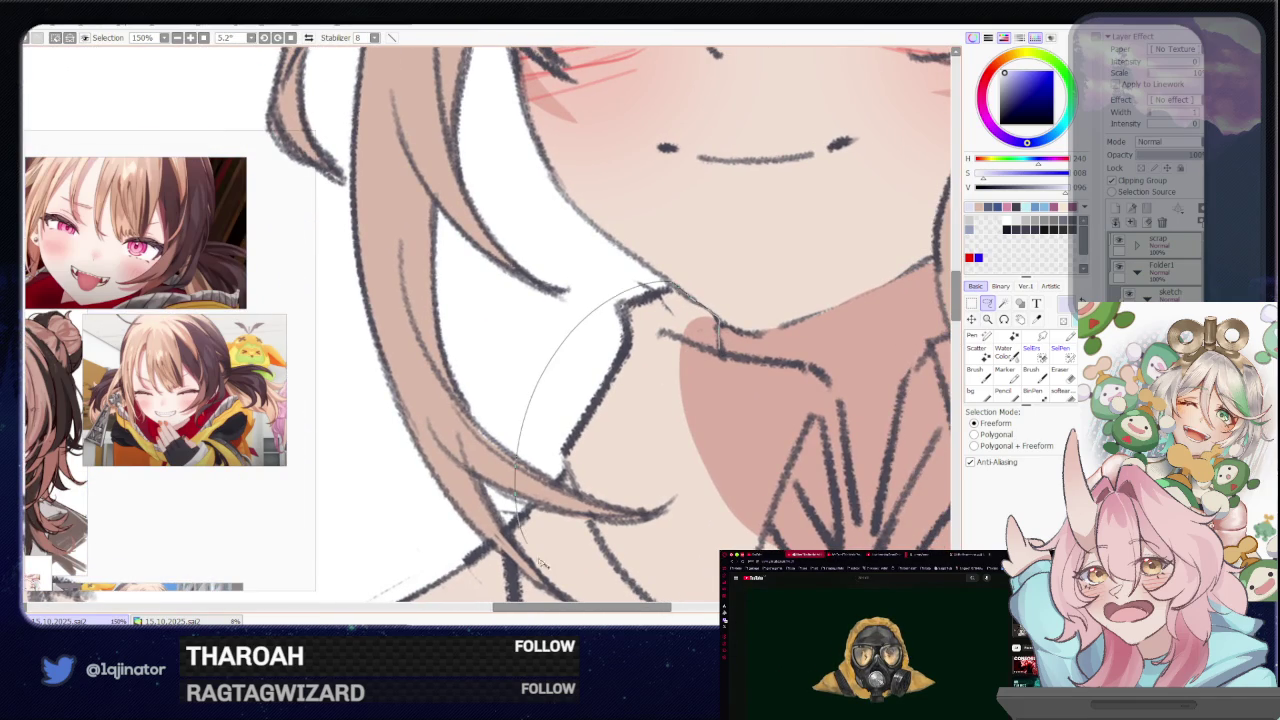
mouse_move(772, 470)
left_mouse_down()
mouse_move(778, 362)
mouse_move(650, 300)
left_mouse_up()
scroll(620, 300, "down", 2)
scroll(610, 296, "down", 1)
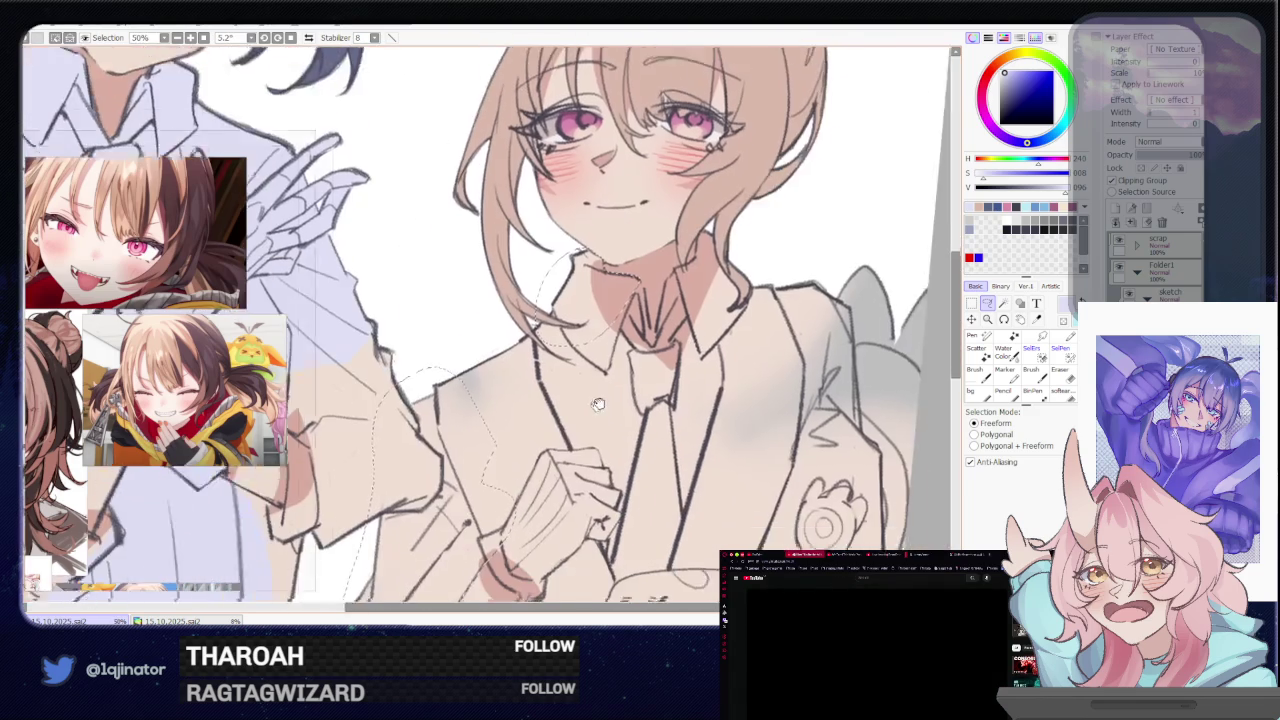
scroll(600, 292, "down", 1)
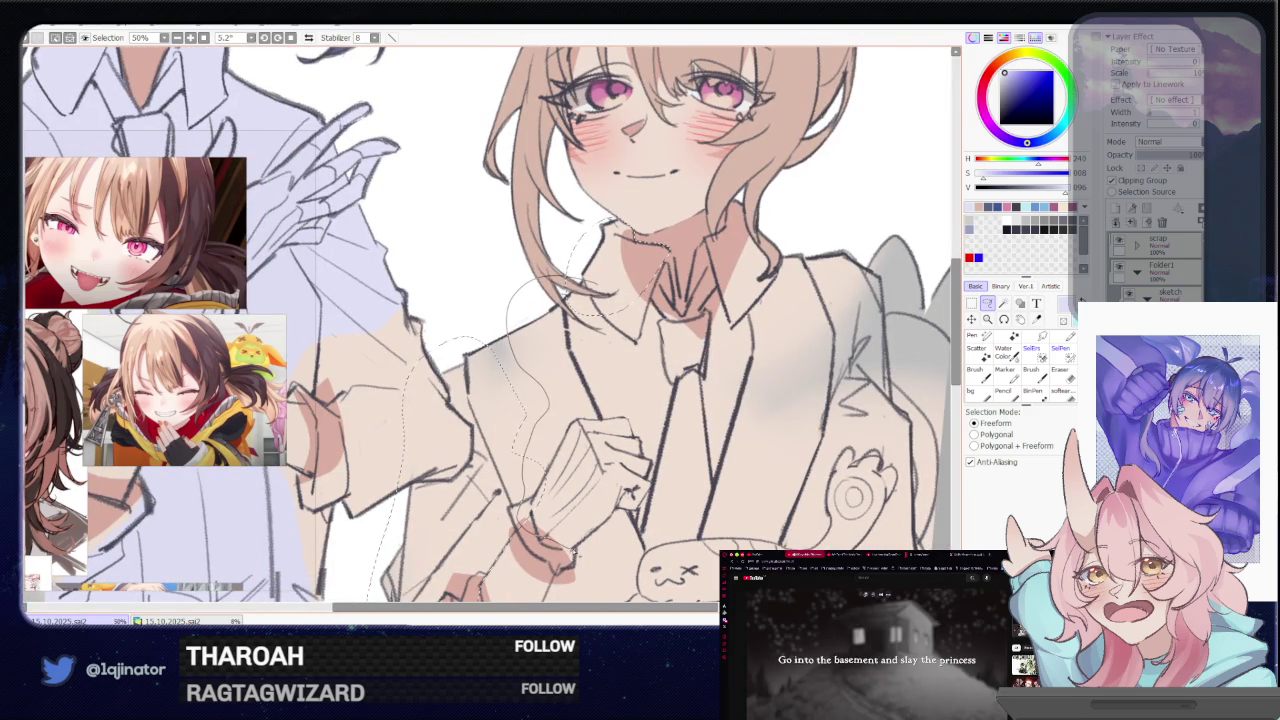
left_click_drag(645, 452, 634, 291)
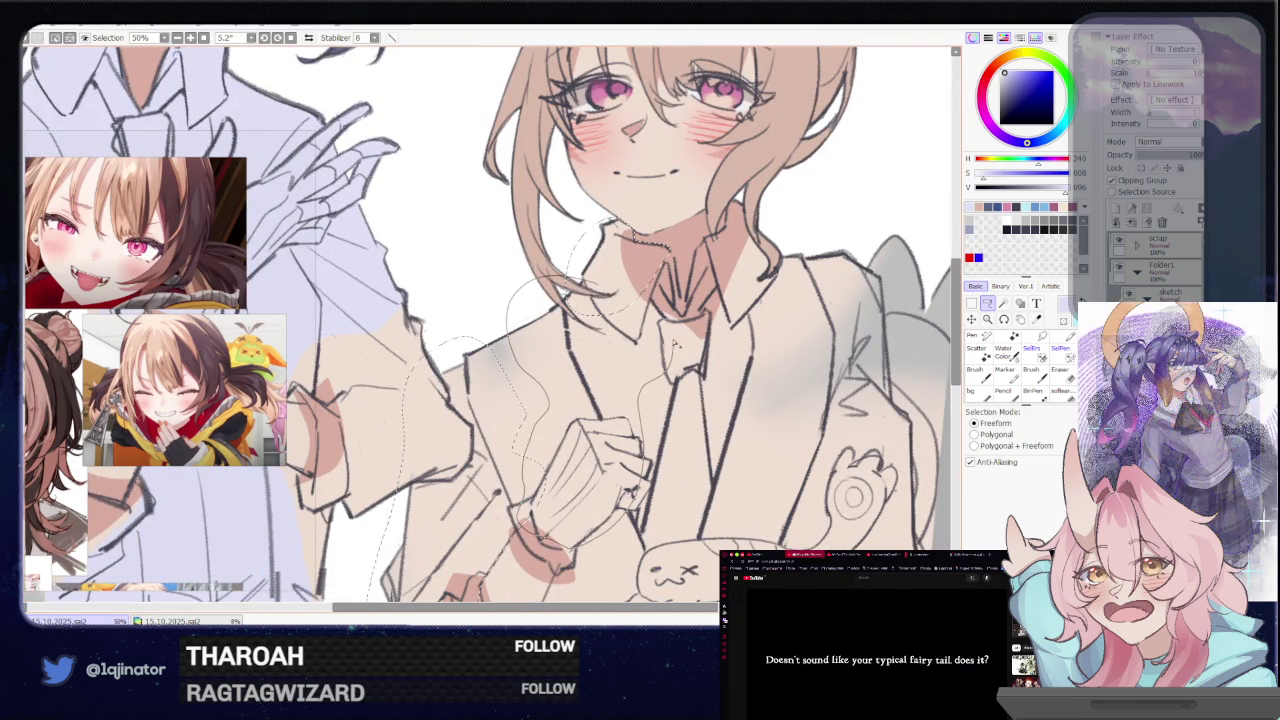
scroll(636, 294, "up", 1)
scroll(640, 298, "up", 1)
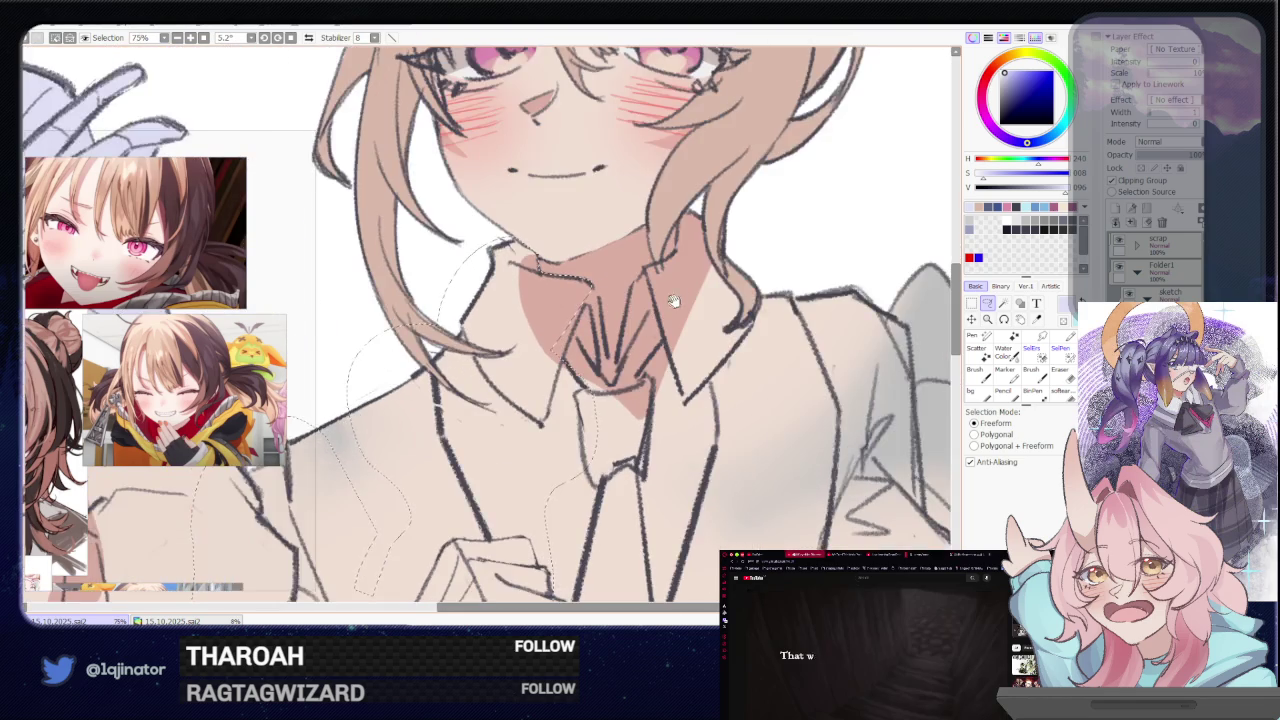
scroll(646, 304, "up", 1)
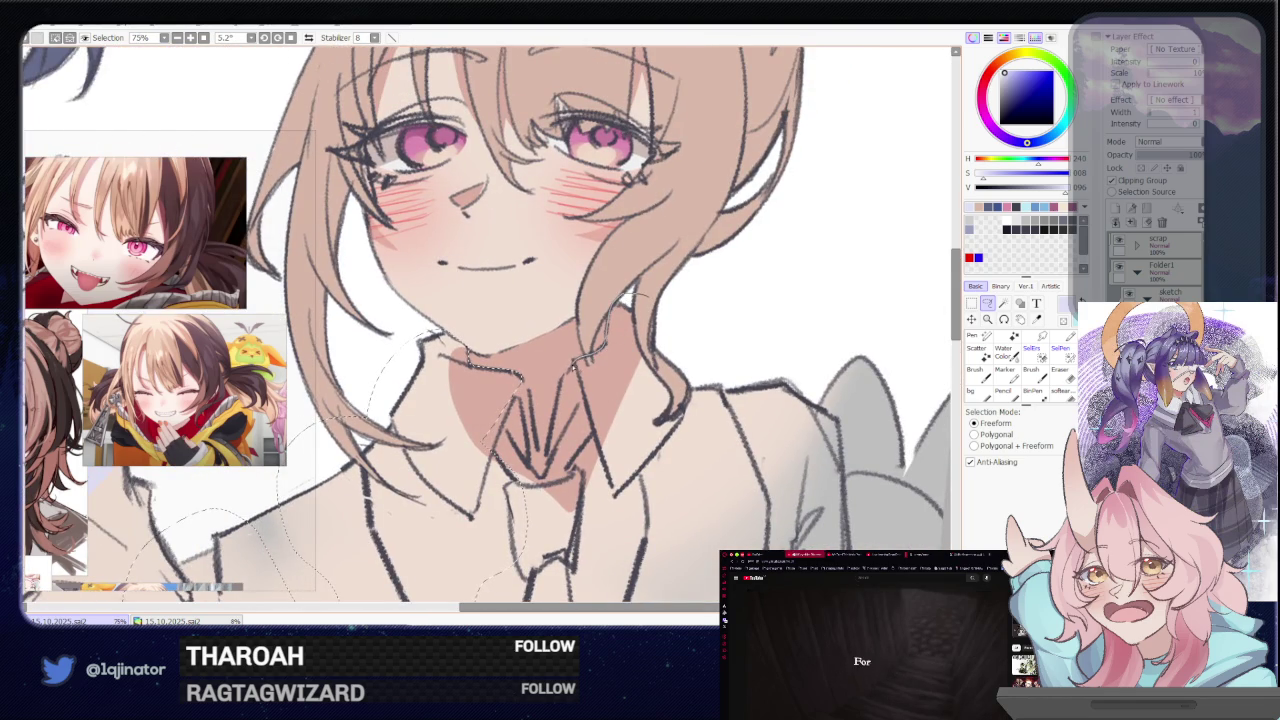
left_click_drag(600, 535, 556, 430)
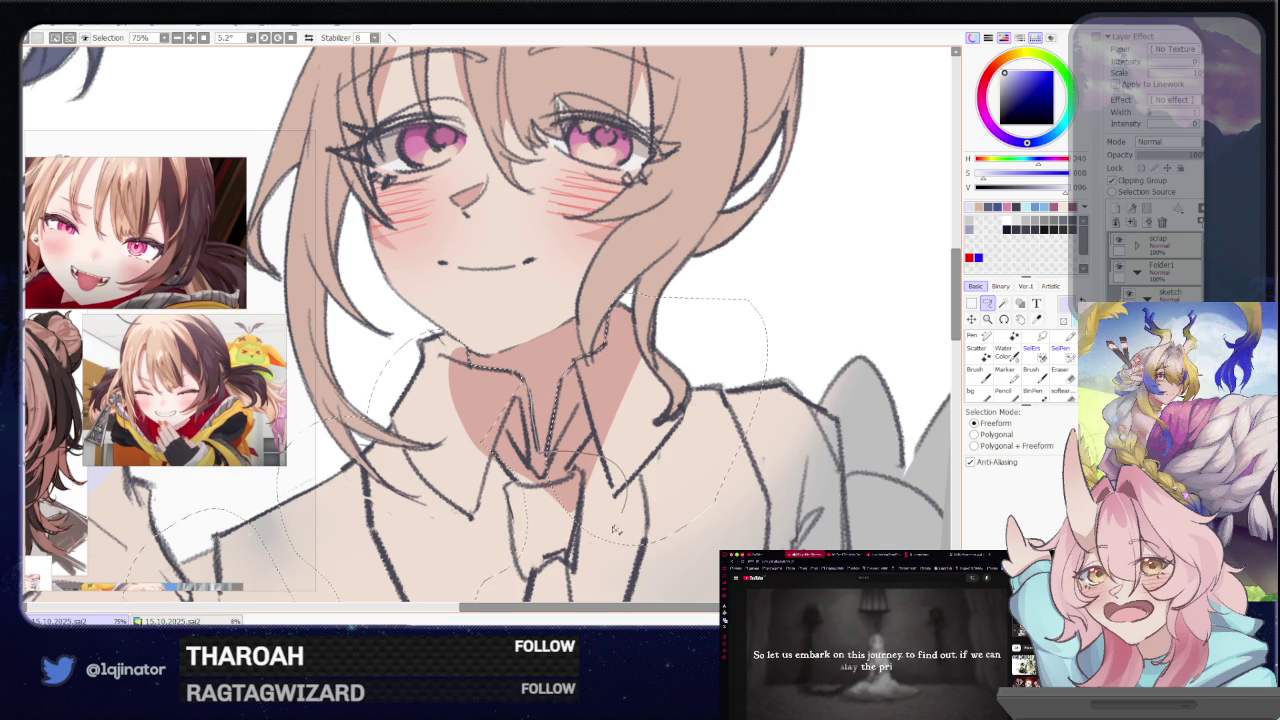
scroll(600, 400, "down", 2)
scroll(640, 360, "down", 2)
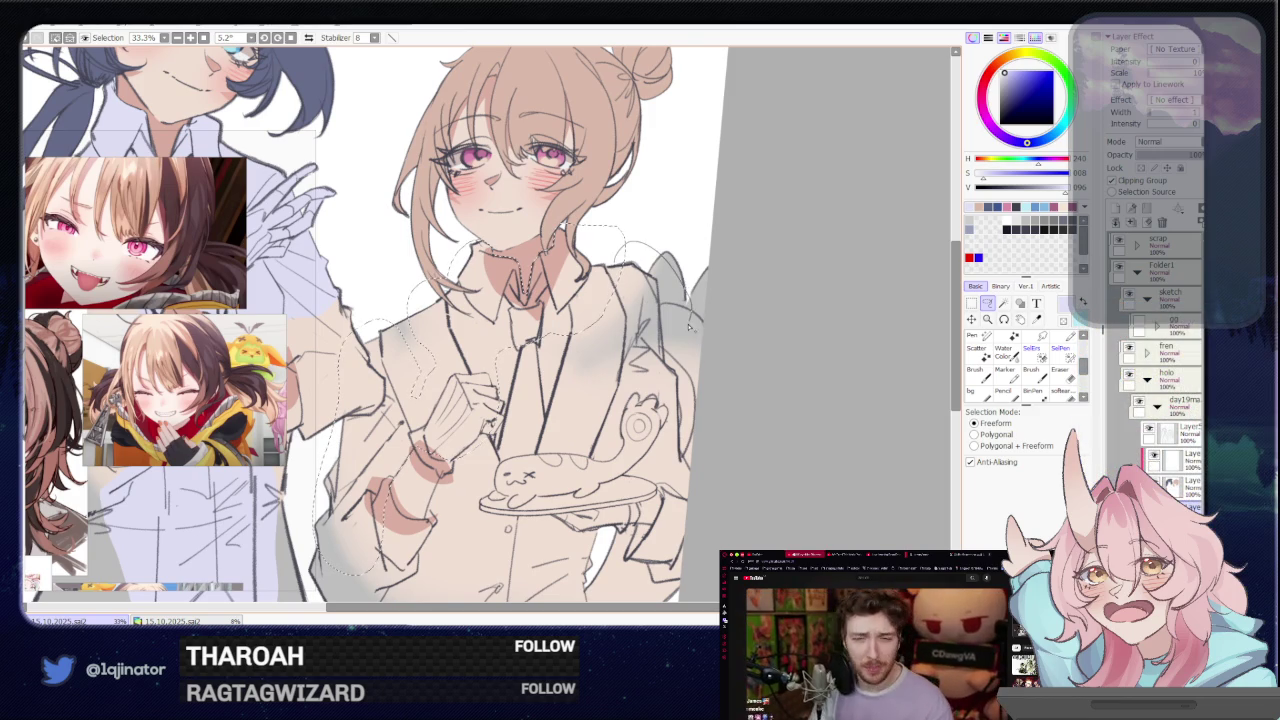
Trace the jacket's right edge and add the area near the plate-holding hand
mouse_move(679, 341)
left_mouse_down()
mouse_move(701, 506)
mouse_move(662, 494)
left_mouse_up()
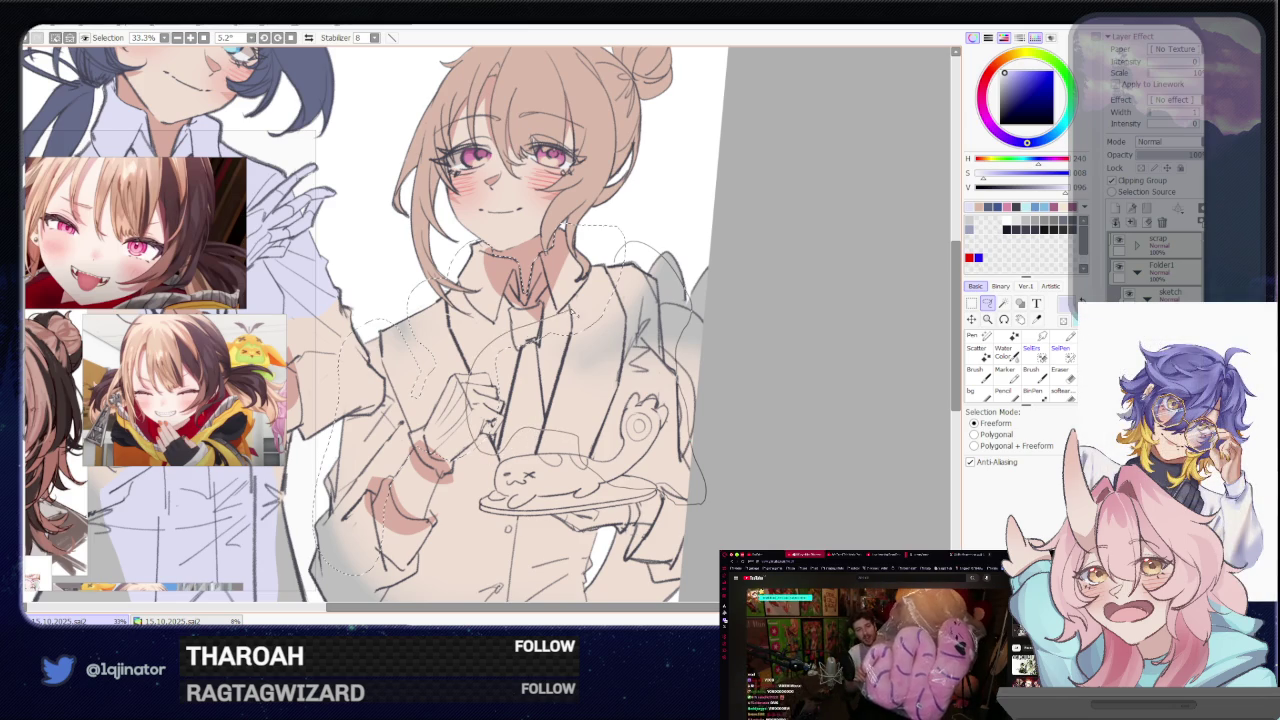
scroll(493, 345, "up", 1)
scroll(493, 345, "up", 1)
scroll(493, 345, "up", 1)
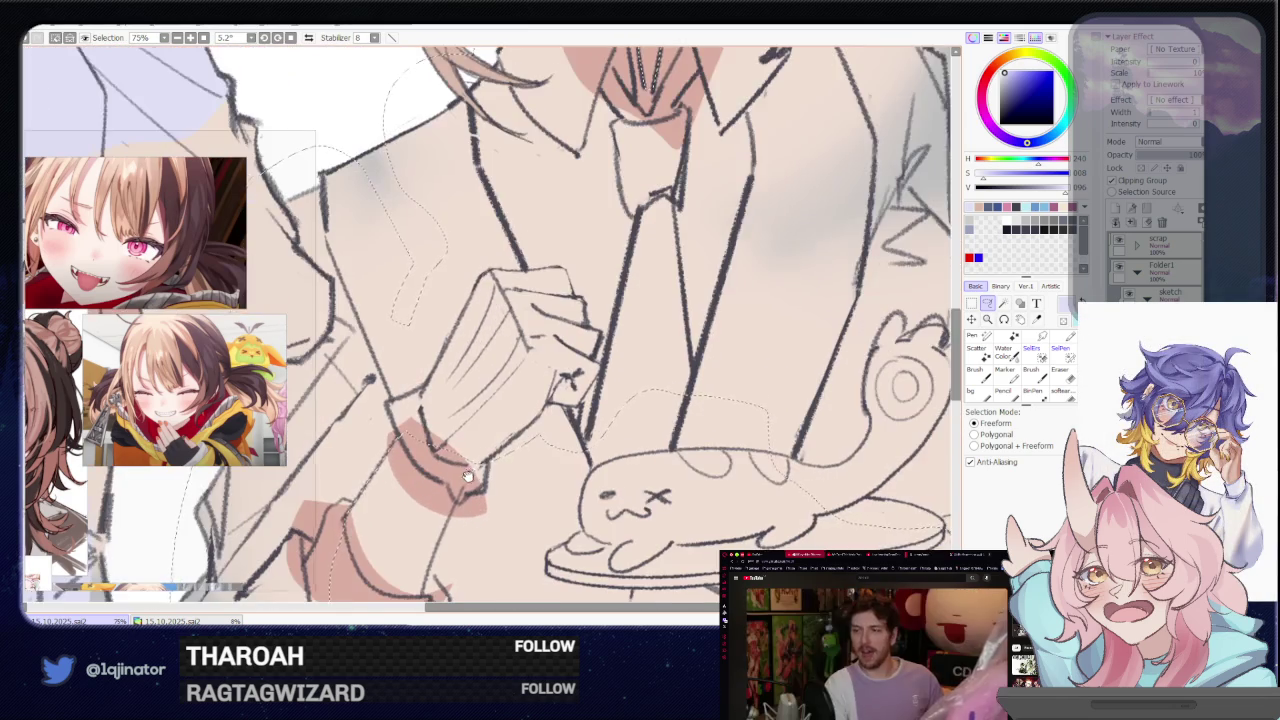
left_click_drag(493, 345, 490, 393)
scroll(490, 393, "up", 1)
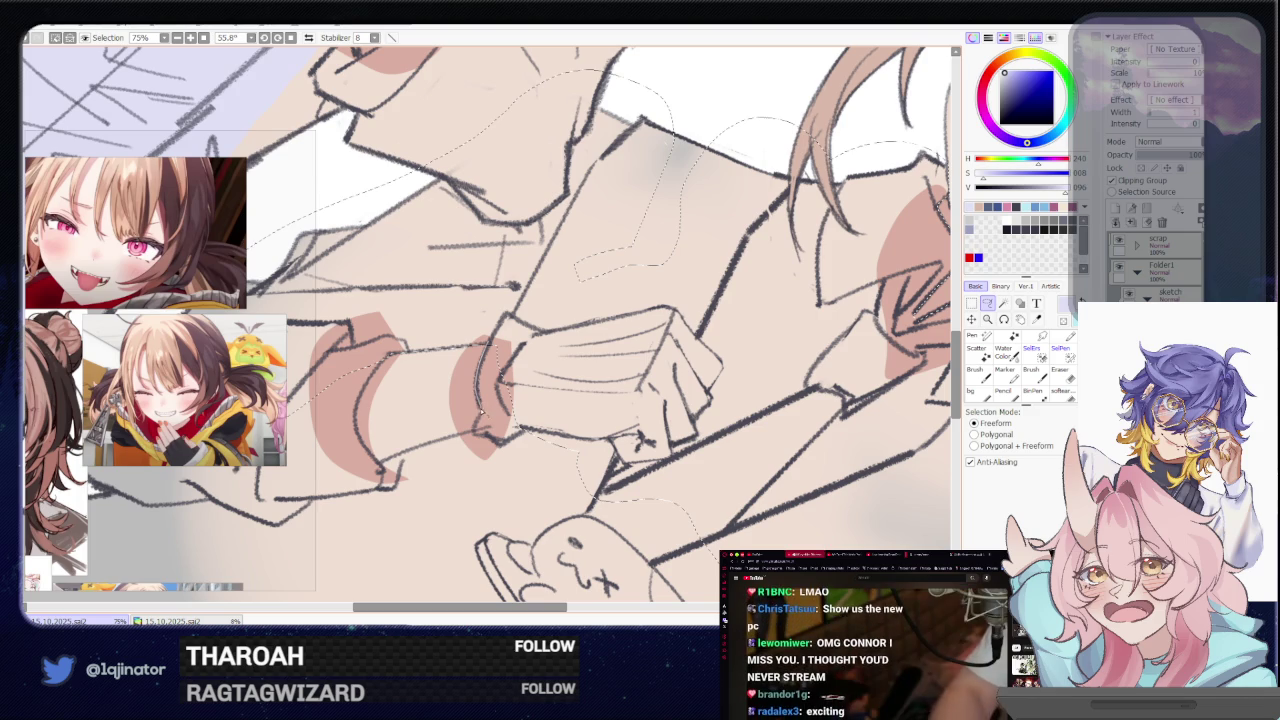
mouse_move(478, 400)
left_mouse_down()
mouse_move(582, 363)
mouse_move(554, 381)
left_mouse_up()
scroll(582, 363, "down", 3)
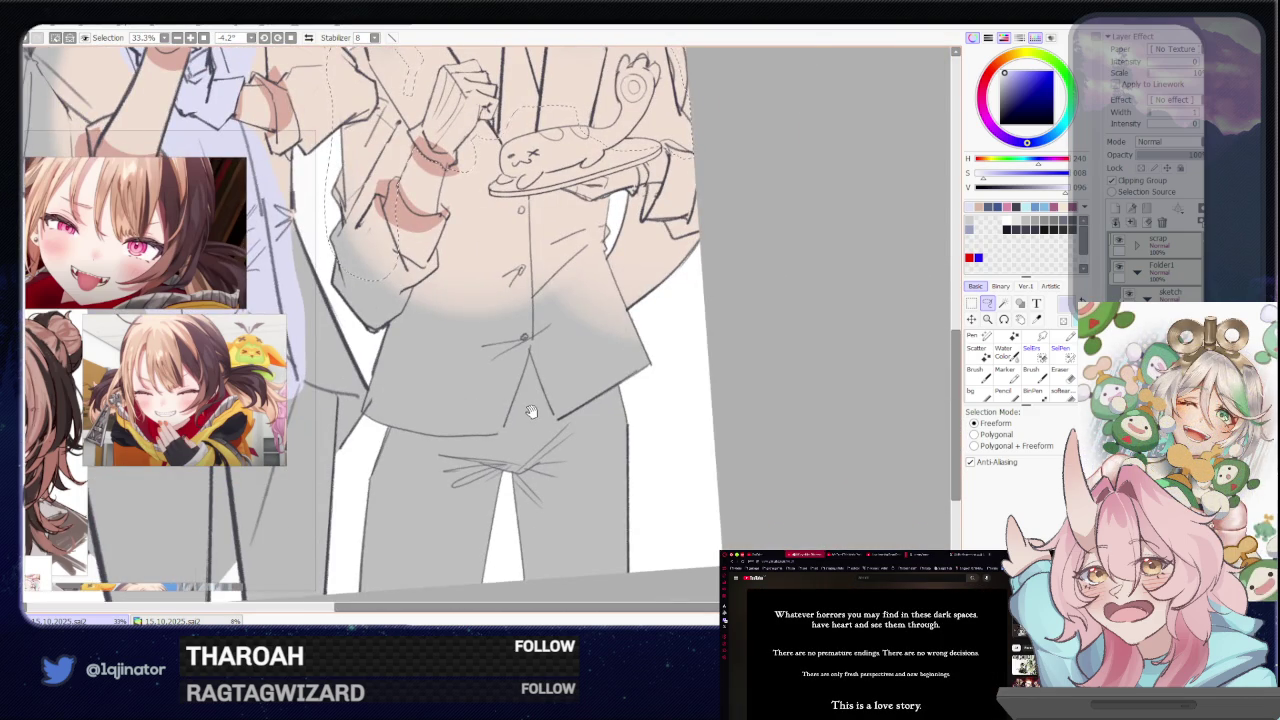
scroll(543, 410, "up", 2)
scroll(600, 390, "up", 1)
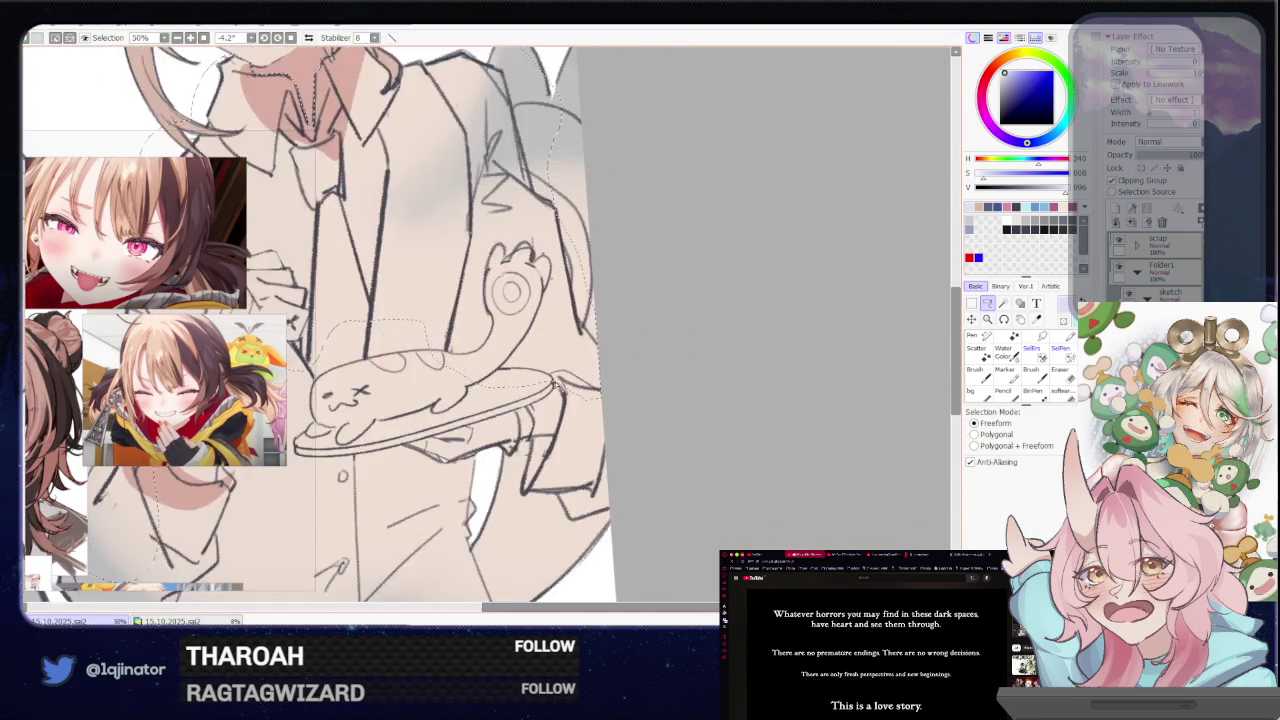
scroll(607, 377, "up", 1)
scroll(607, 377, "down", 1)
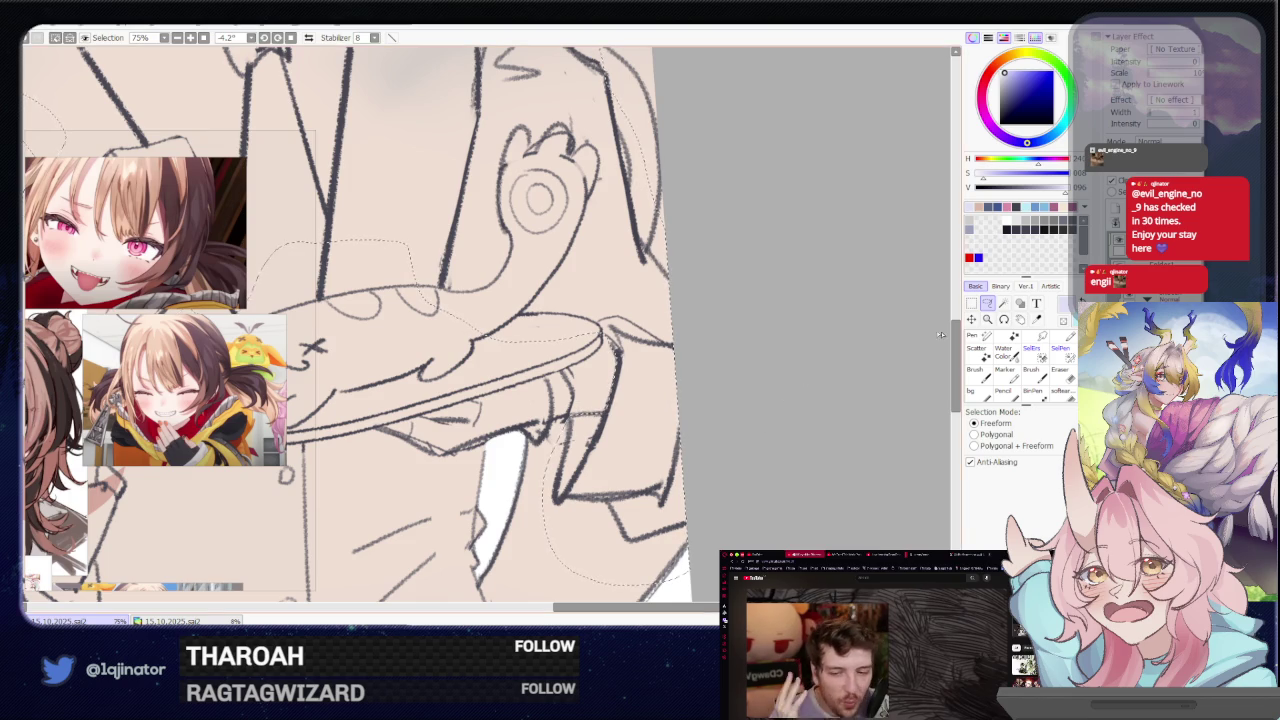
scroll(620, 385, "up", 1)
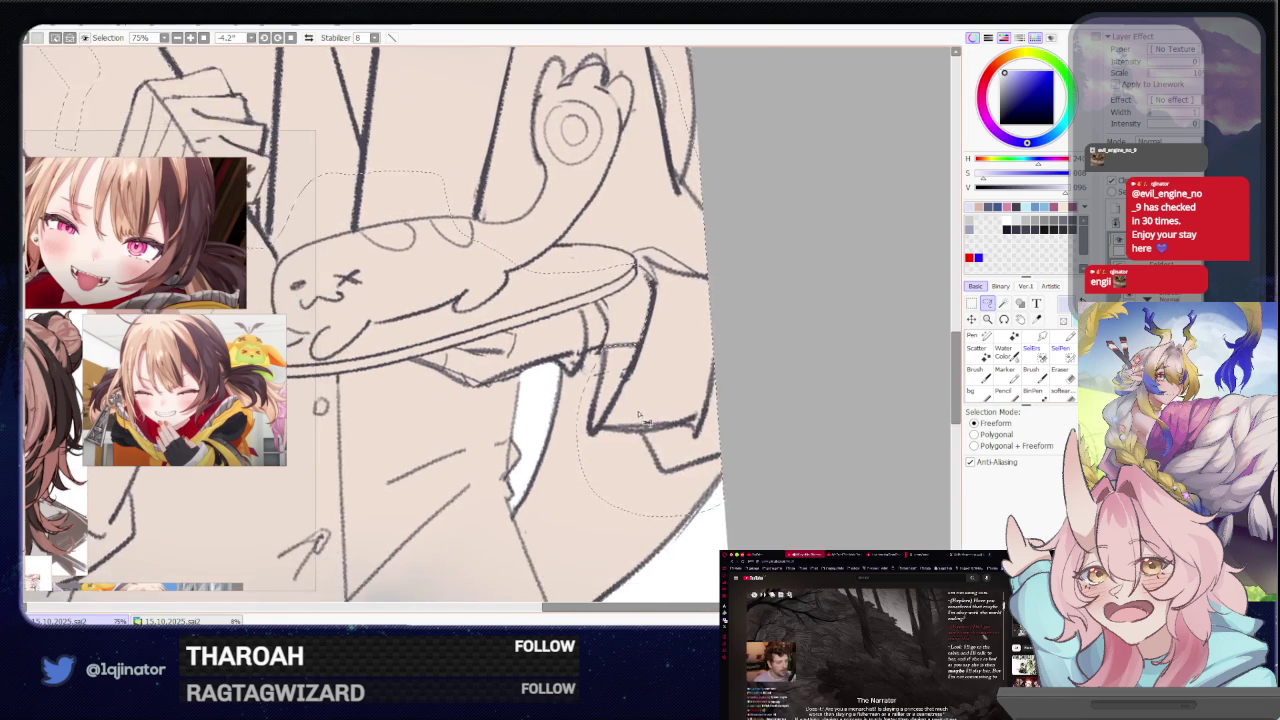
Lasso the area beneath the plate to keep it out of the selection
scroll(620, 385, "up", 1)
left_click_drag(622, 383, 660, 423)
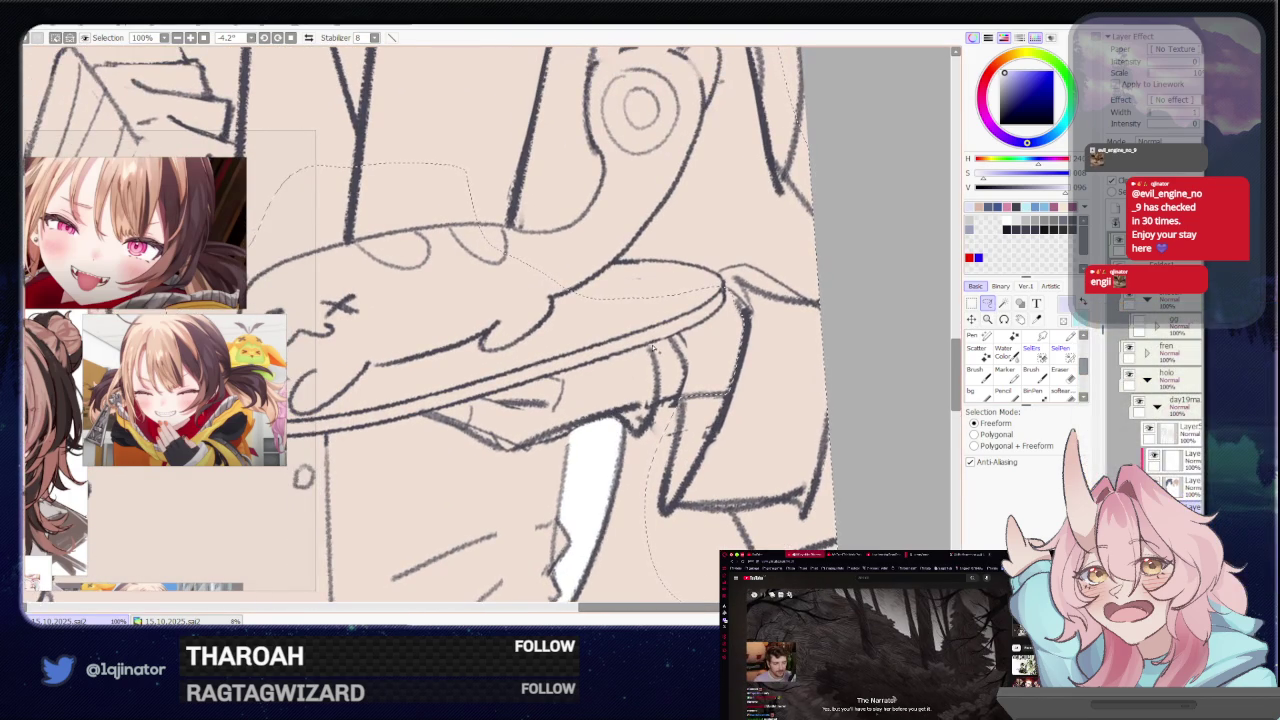
left_click_drag(440, 388, 645, 442)
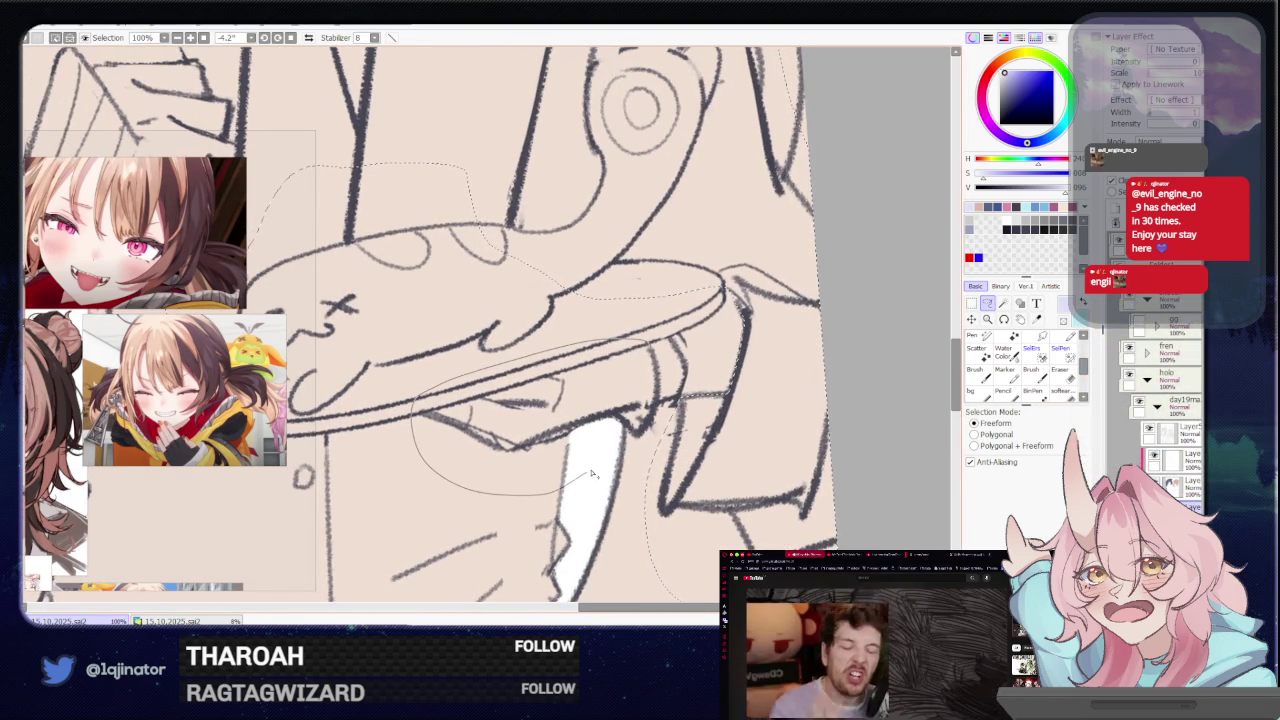
left_click_drag(645, 442, 662, 412)
Magic-wand the light-brown-haired girl's shirt region as one enclosed area
left_click_drag(735, 365, 680, 380)
left_click(667, 457)
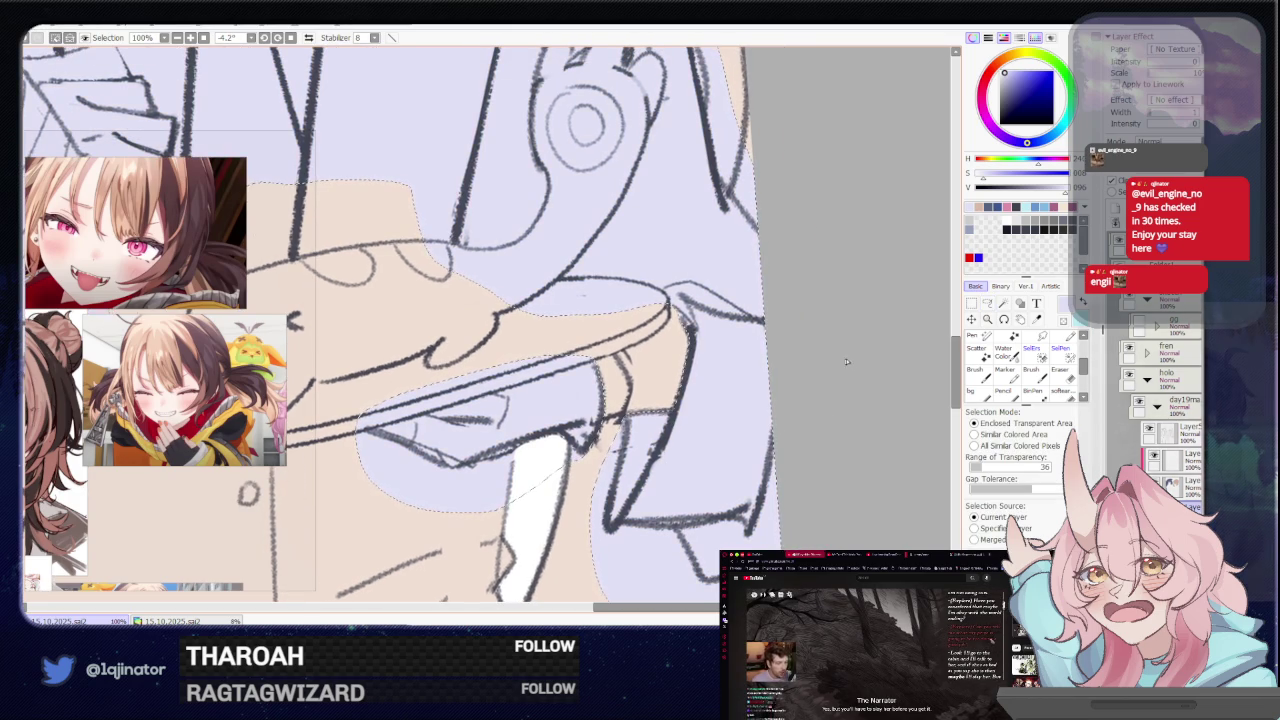
left_click(988, 303)
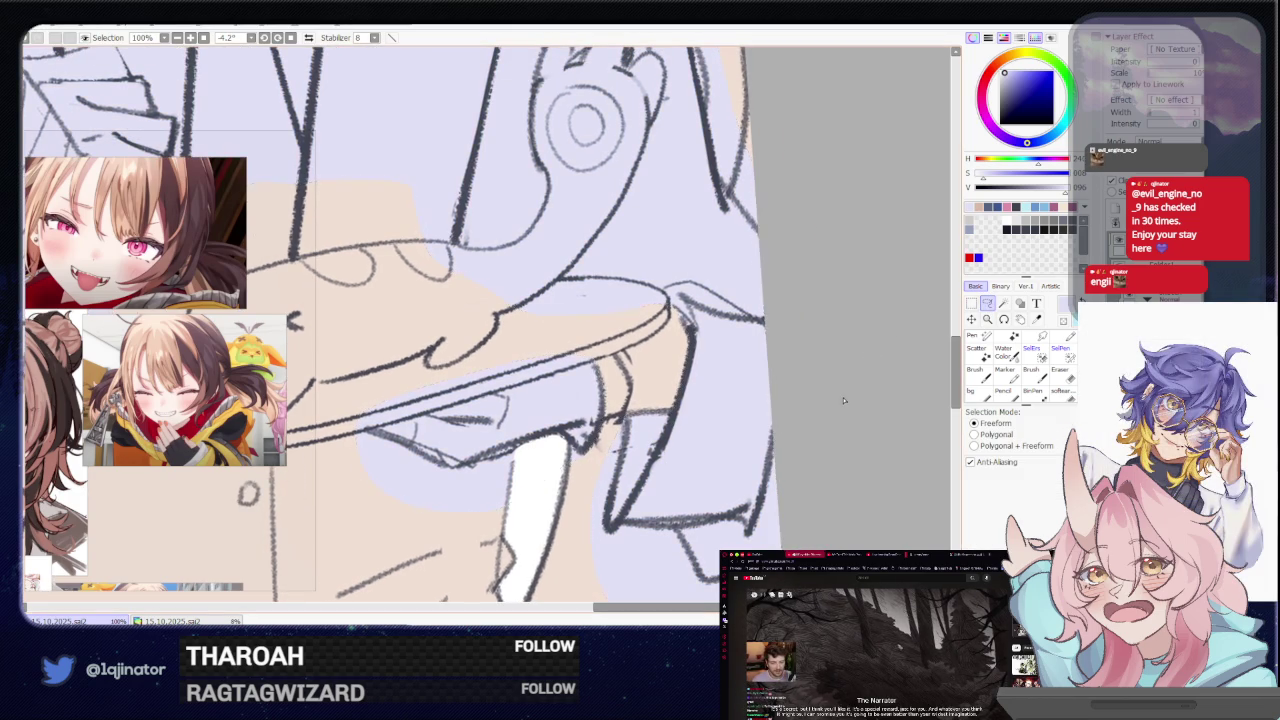
scroll(818, 408, "down", 2)
scroll(685, 425, "down", 2)
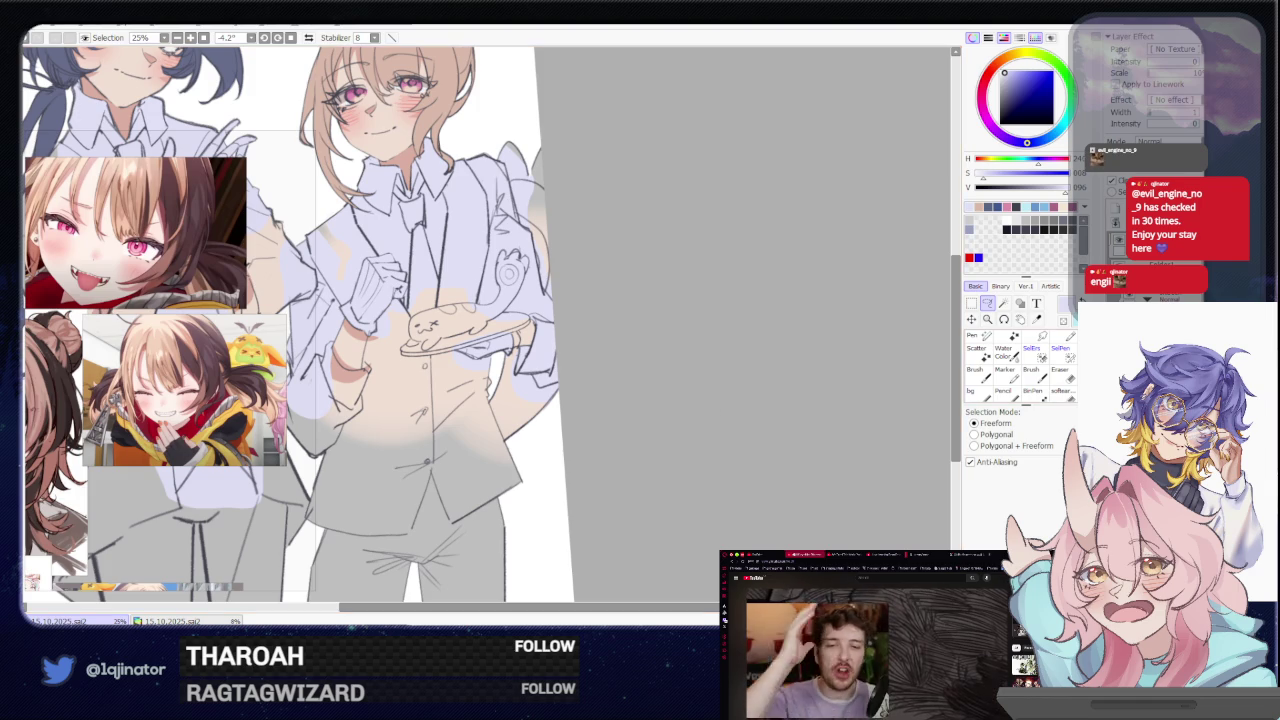
scroll(691, 424, "up", 2)
key("n")
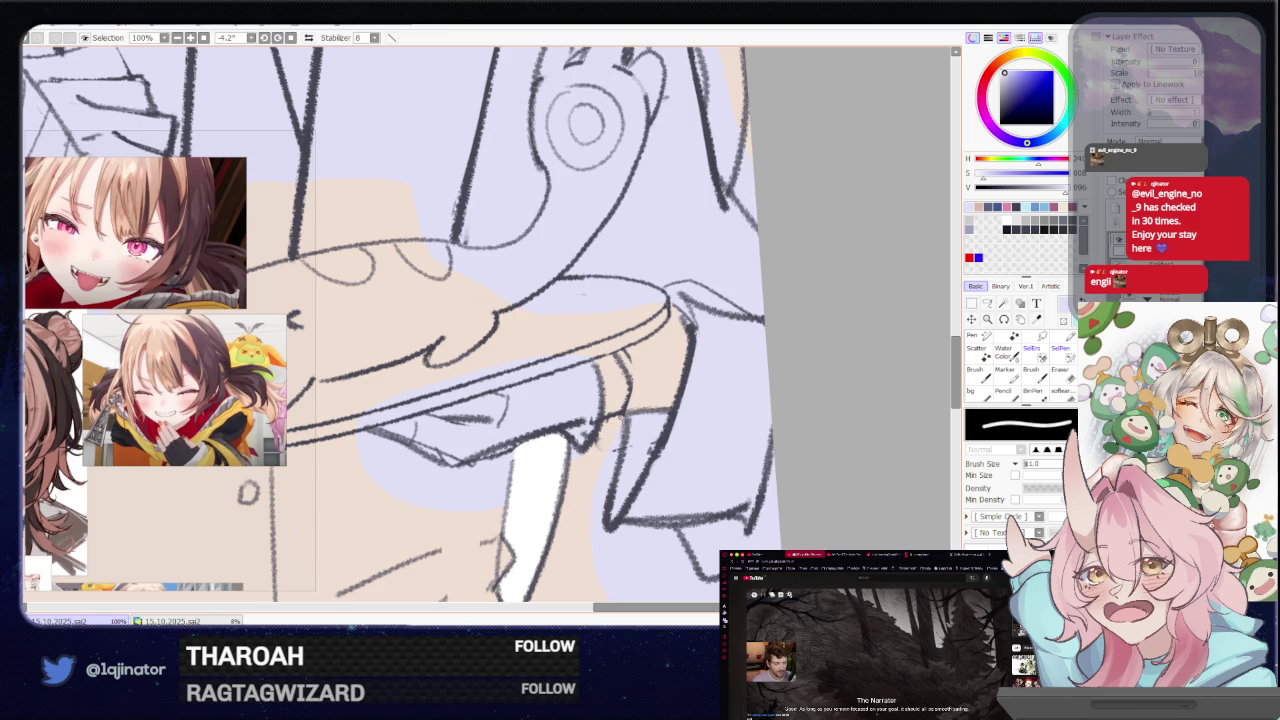
Pencil one short fold stroke on the sleeve next to the plate
left_click_drag(620, 372, 628, 410)
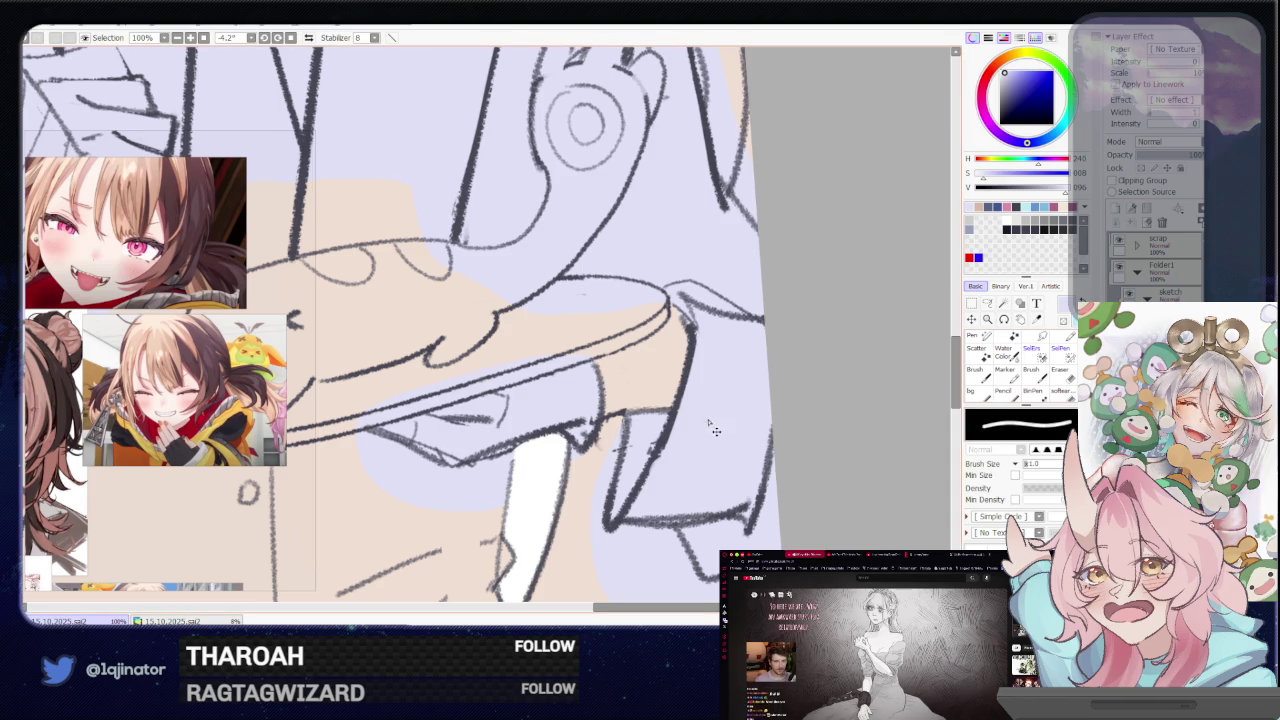
Zoom out to 25% and pan over both characters to review their faces and bodies
scroll(602, 432, "down", 2)
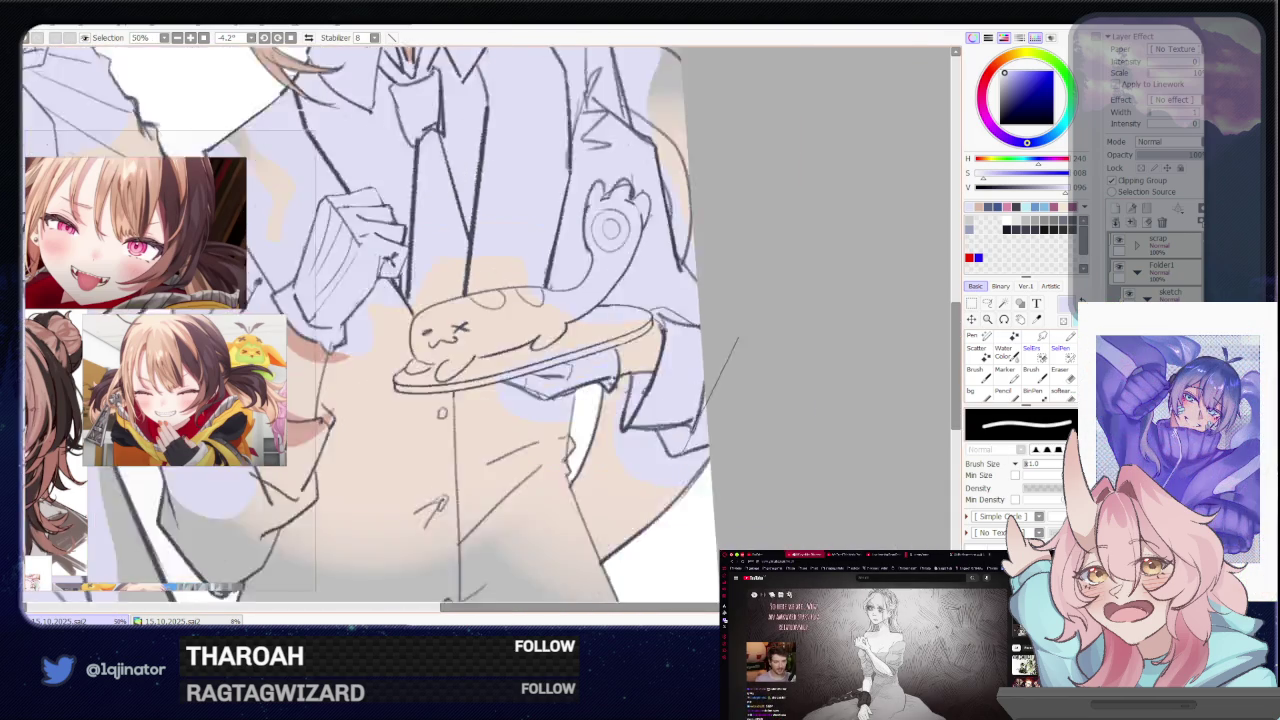
scroll(513, 410, "down", 2)
mouse_move(513, 410)
left_mouse_down()
mouse_move(728, 443)
mouse_move(733, 462)
left_mouse_up()
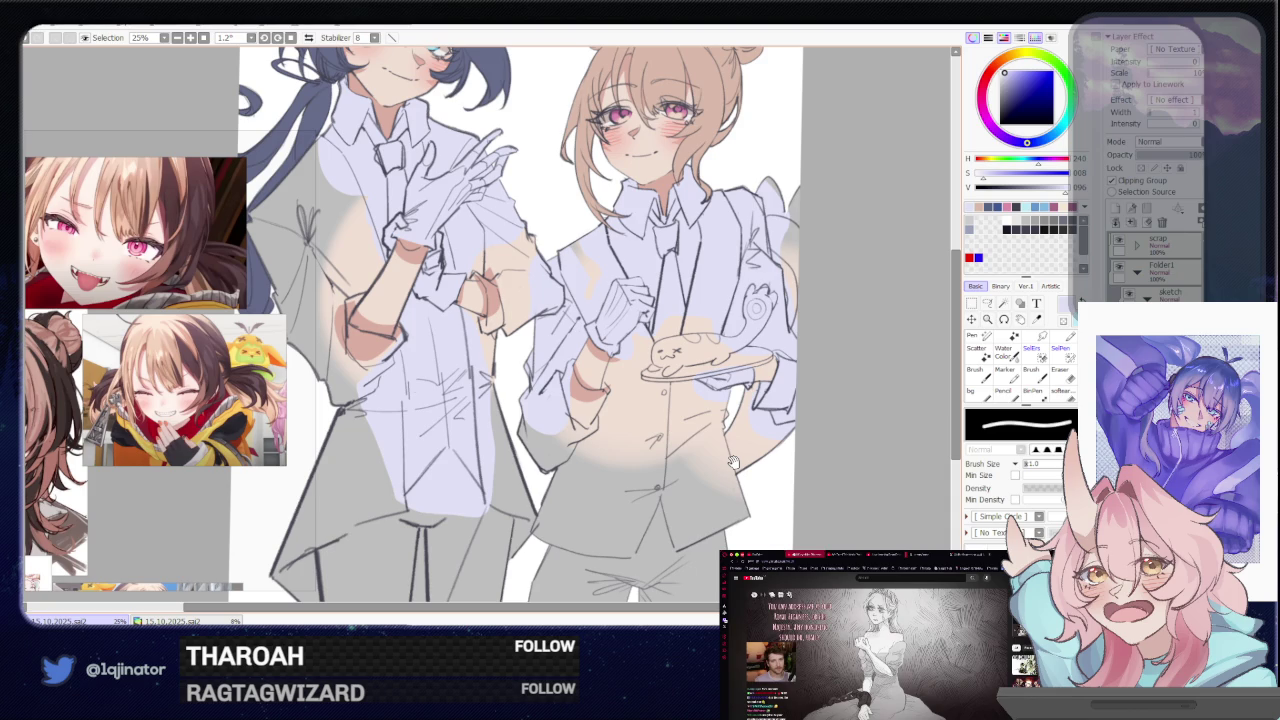
mouse_move(762, 390)
left_mouse_down()
mouse_move(774, 470)
mouse_move(757, 455)
mouse_move(759, 475)
left_mouse_up()
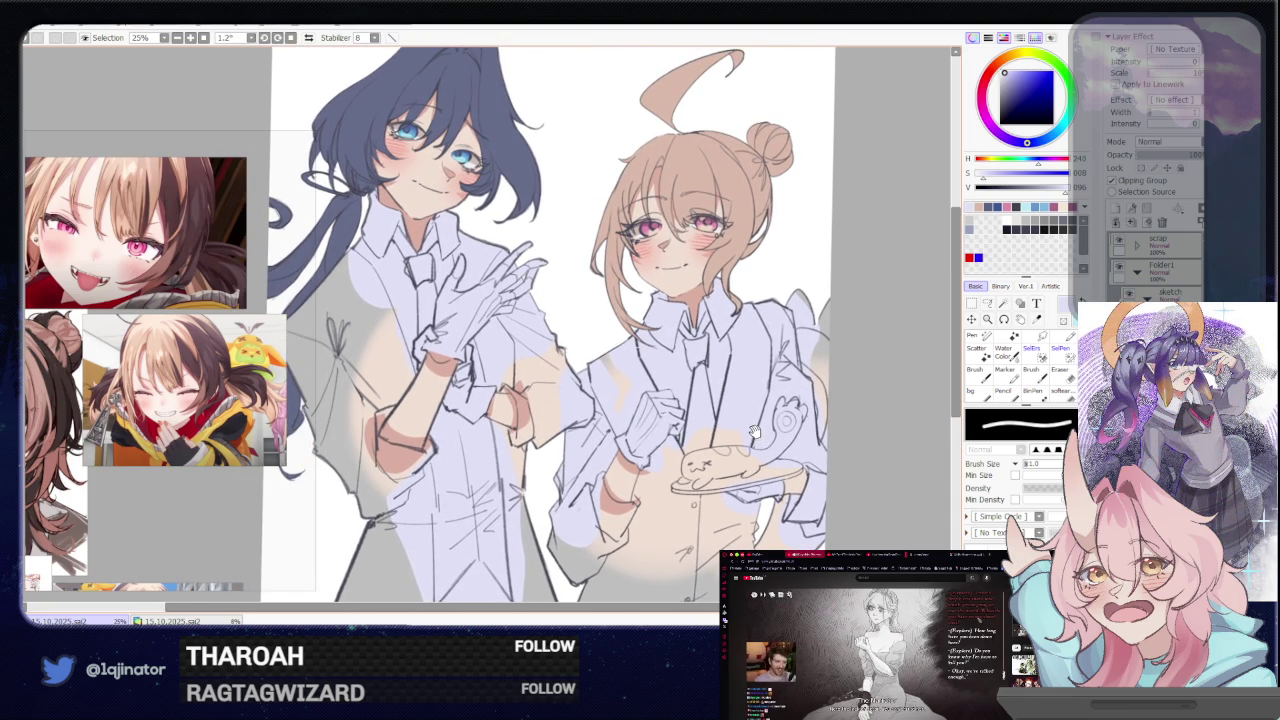
left_click_drag(751, 414, 747, 444)
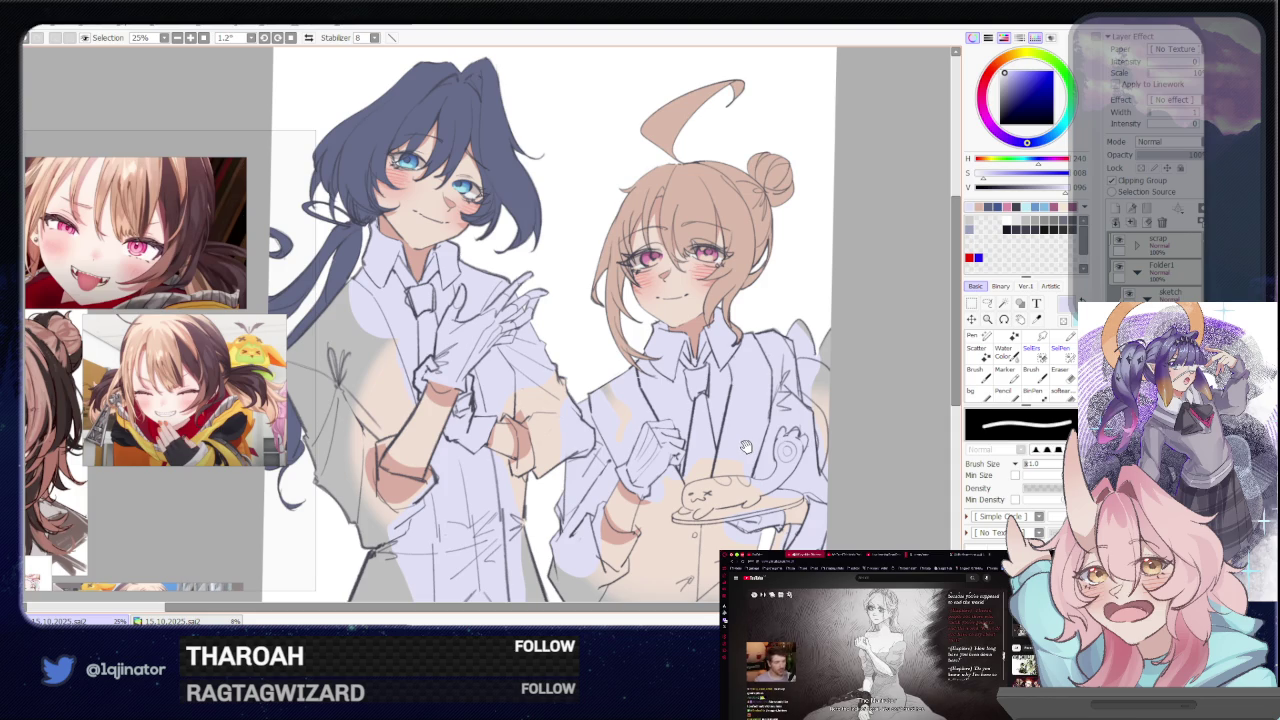
left_click_drag(745, 448, 749, 404)
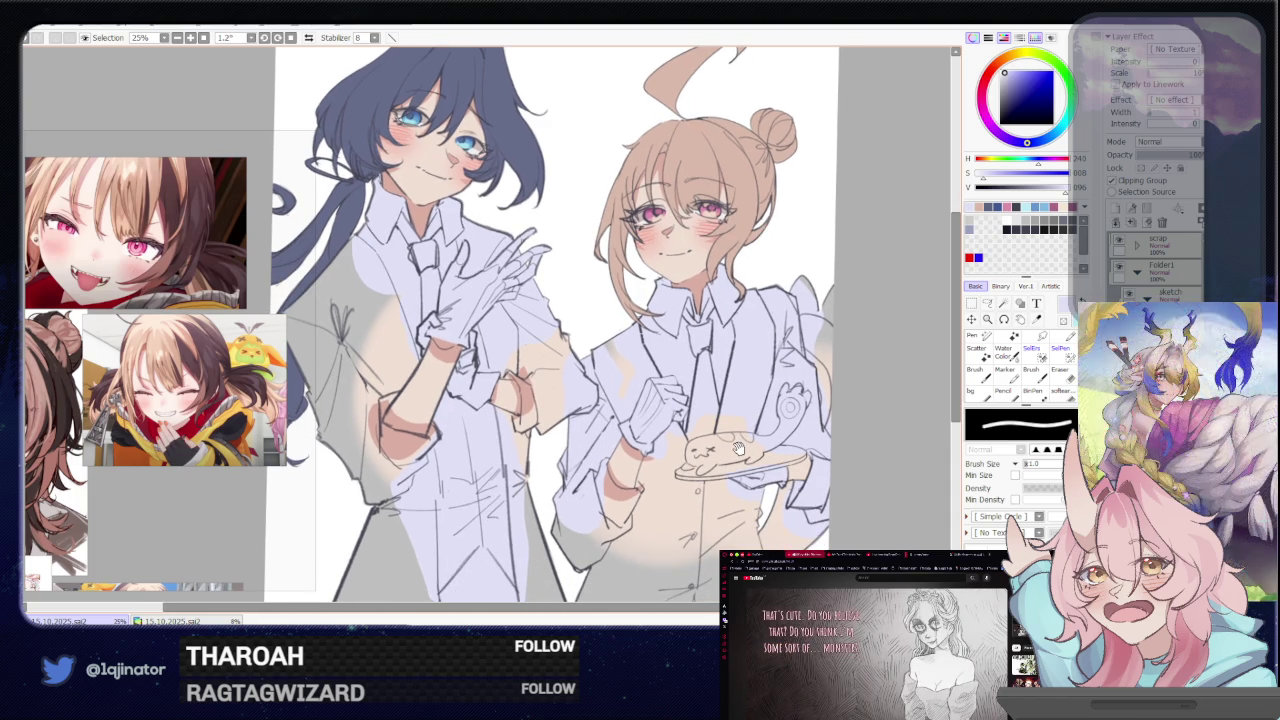
left_click_drag(734, 474, 742, 422)
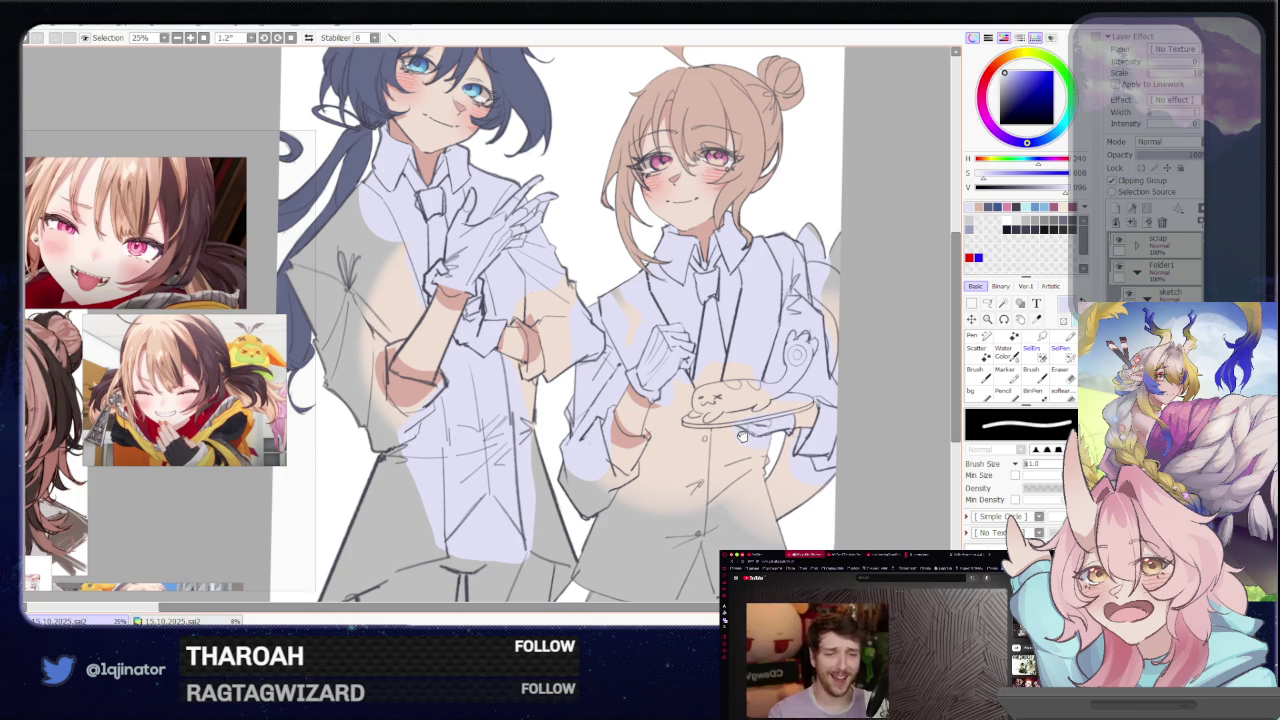
left_click_drag(742, 436, 745, 428)
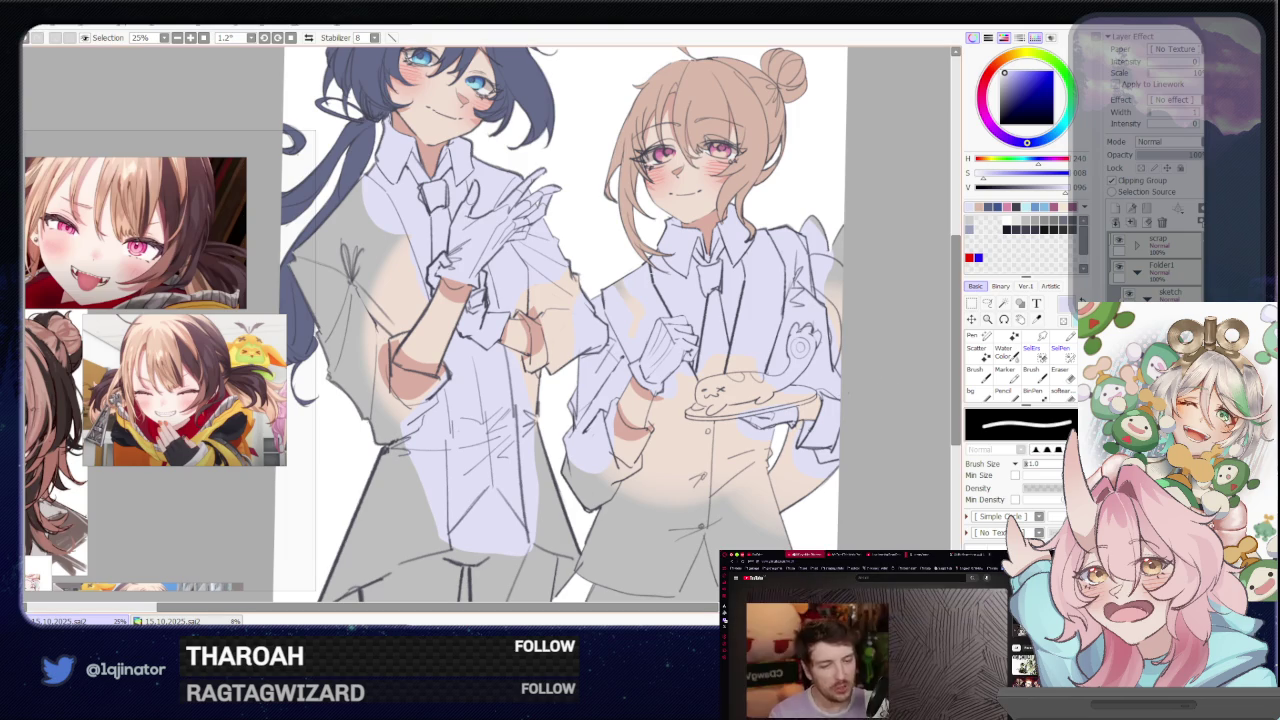
left_click_drag(611, 485, 677, 425)
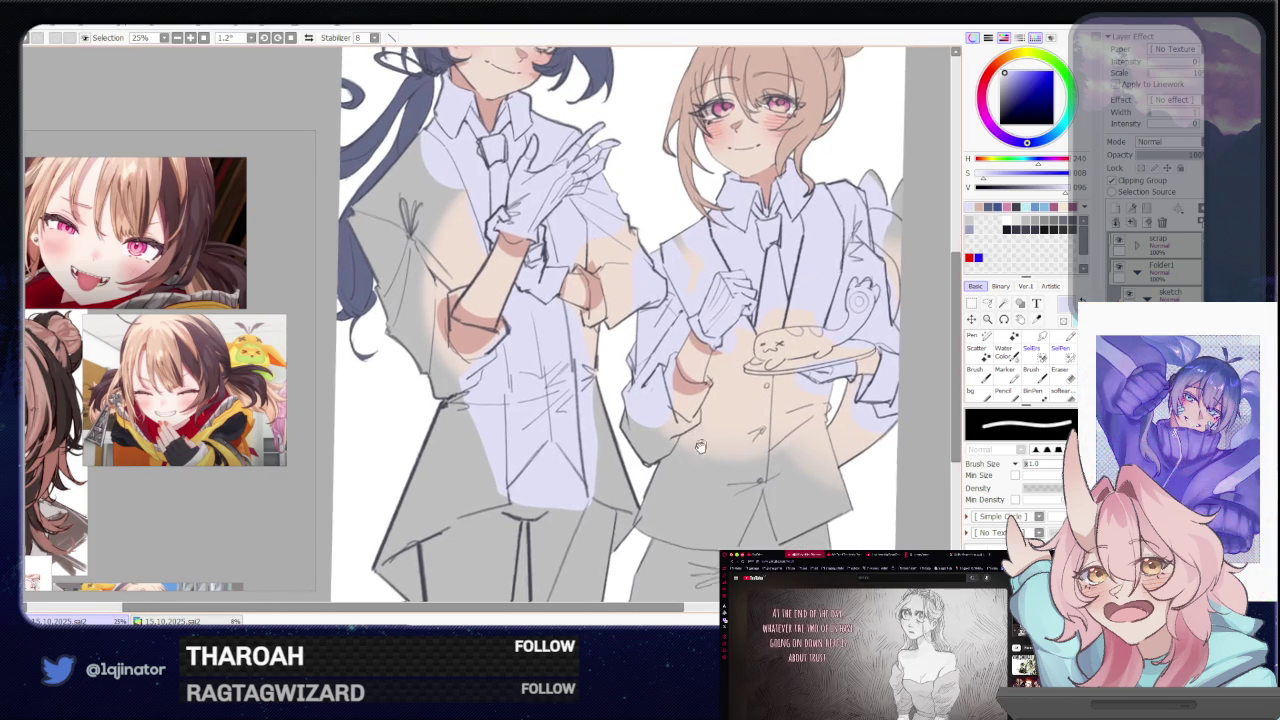
Frame both characters' full heads and pick a muted red-brown painting colour
left_click_drag(710, 336, 688, 400)
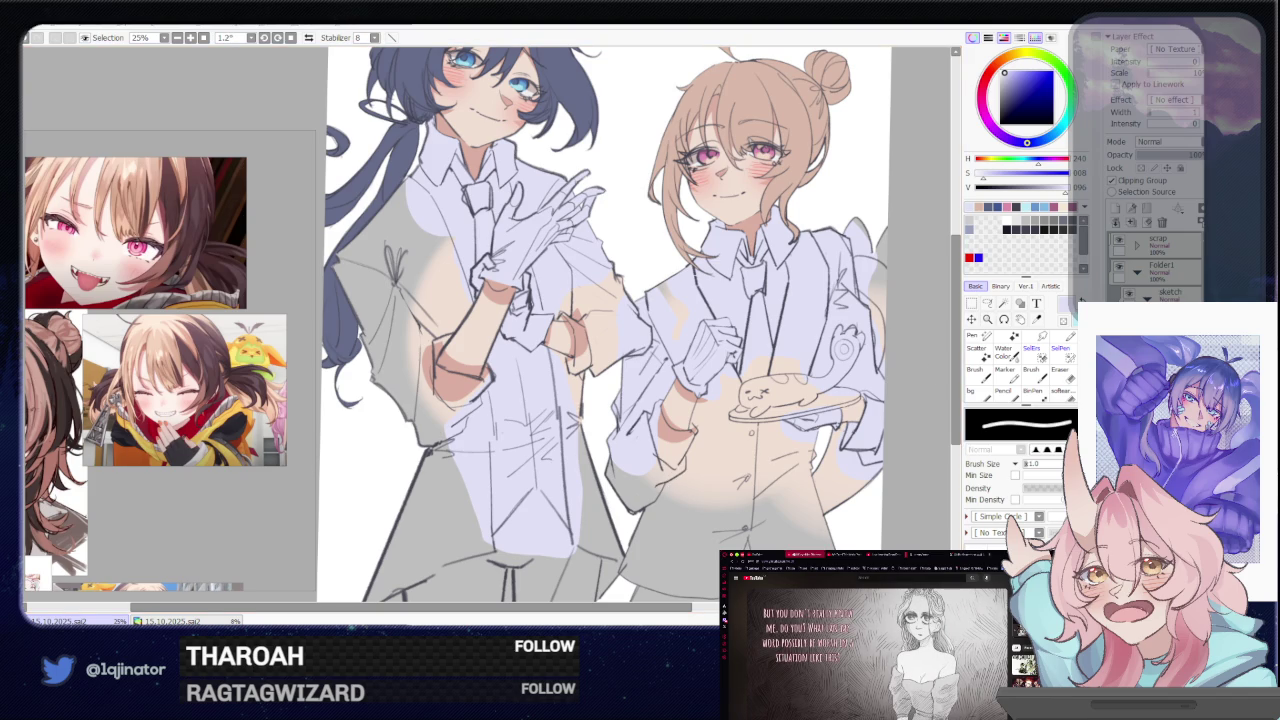
left_click_drag(719, 524, 720, 440)
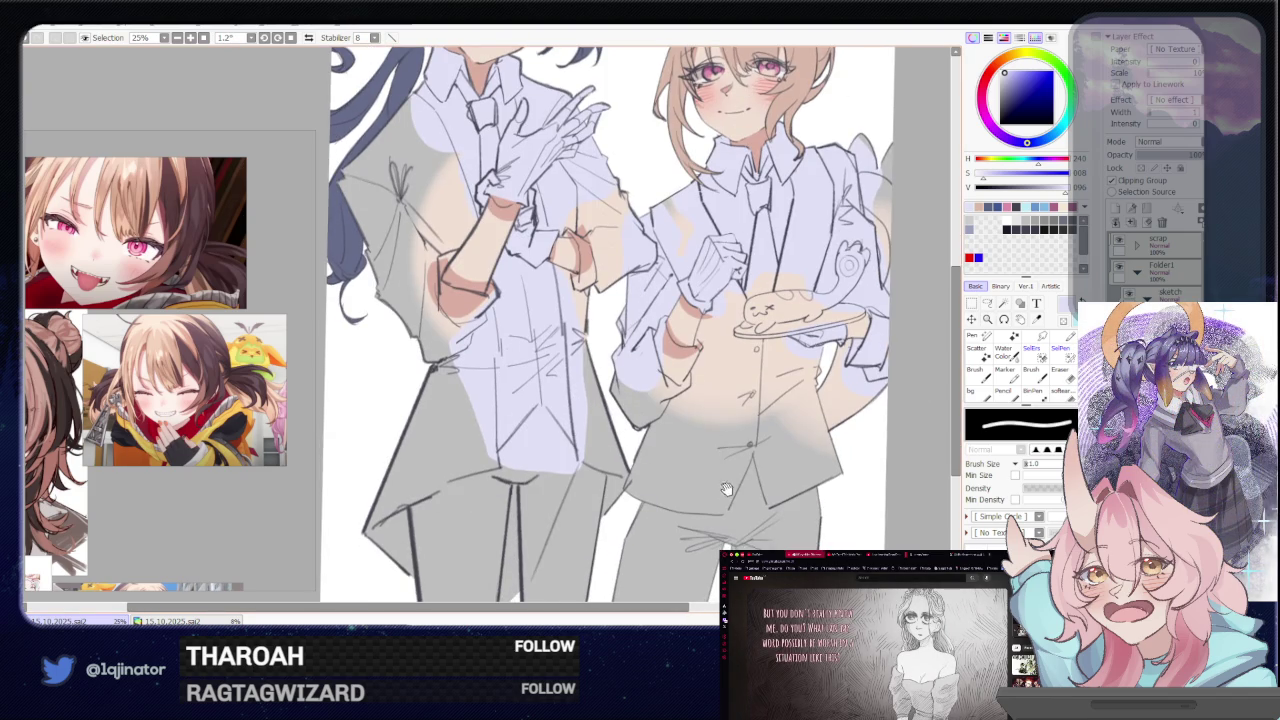
left_click_drag(737, 539, 732, 487)
left_click_drag(798, 403, 760, 446)
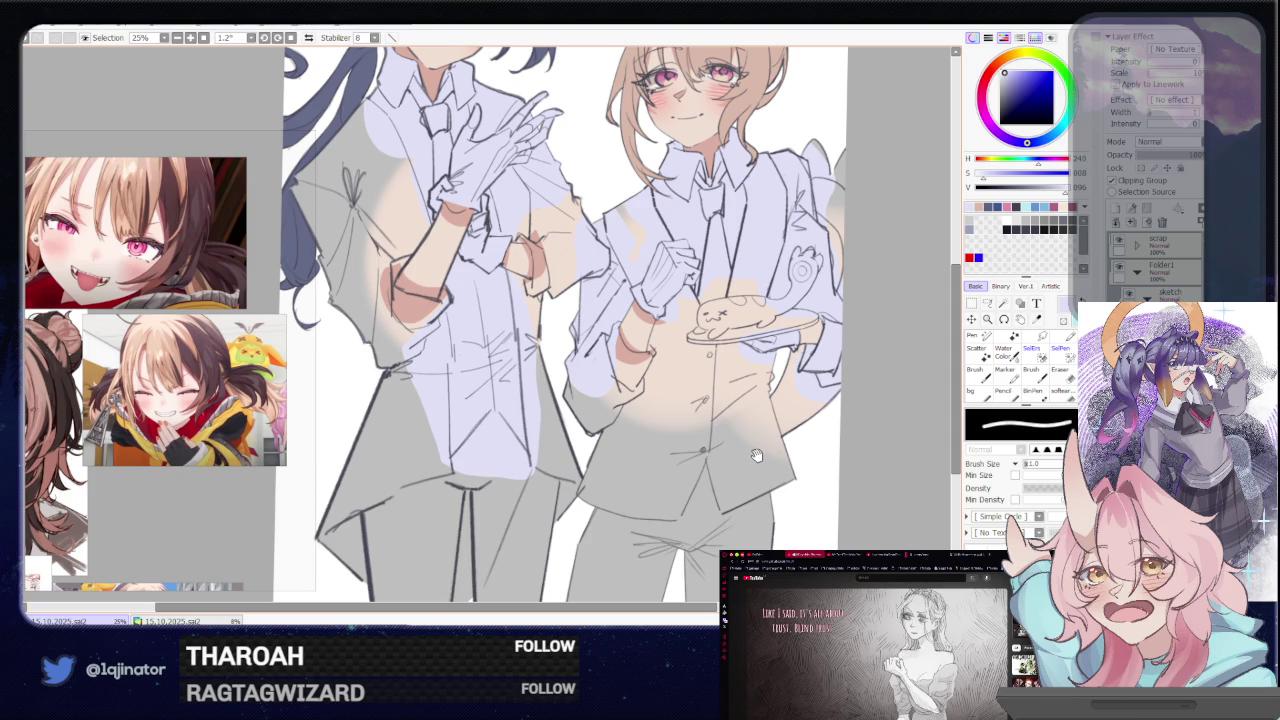
left_click_drag(757, 435, 765, 495)
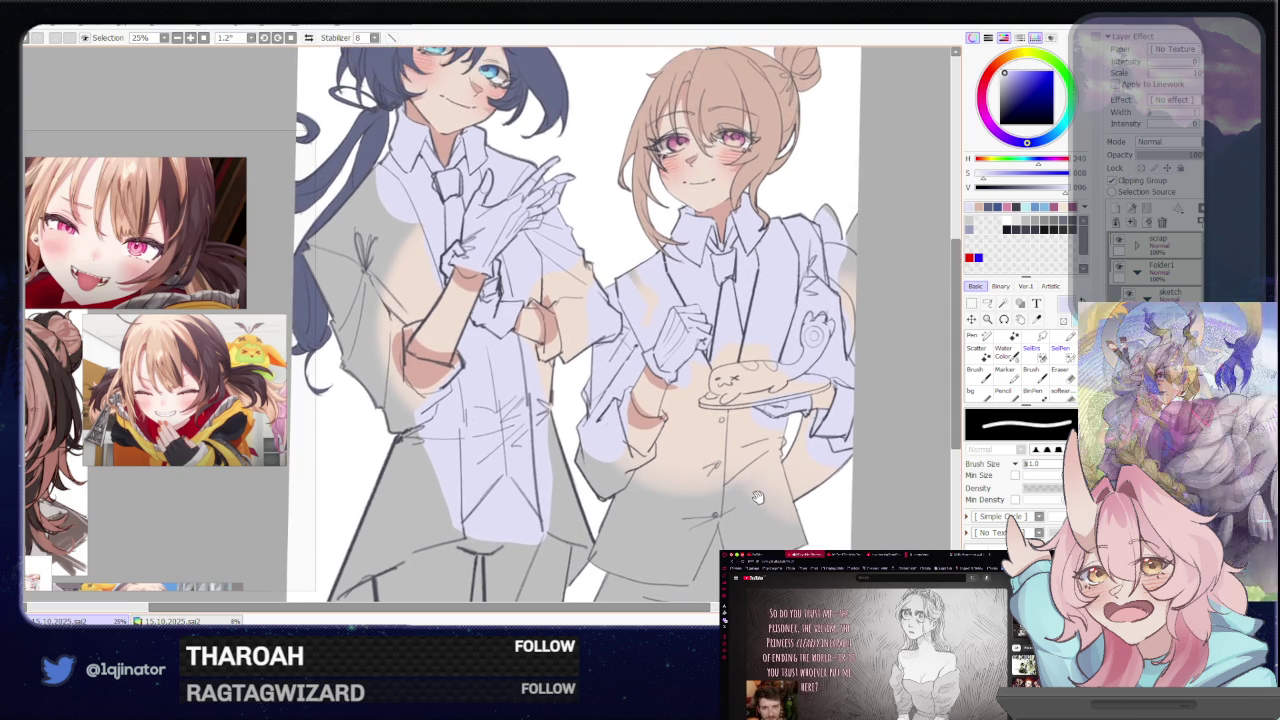
left_click_drag(737, 347, 710, 455)
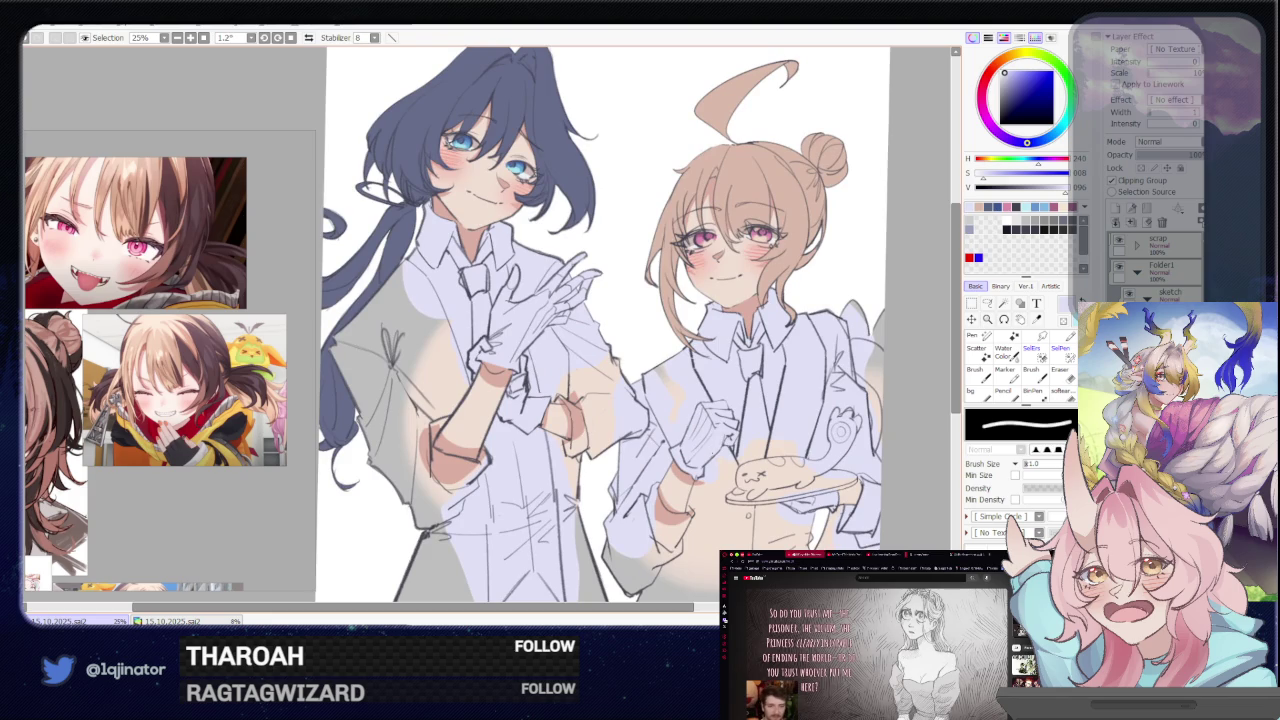
left_click_drag(710, 453, 704, 475)
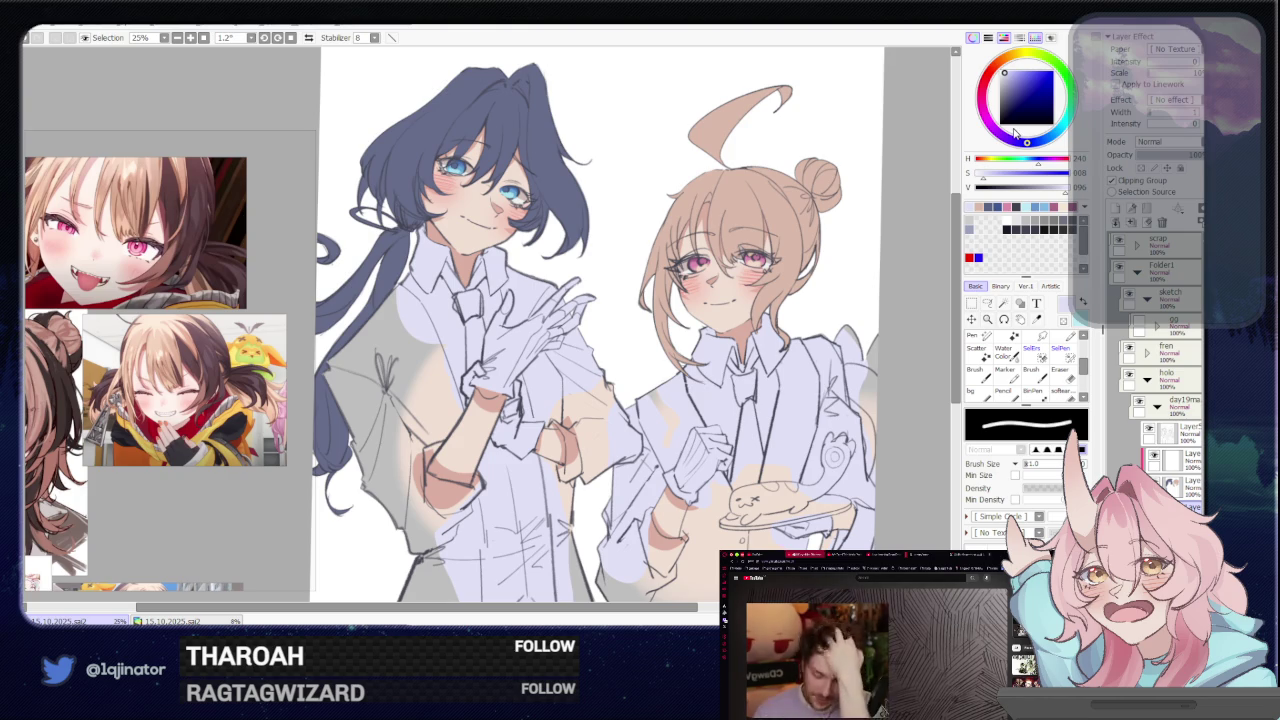
left_click(1010, 85)
left_click(1006, 105)
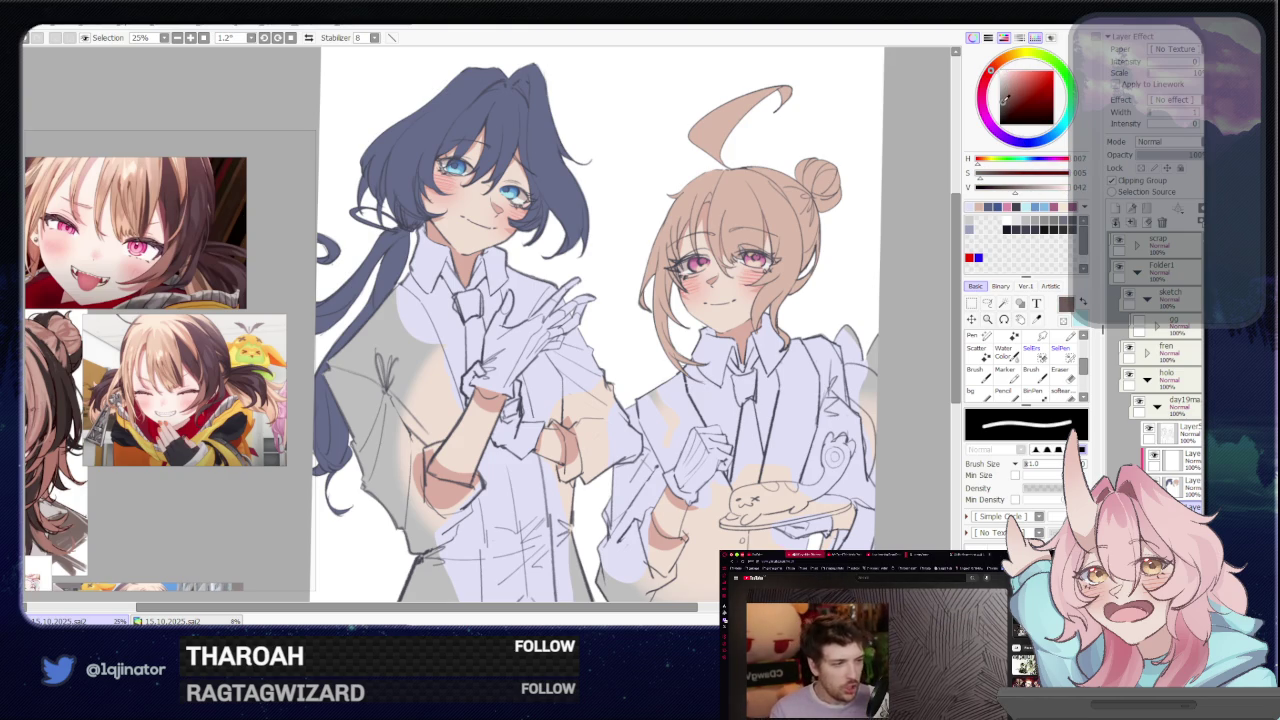
left_click_drag(380, 330, 420, 420)
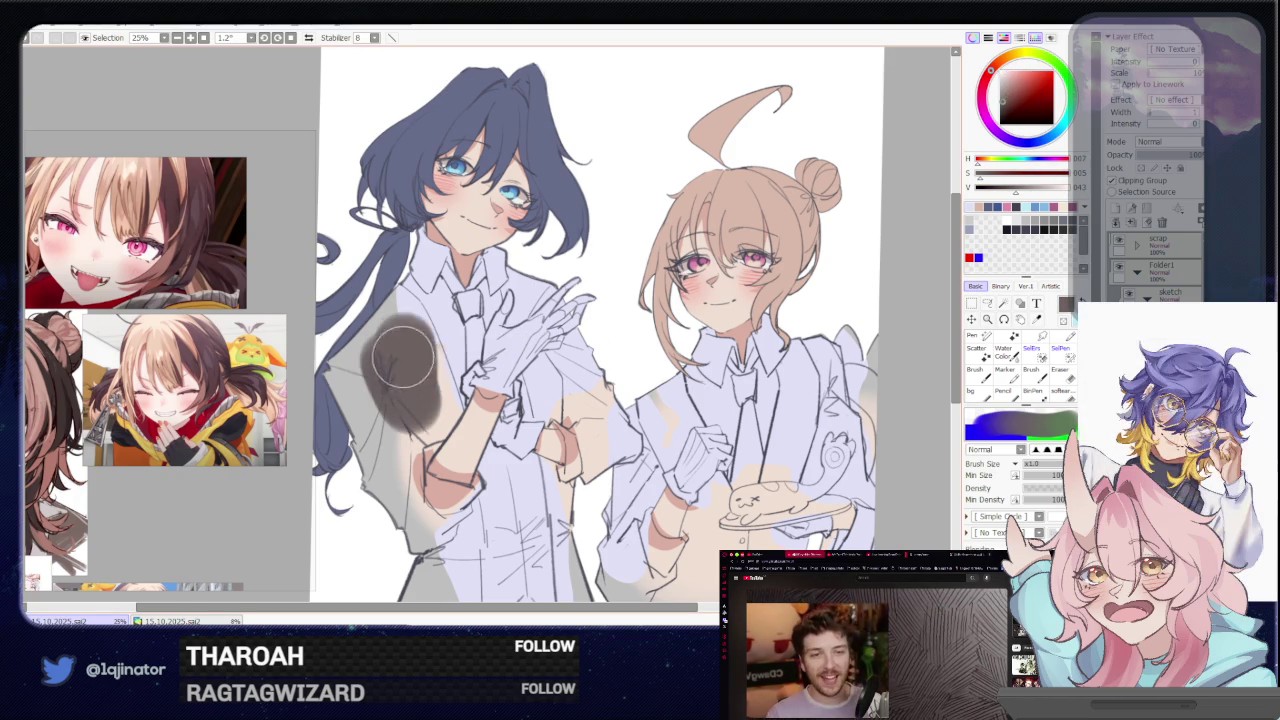
key("ctrl+z")
left_click(1021, 142)
left_click_drag(400, 320, 445, 375)
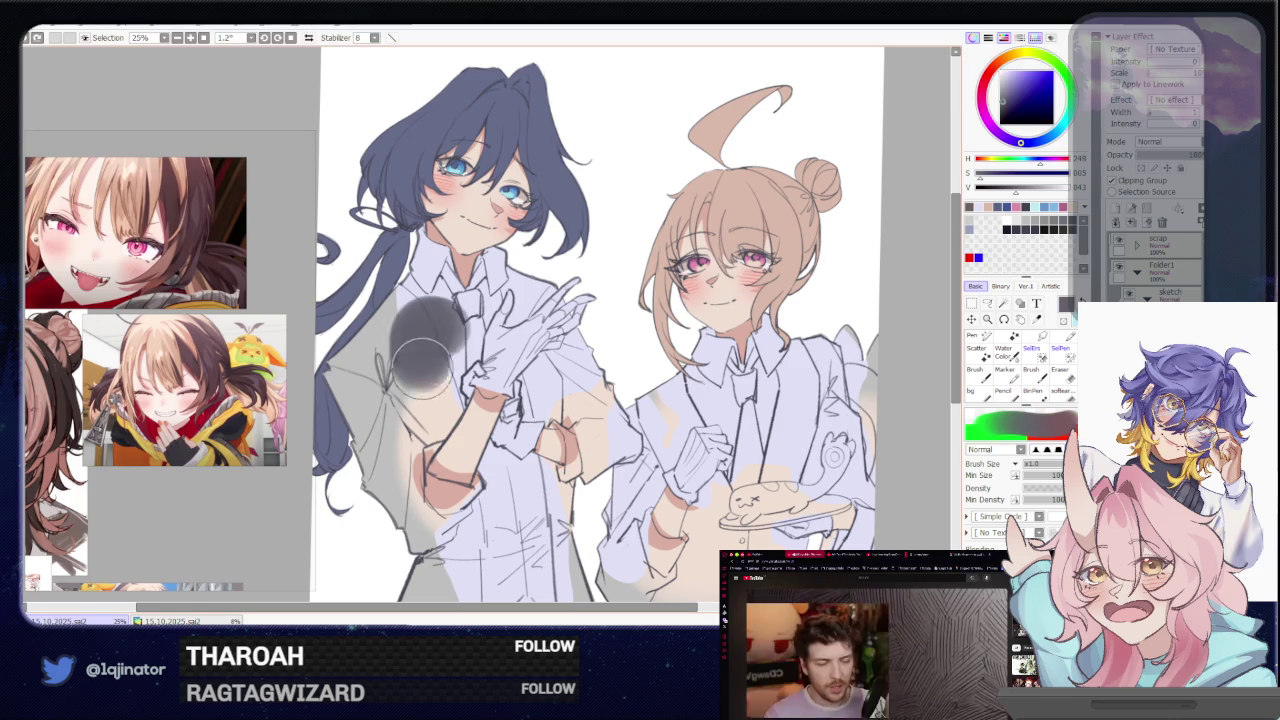
key("ctrl+z")
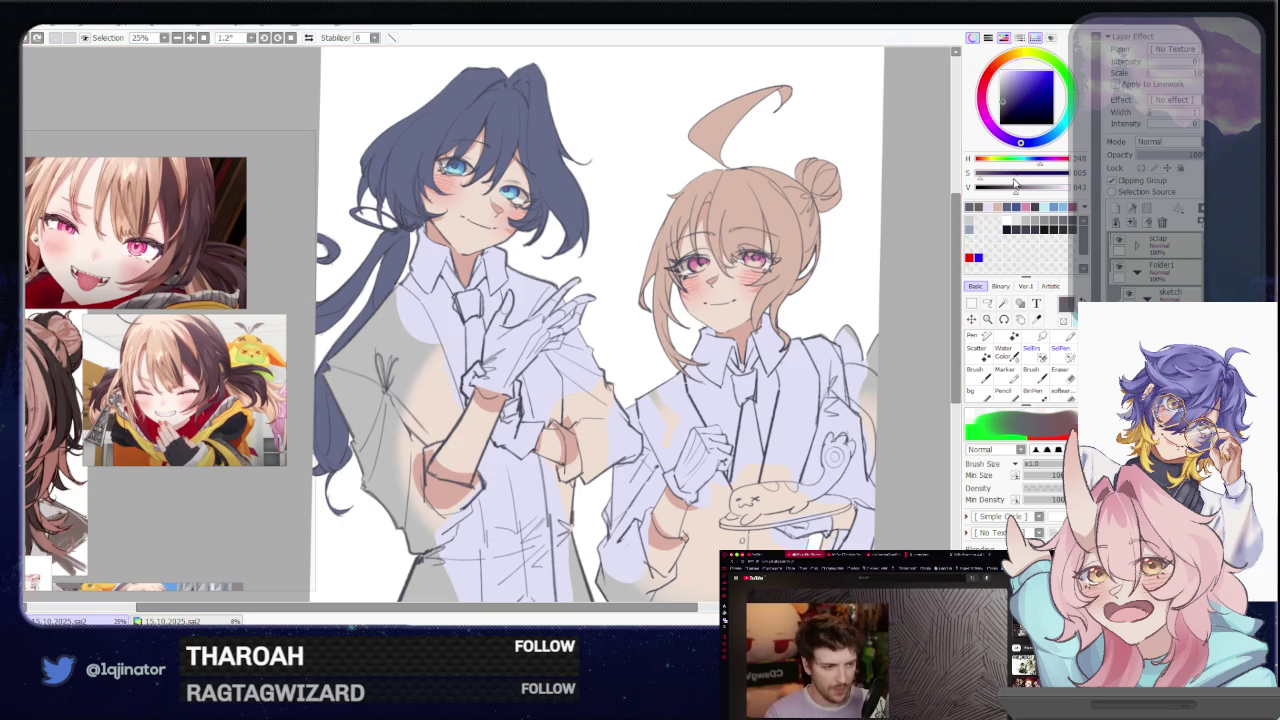
left_click_drag(1015, 187, 1032, 187)
left_click_drag(390, 320, 440, 400)
key("ctrl+z")
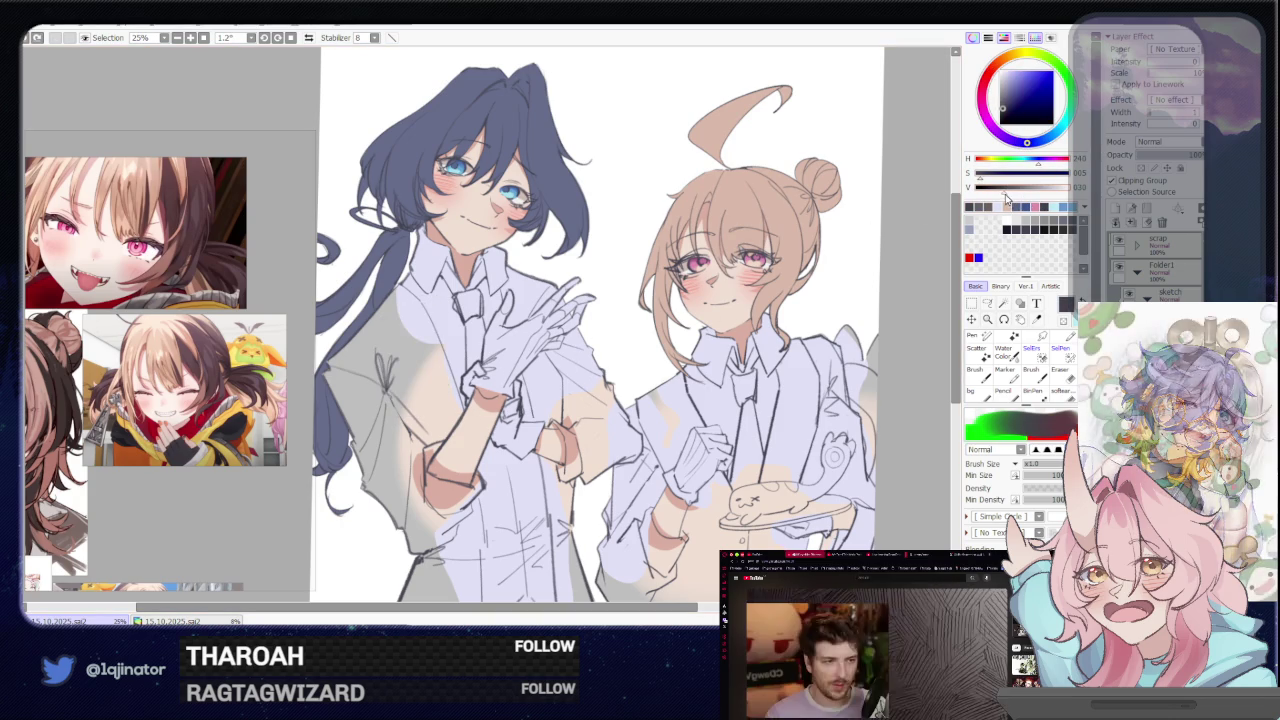
mouse_move(400, 350)
left_mouse_down()
mouse_move(432, 365)
mouse_move(400, 380)
left_mouse_up()
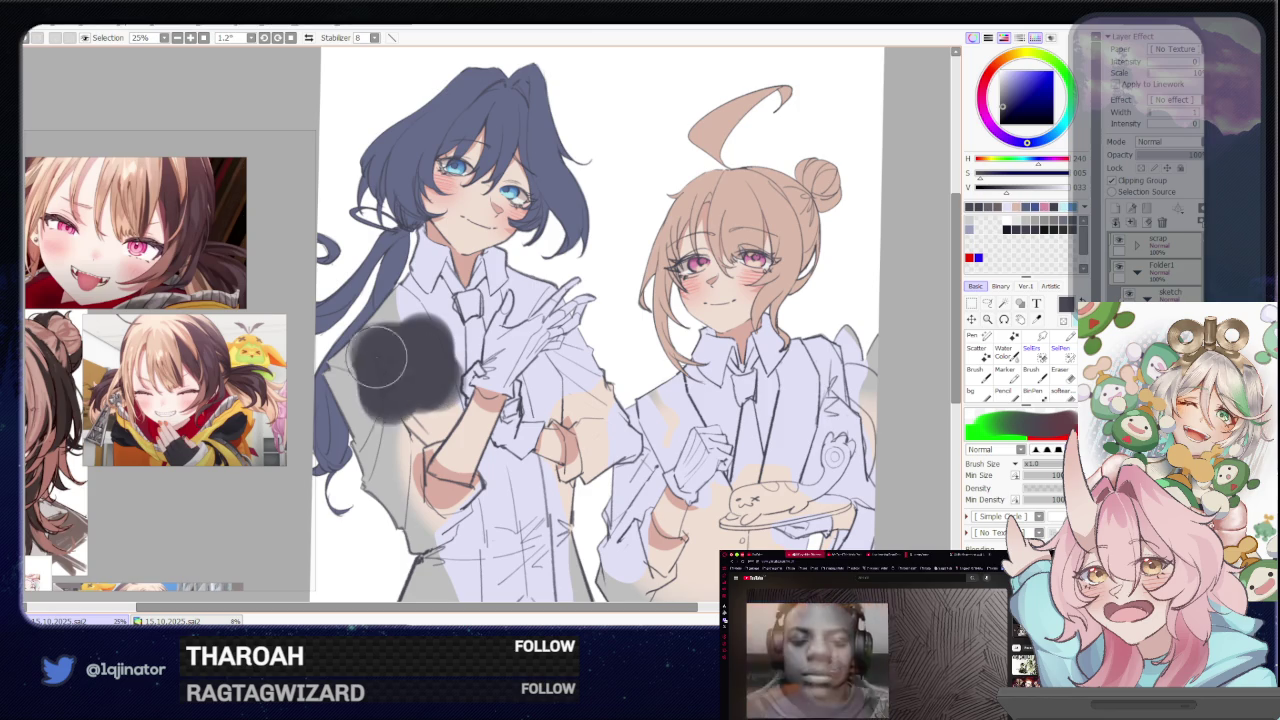
key("ctrl+z")
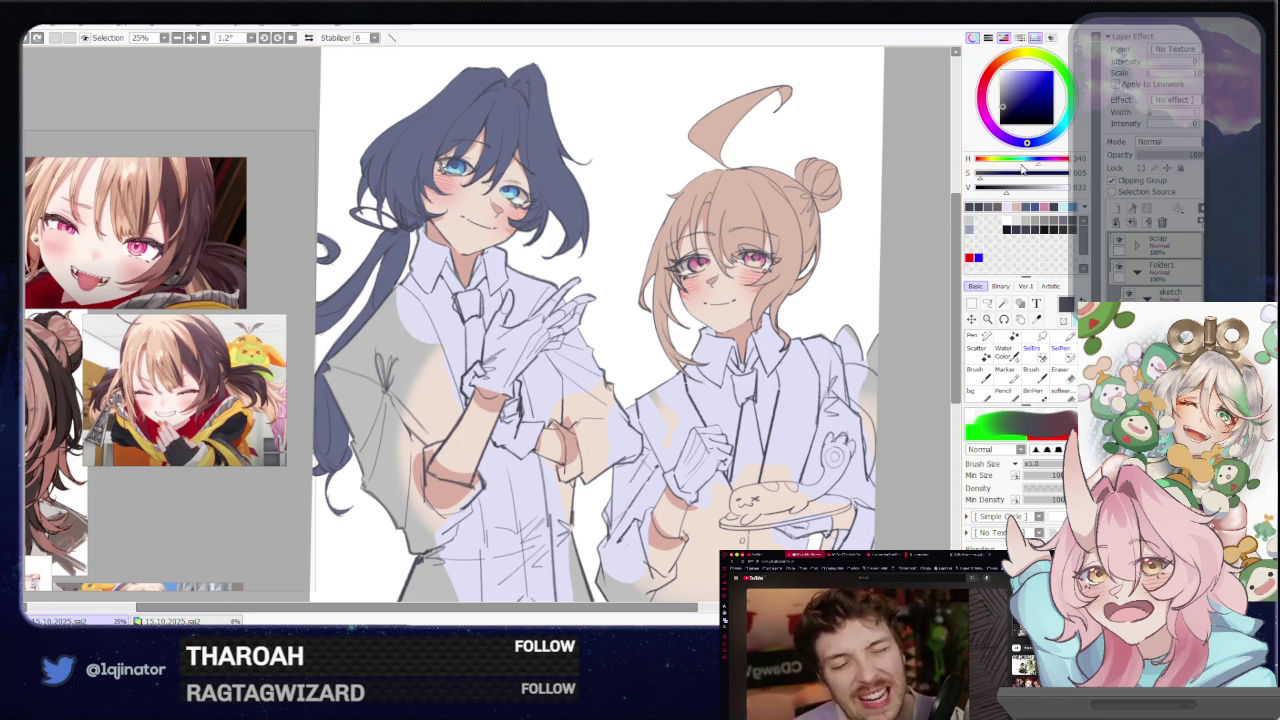
left_click_drag(420, 395, 410, 362)
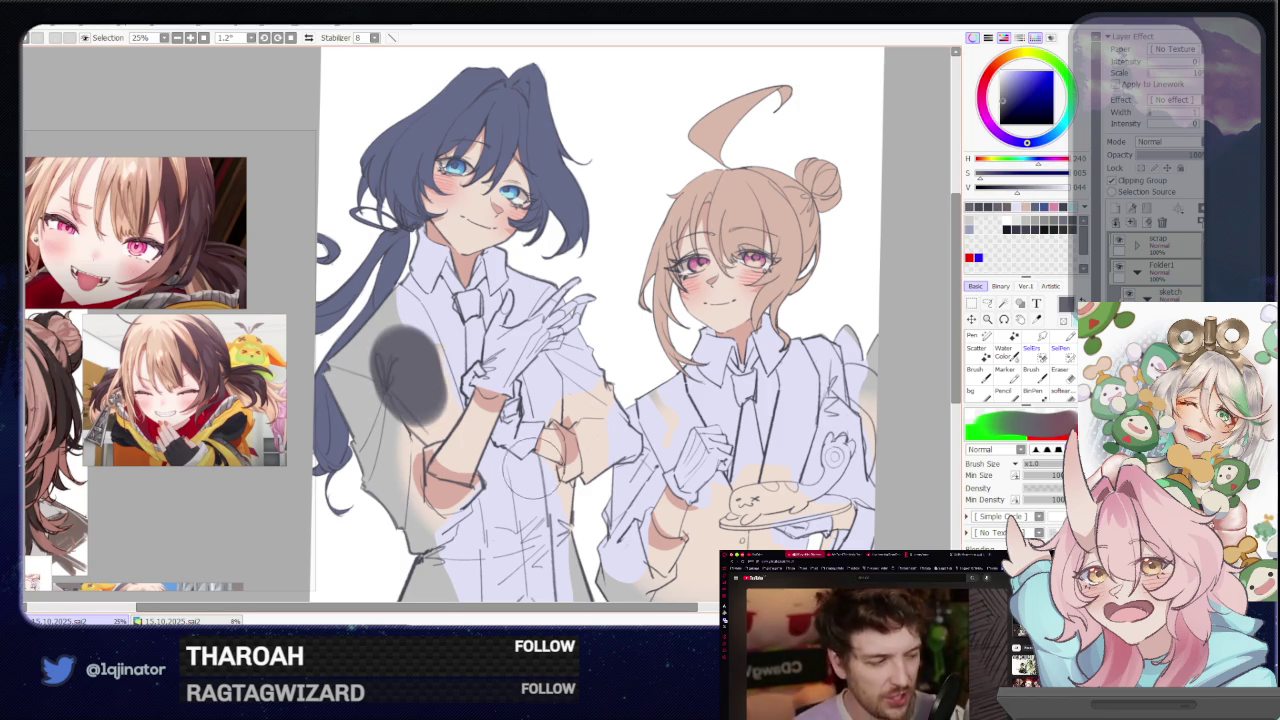
key("ctrl+z")
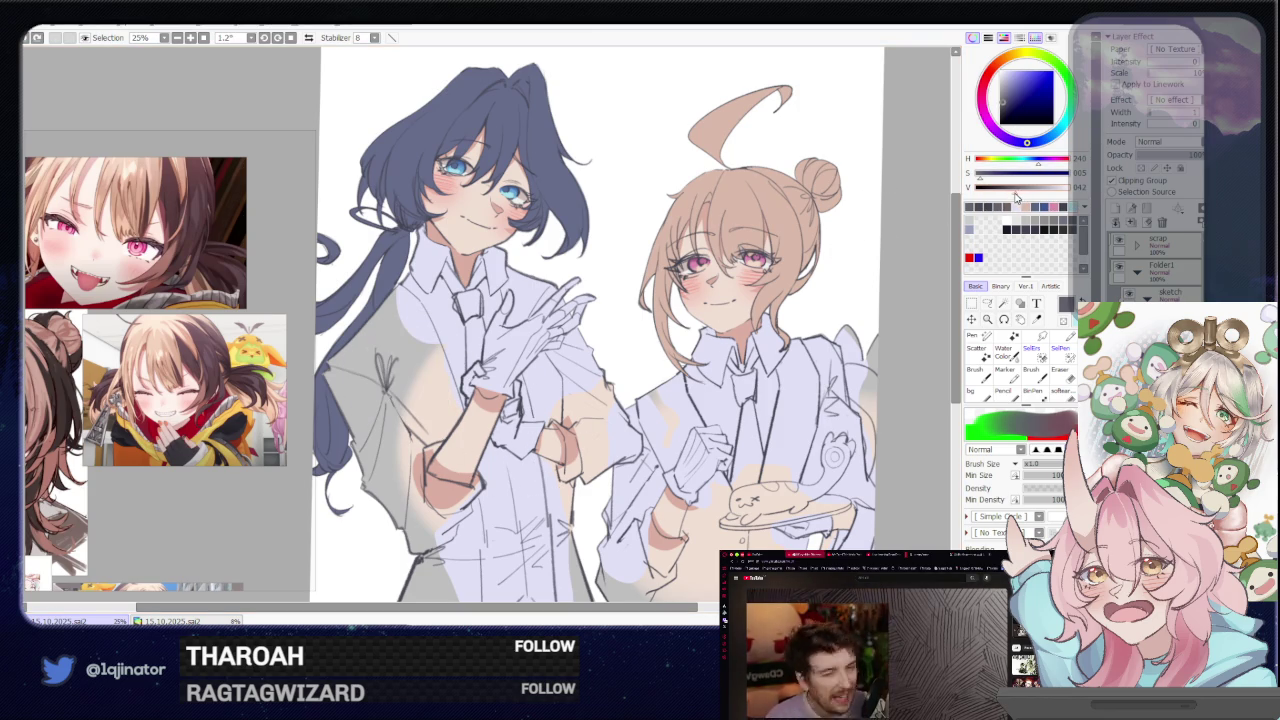
left_click_drag(420, 395, 405, 360)
key("ctrl+z")
mouse_move(713, 372)
left_mouse_down()
mouse_move(809, 365)
mouse_move(783, 357)
left_mouse_up()
key("l")
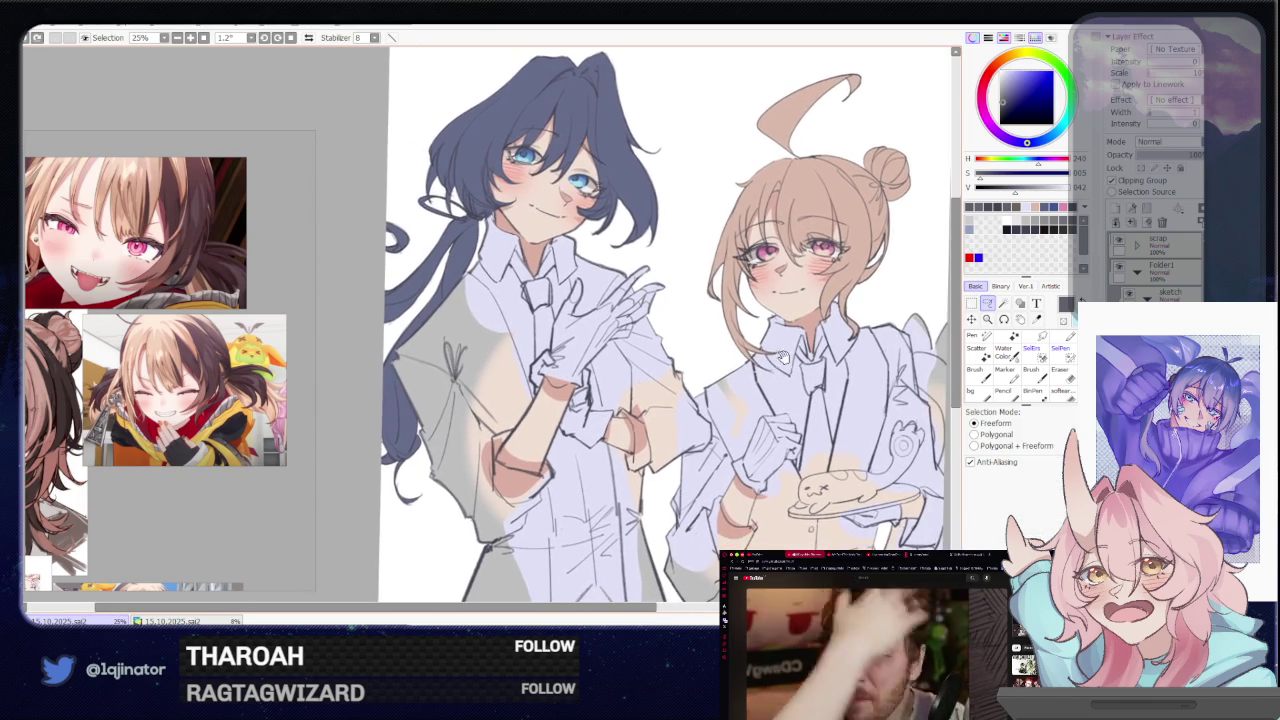
Zoom in, mirror the canvas, and start a freeform selection beside the gloved hand
scroll(591, 346, "up", 2)
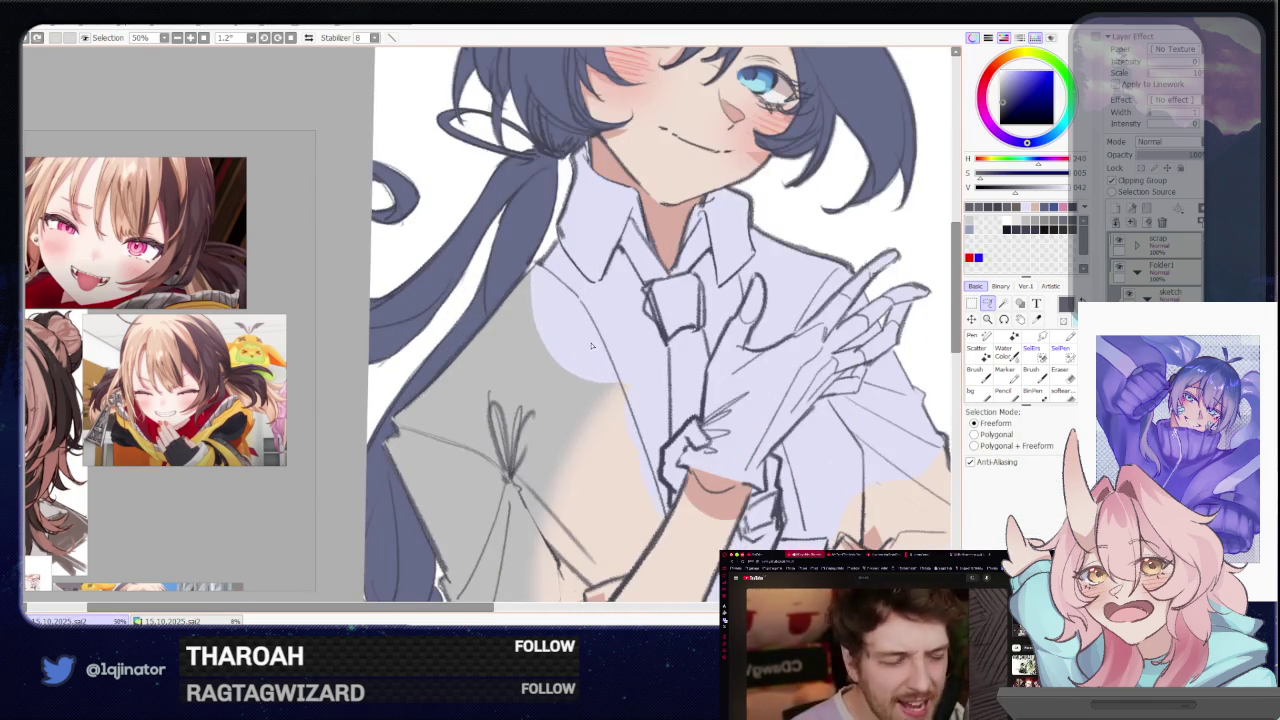
key("h")
mouse_move(545, 352)
left_mouse_down()
mouse_move(596, 358)
mouse_move(368, 503)
left_mouse_up()
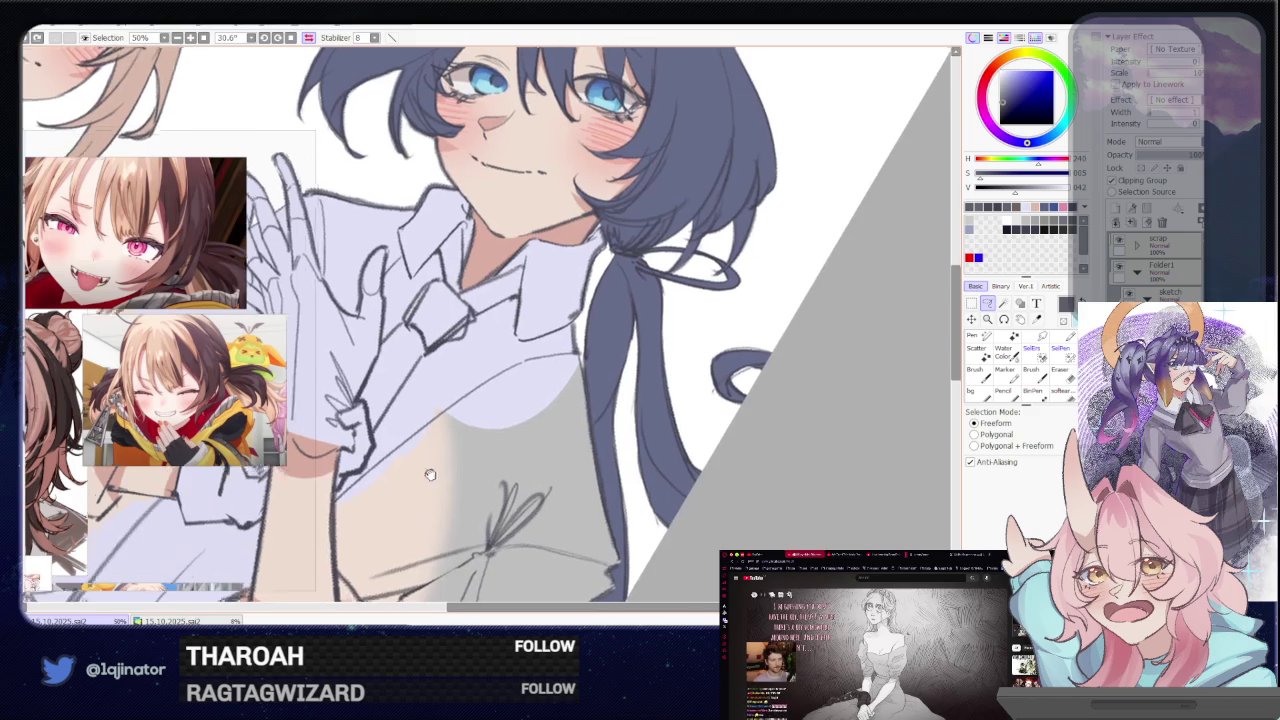
left_click_drag(465, 428, 463, 428)
scroll(455, 436, "up", 2)
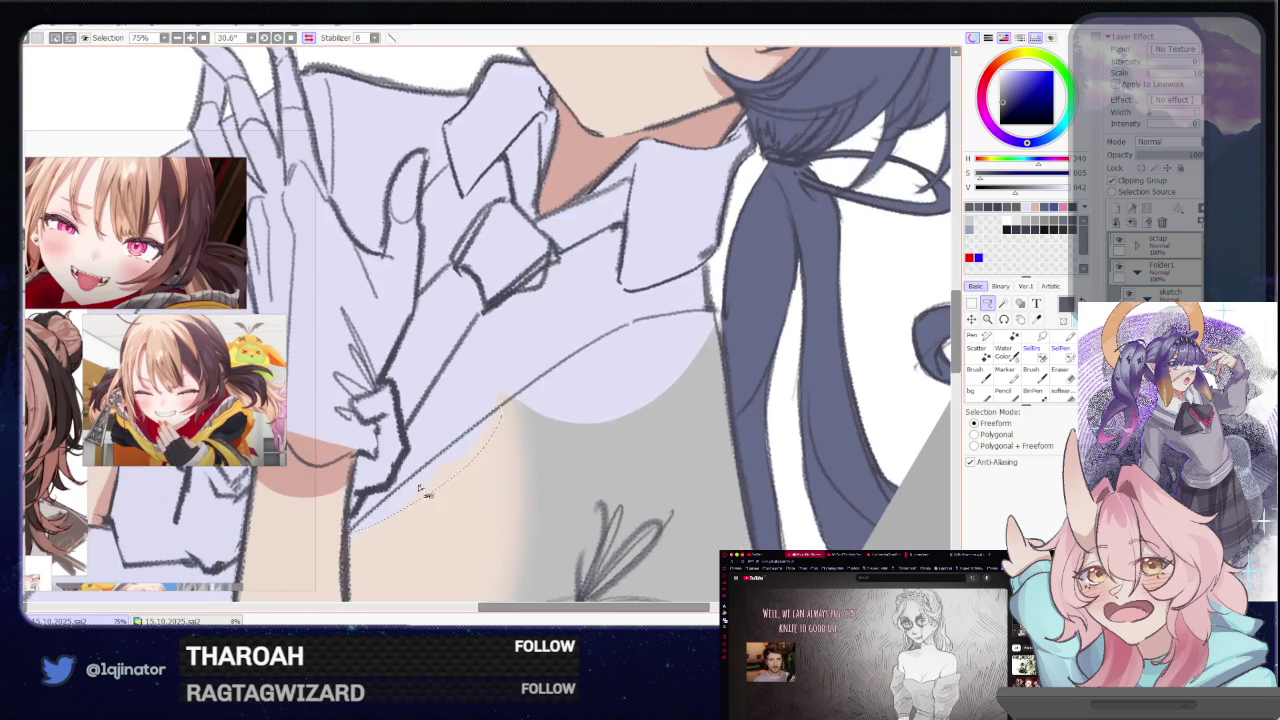
Trace the selection along the hand and around the grey vest's curve, closing it
left_click_drag(360, 522, 422, 475)
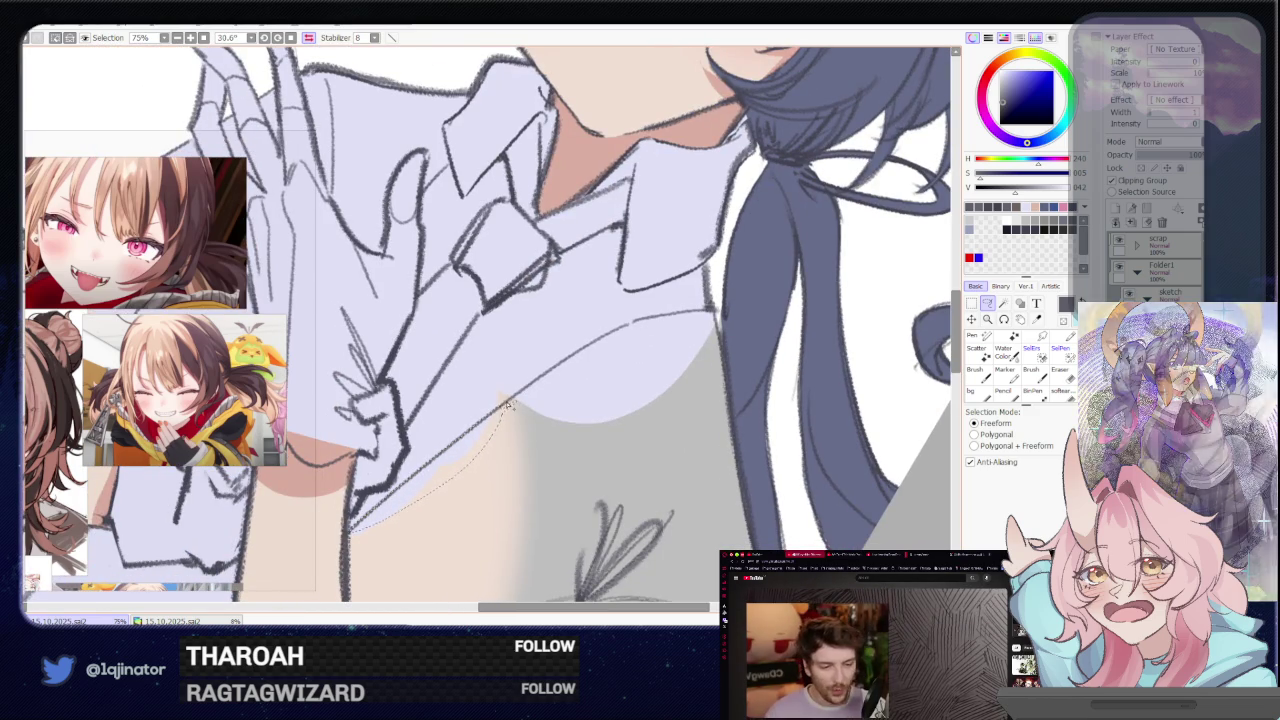
mouse_move(649, 329)
left_mouse_down()
mouse_move(593, 348)
mouse_move(519, 444)
mouse_move(610, 343)
left_mouse_up()
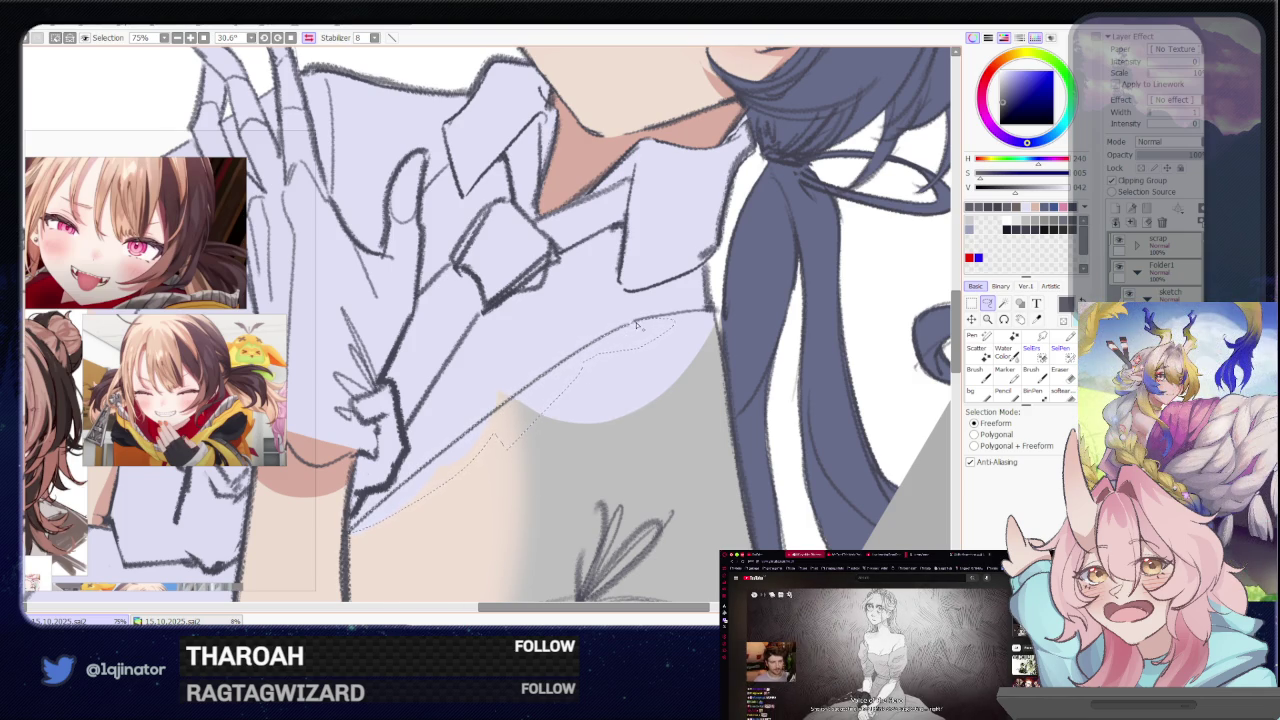
left_click_drag(684, 316, 505, 397)
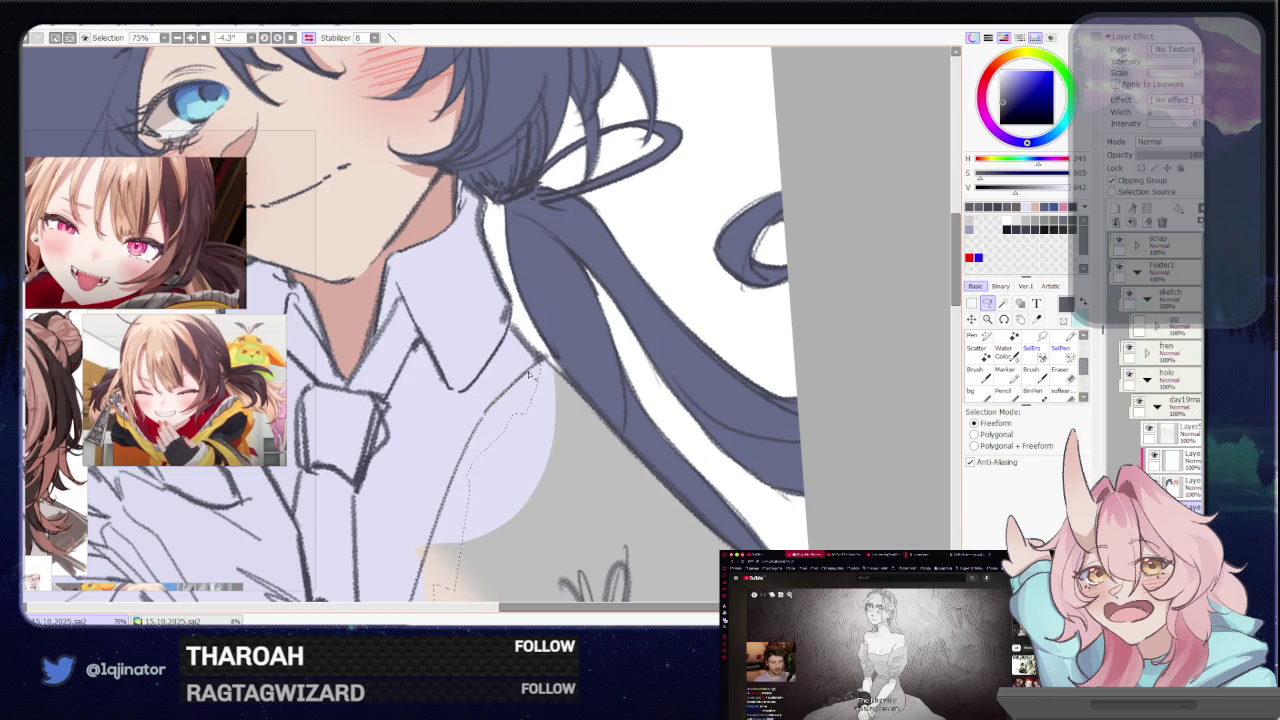
mouse_move(703, 580)
left_mouse_down()
mouse_move(583, 232)
mouse_move(545, 548)
mouse_move(507, 316)
left_mouse_up()
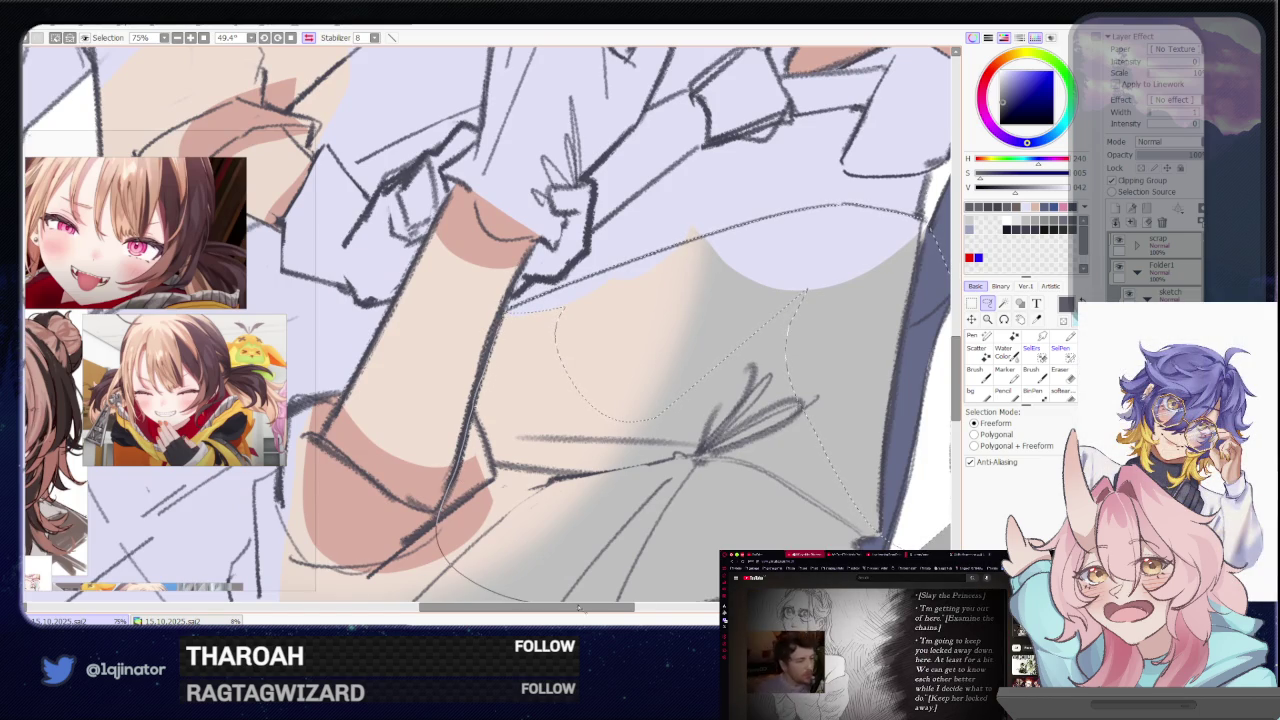
left_click_drag(852, 283, 540, 306)
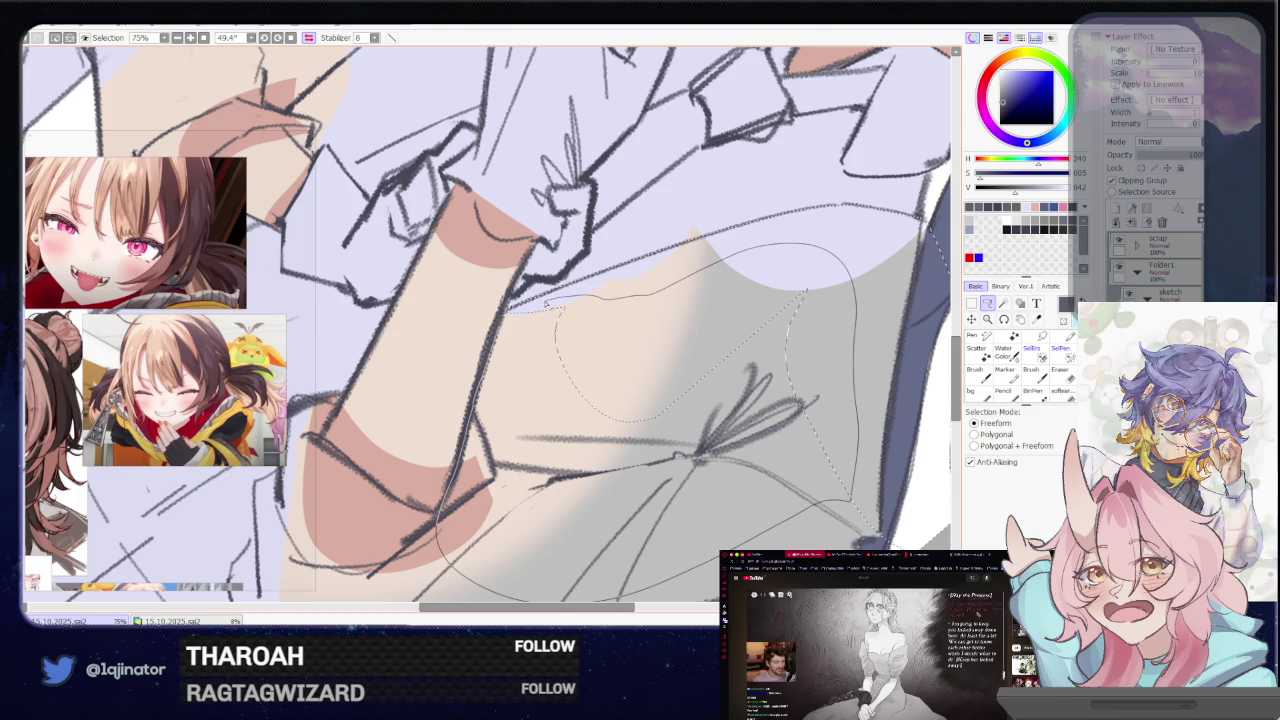
left_click_drag(338, 522, 483, 437)
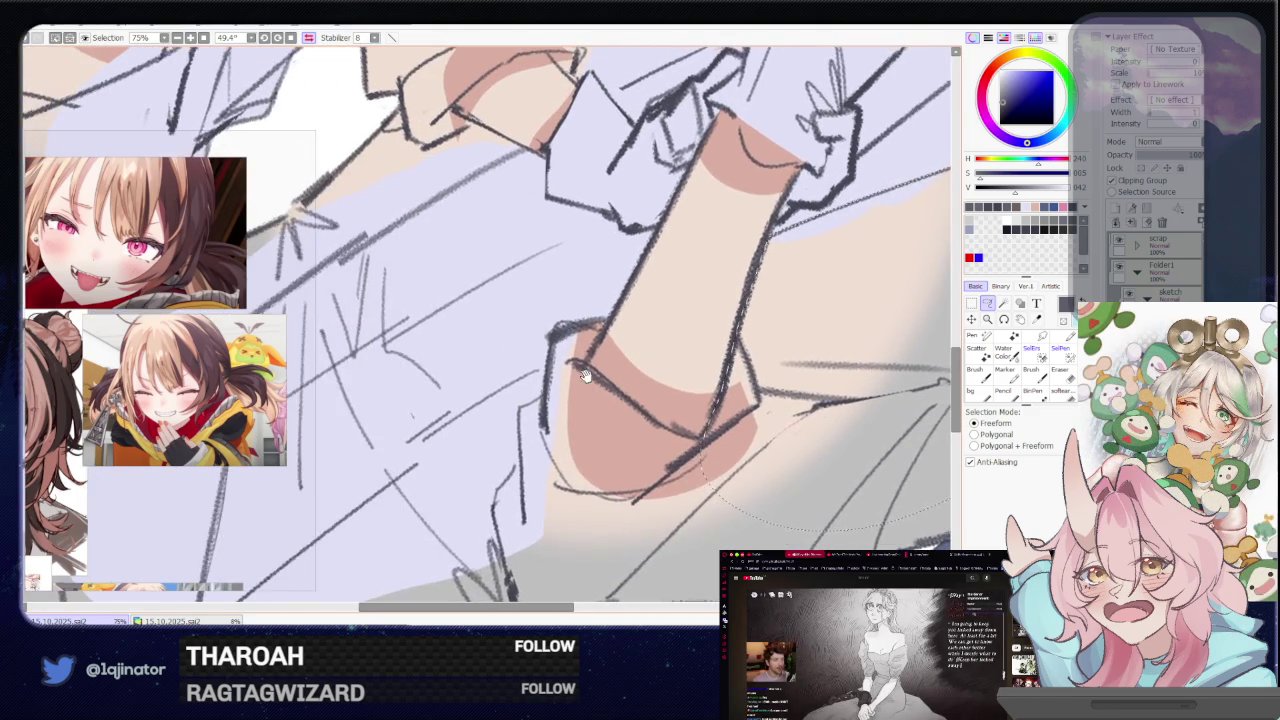
scroll(590, 368, "down", 2)
Extend the freeform selection up along the left character's lower arm
scroll(590, 368, "down", 3)
scroll(590, 368, "up", 2)
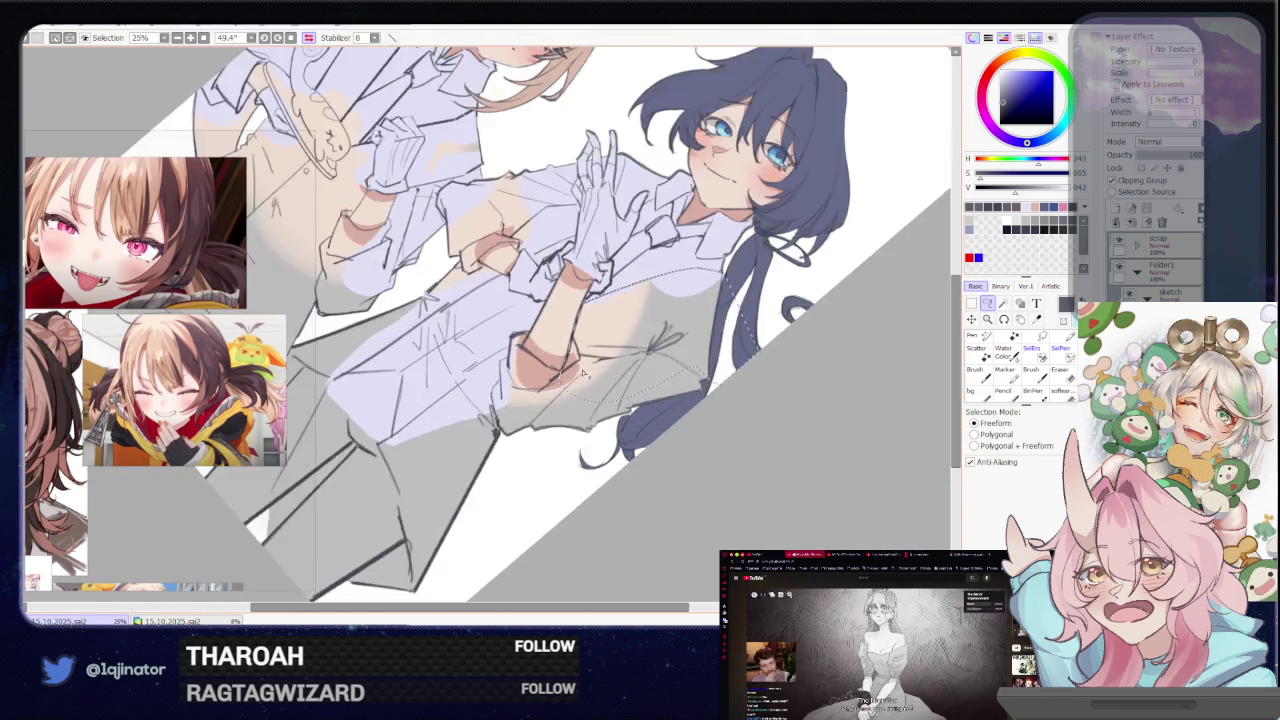
scroll(590, 368, "up", 3)
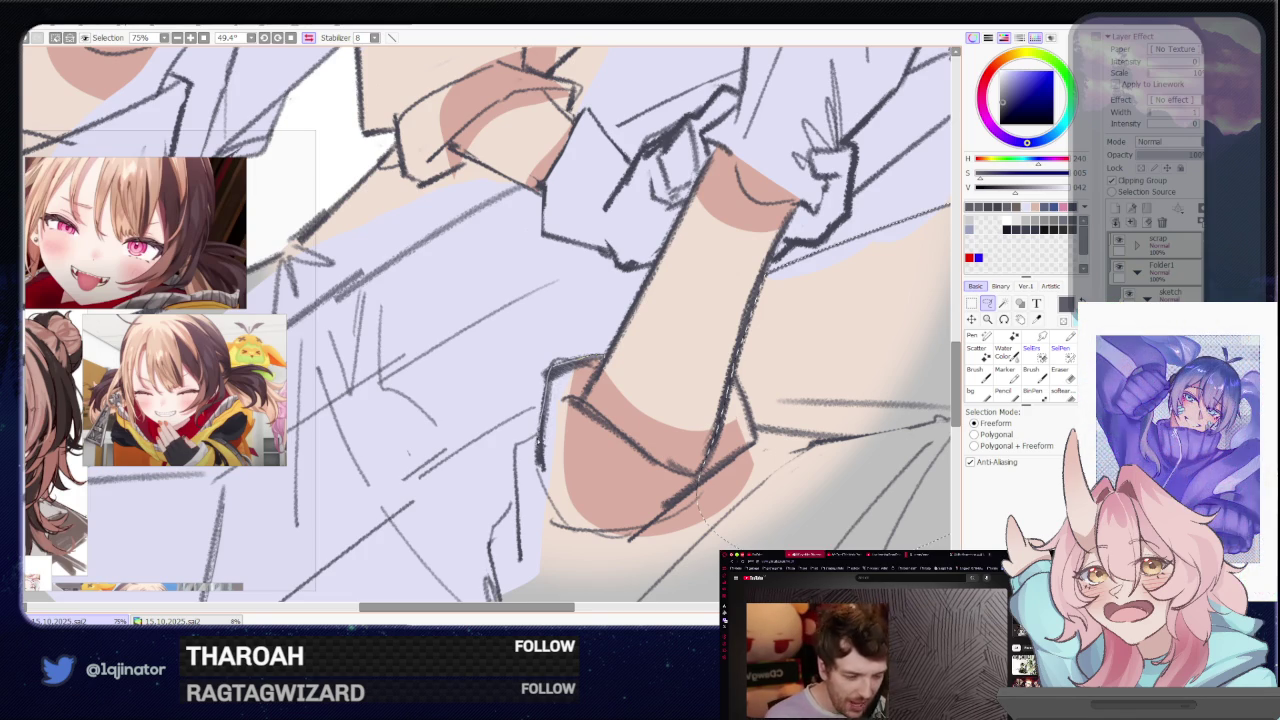
left_click_drag(560, 537, 583, 407)
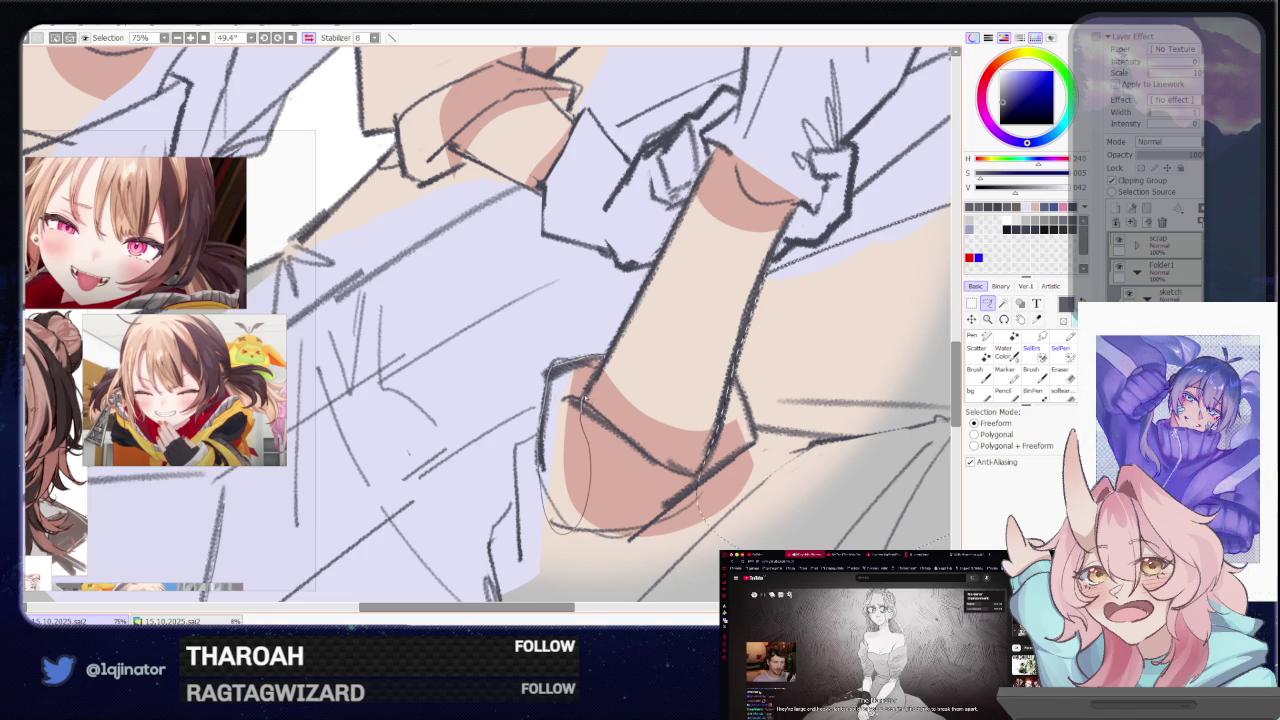
left_click_drag(590, 420, 565, 350)
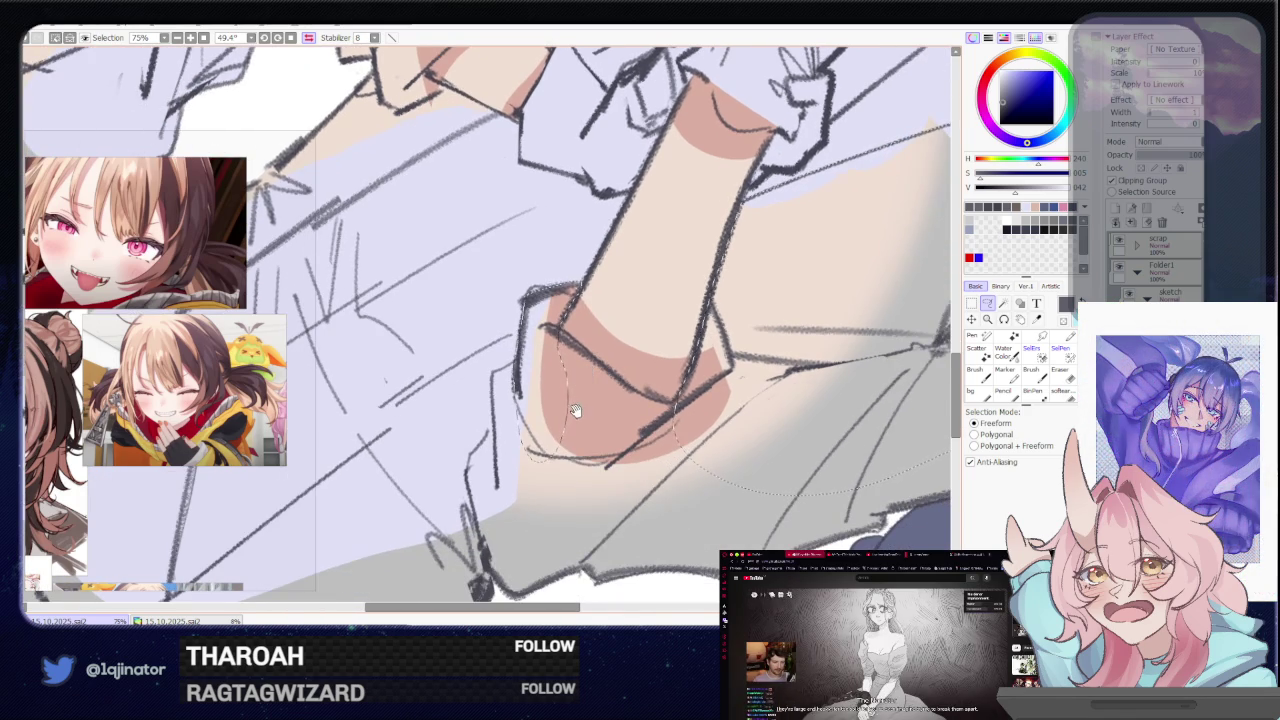
left_click_drag(555, 486, 582, 420)
Trace the selection around the arm's right side and down its edge by the vest
scroll(679, 302, "down", 3)
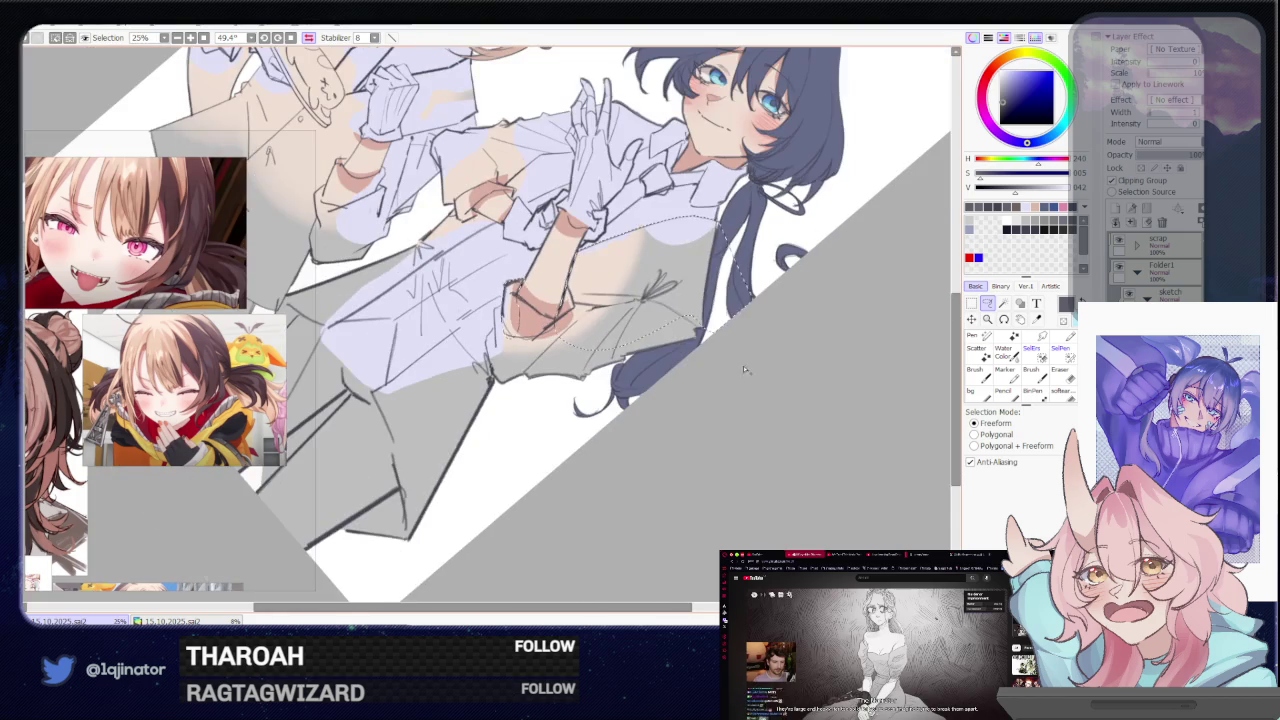
mouse_move(679, 302)
left_mouse_down()
mouse_move(350, 560)
mouse_move(372, 413)
mouse_move(447, 382)
left_mouse_up()
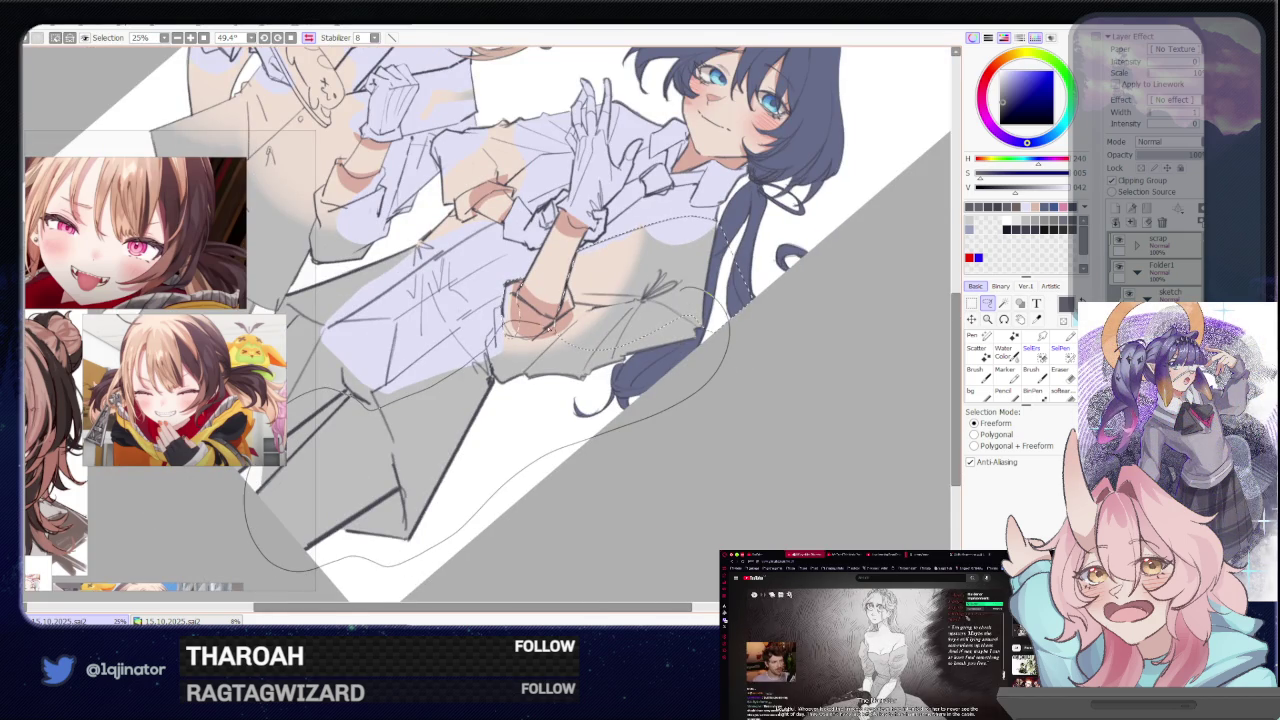
scroll(530, 330, "up", 5)
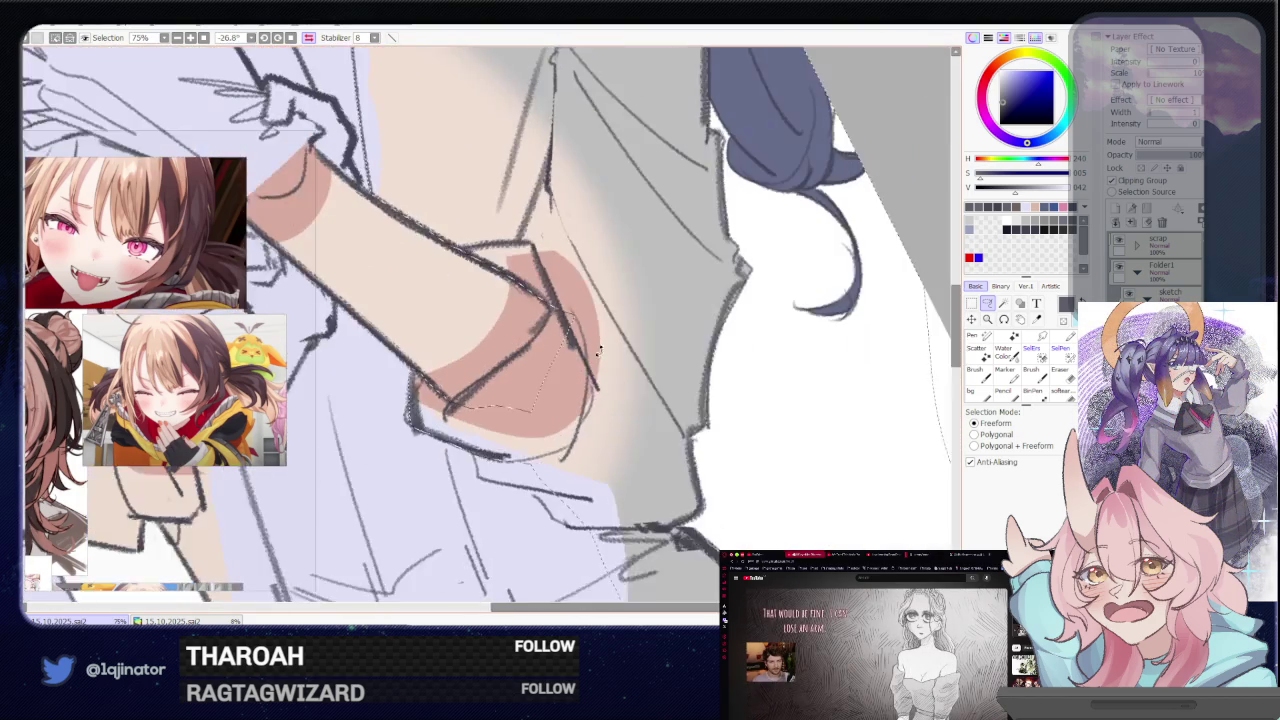
scroll(599, 351, "up", 1)
scroll(436, 462, "up", 1)
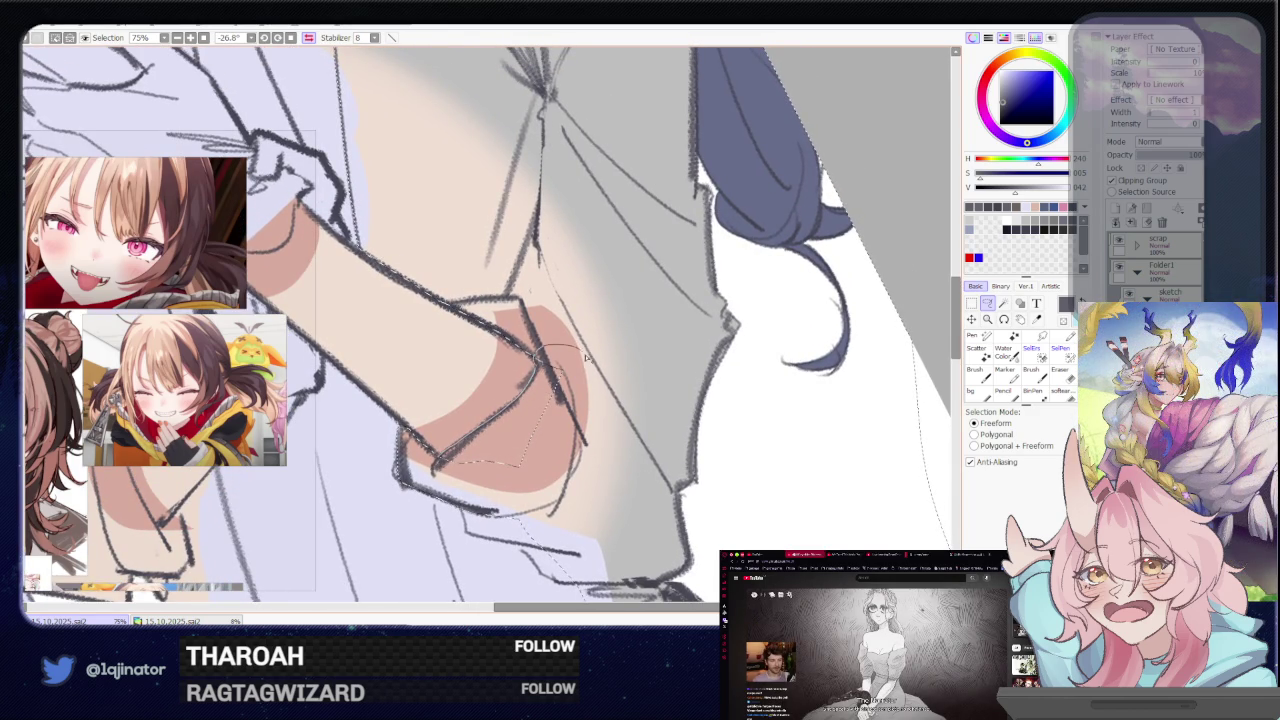
left_click_drag(586, 357, 503, 457)
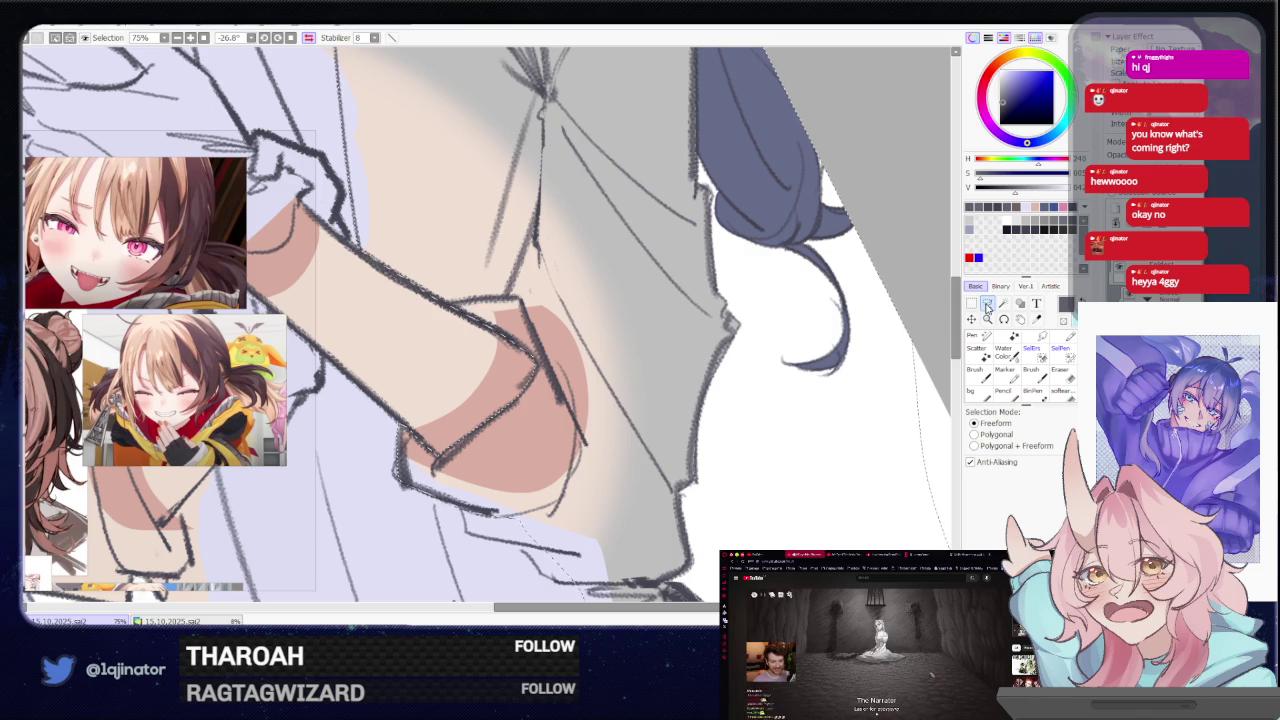
Rotate and zoom the view onto the navy-haired character's grey vest
left_click_drag(563, 484, 619, 354)
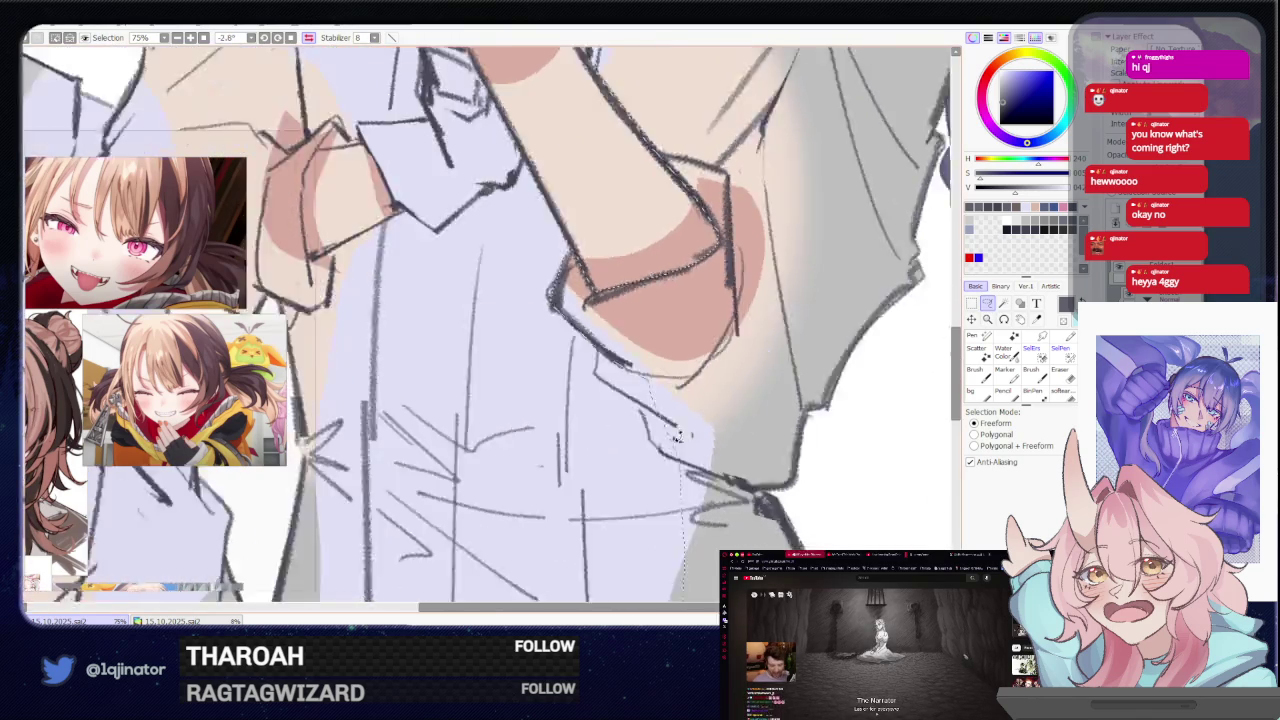
scroll(619, 354, "down", 3)
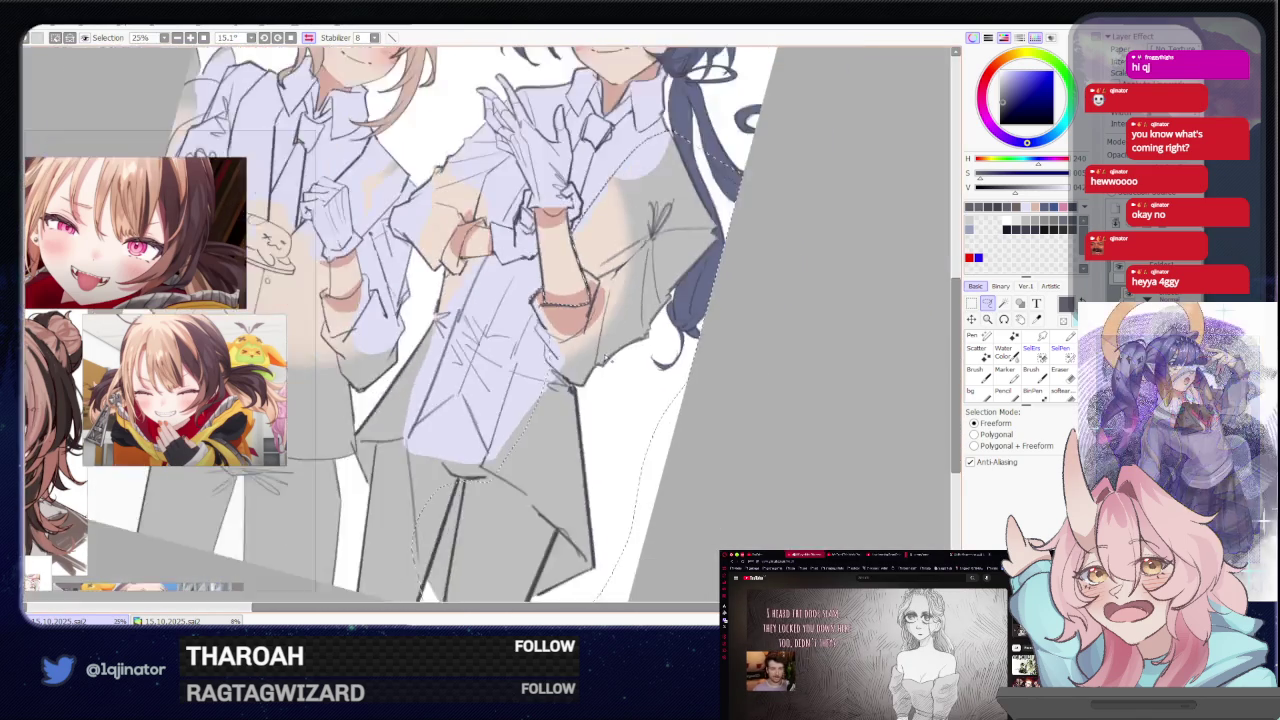
scroll(610, 362, "down", 3)
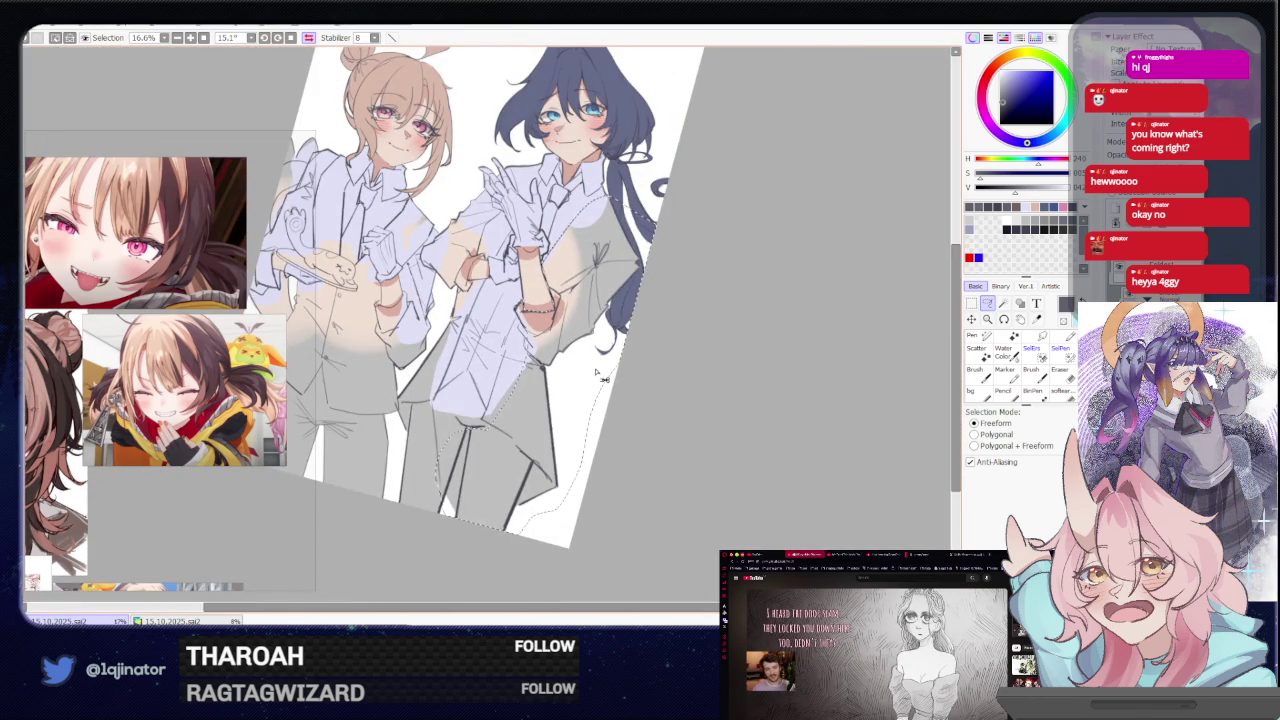
scroll(596, 373, "up", 3)
scroll(594, 367, "up", 2)
scroll(588, 325, "up", 2)
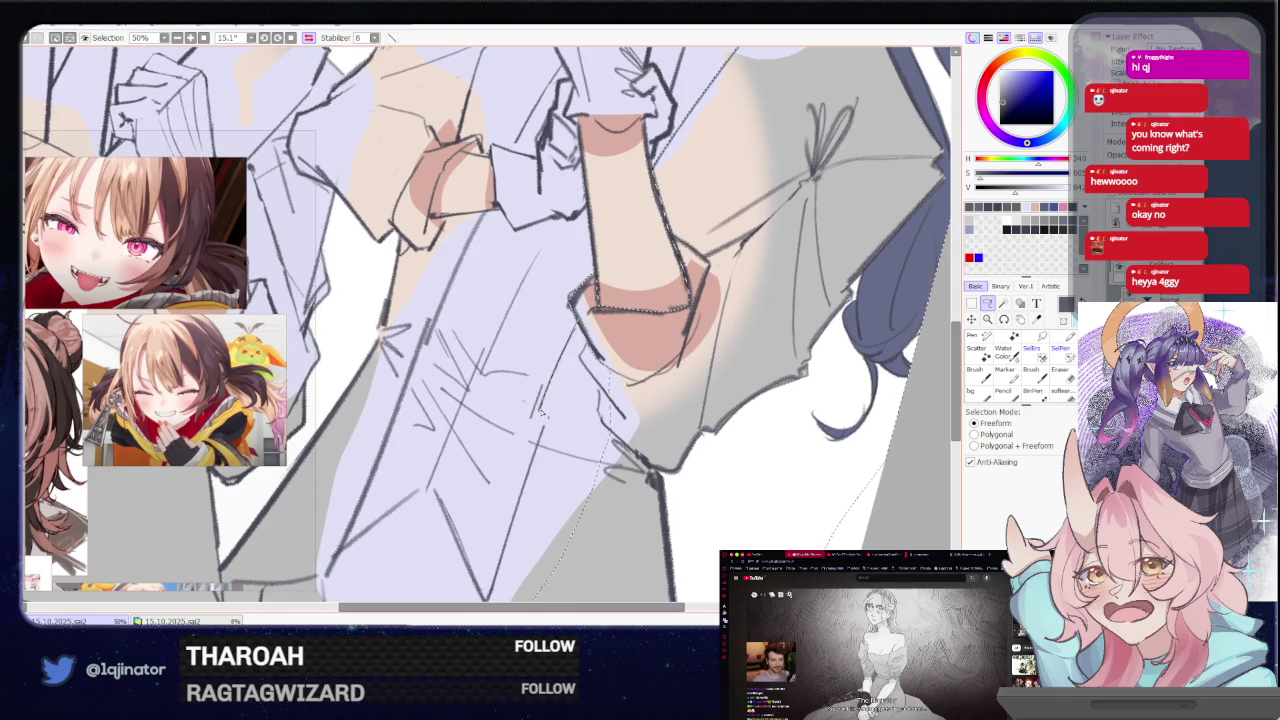
scroll(581, 373, "down", 3)
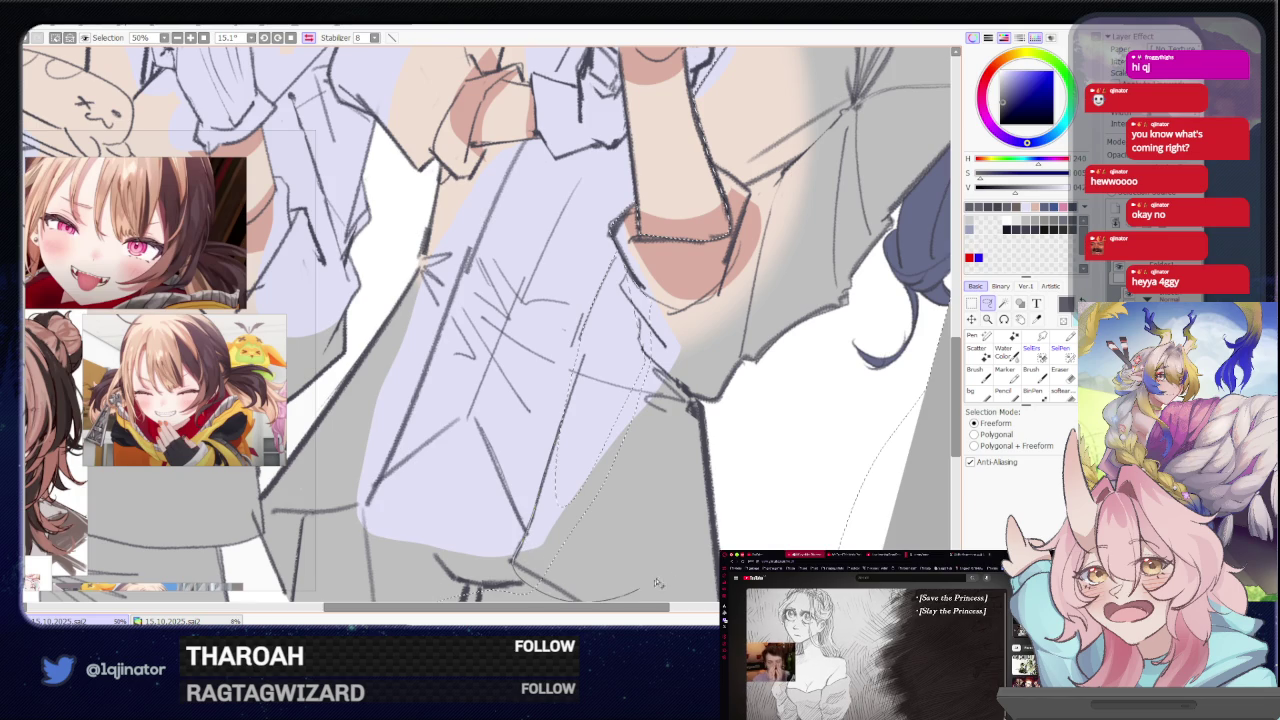
Extend the freeform selection along the shirt's lower edge toward the trousers, viewed mirrored
left_click_drag(664, 424, 664, 330)
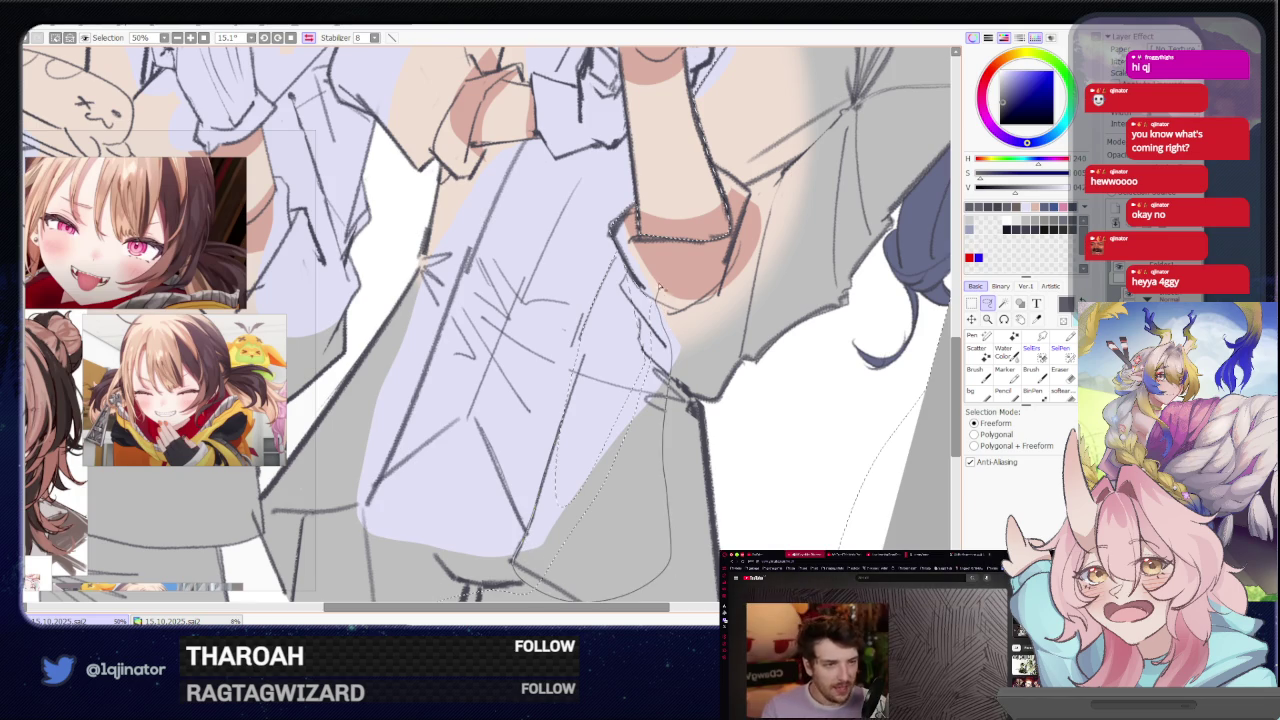
left_click_drag(626, 258, 630, 292)
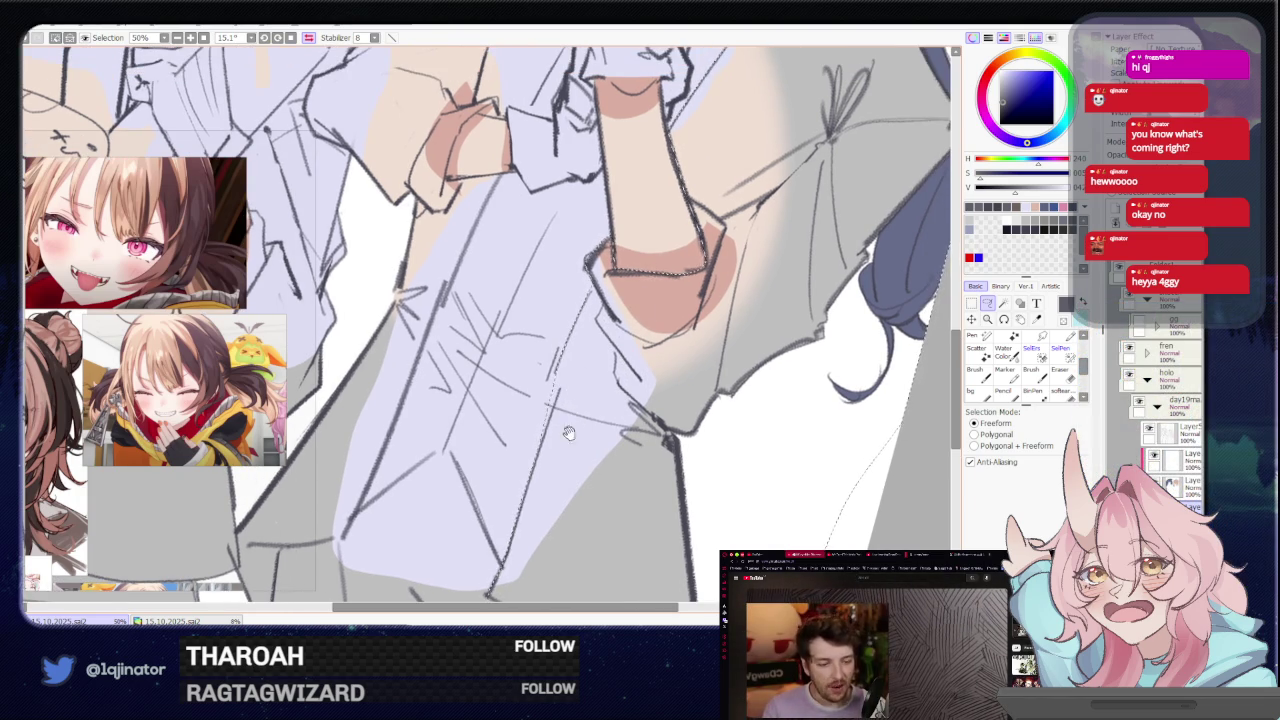
left_click_drag(572, 440, 645, 327)
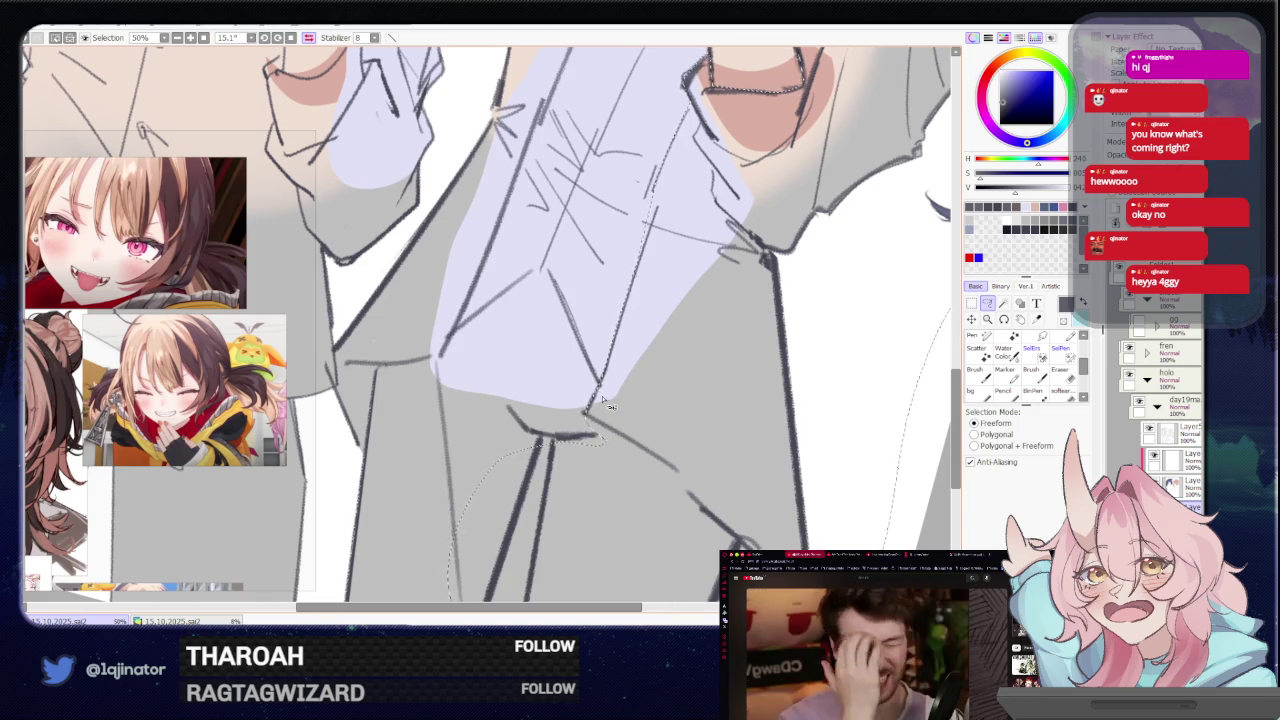
key("h")
scroll(514, 430, "down", 1)
Trace and close a freeform selection around the waist below the shirt hems
scroll(530, 380, "down", 1)
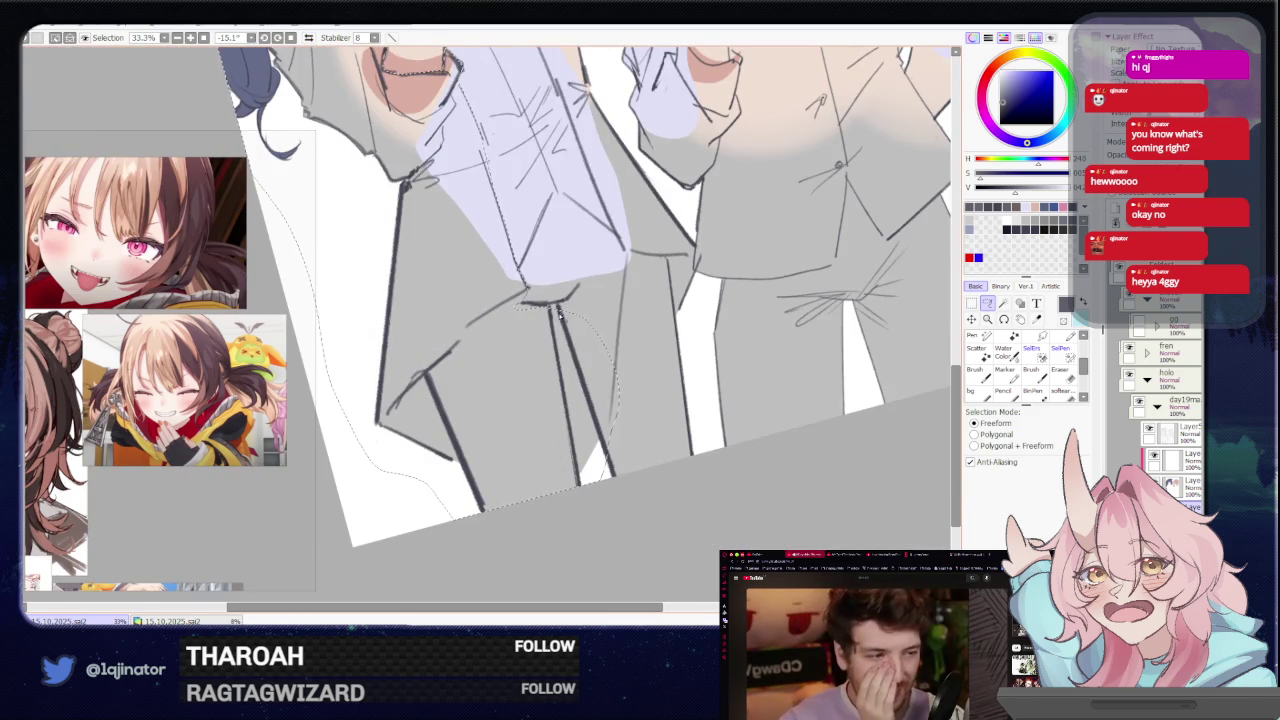
mouse_move(600, 292)
left_mouse_down()
mouse_move(664, 232)
mouse_move(754, 516)
mouse_move(555, 445)
left_mouse_up()
mouse_move(764, 326)
left_mouse_down()
mouse_move(664, 356)
mouse_move(614, 420)
left_mouse_up()
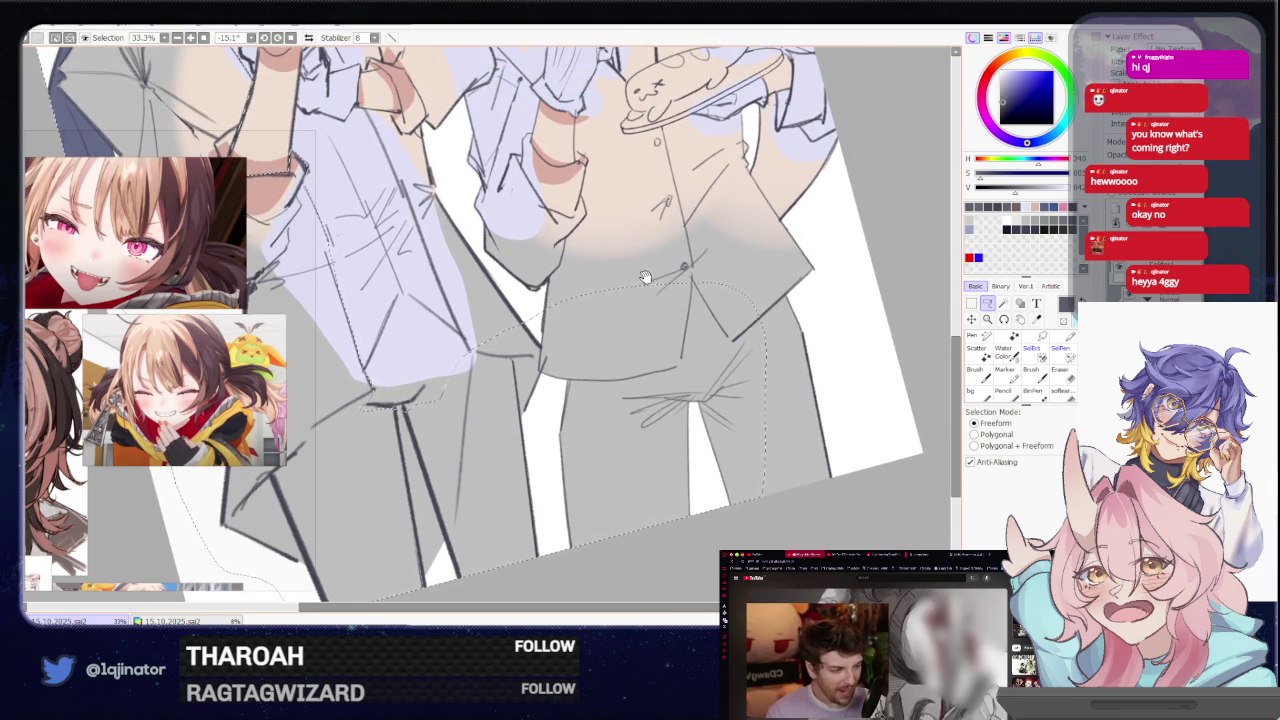
left_click_drag(656, 328, 634, 380)
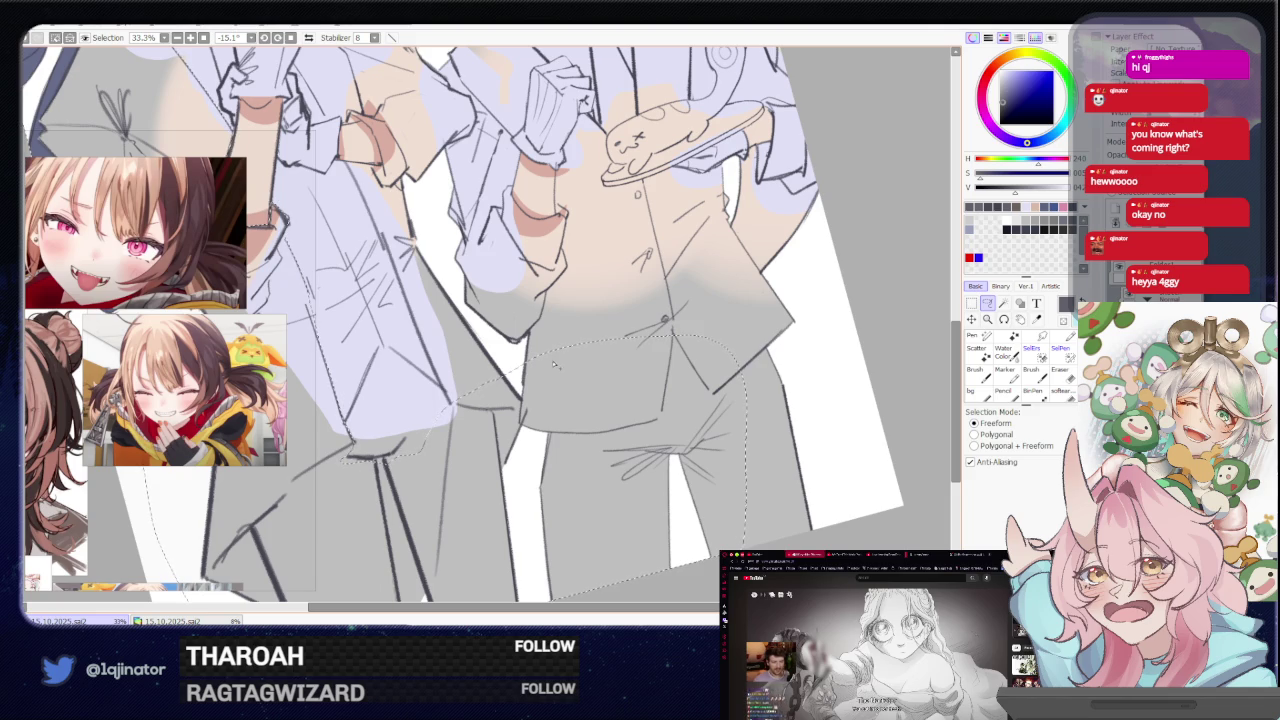
Begin another selection line below the shirt, then zoom in and rotate the view upright
left_click_drag(570, 364, 707, 270)
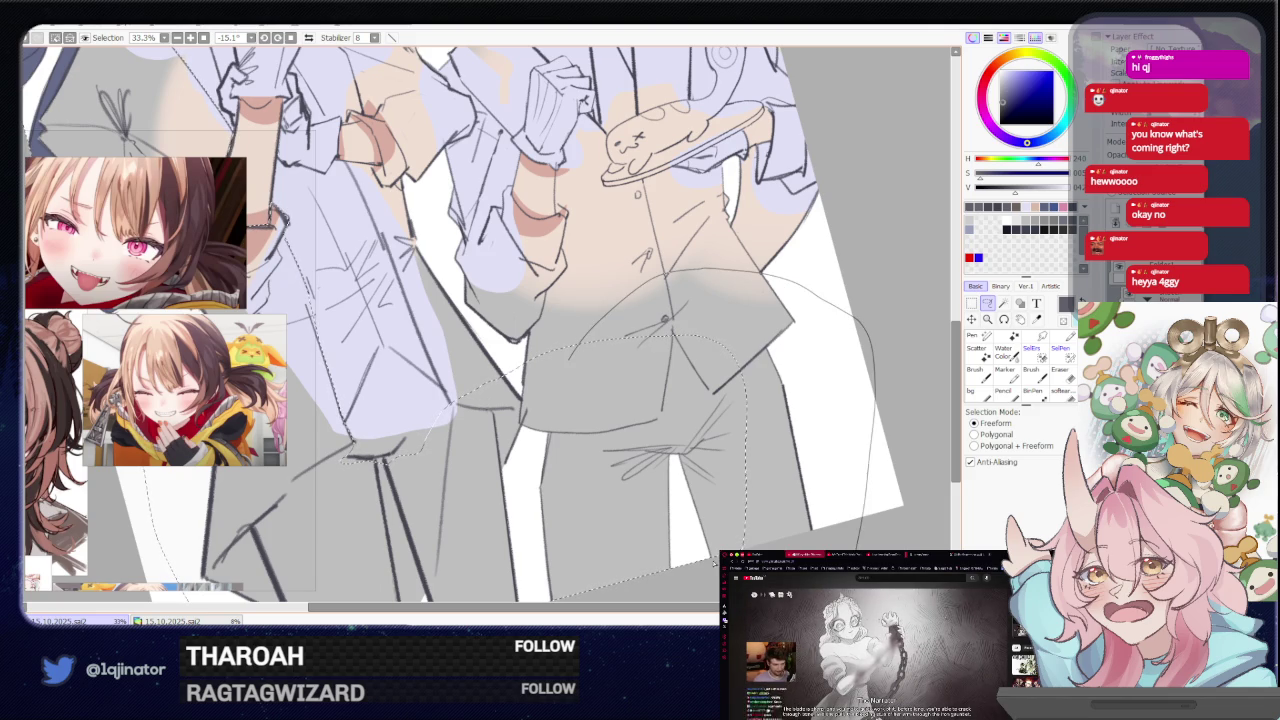
scroll(714, 563, "up", 1)
scroll(714, 500, "up", 1)
scroll(713, 420, "up", 1)
mouse_move(713, 383)
left_mouse_down()
mouse_move(666, 463)
mouse_move(689, 451)
mouse_move(477, 463)
mouse_move(460, 497)
left_mouse_up()
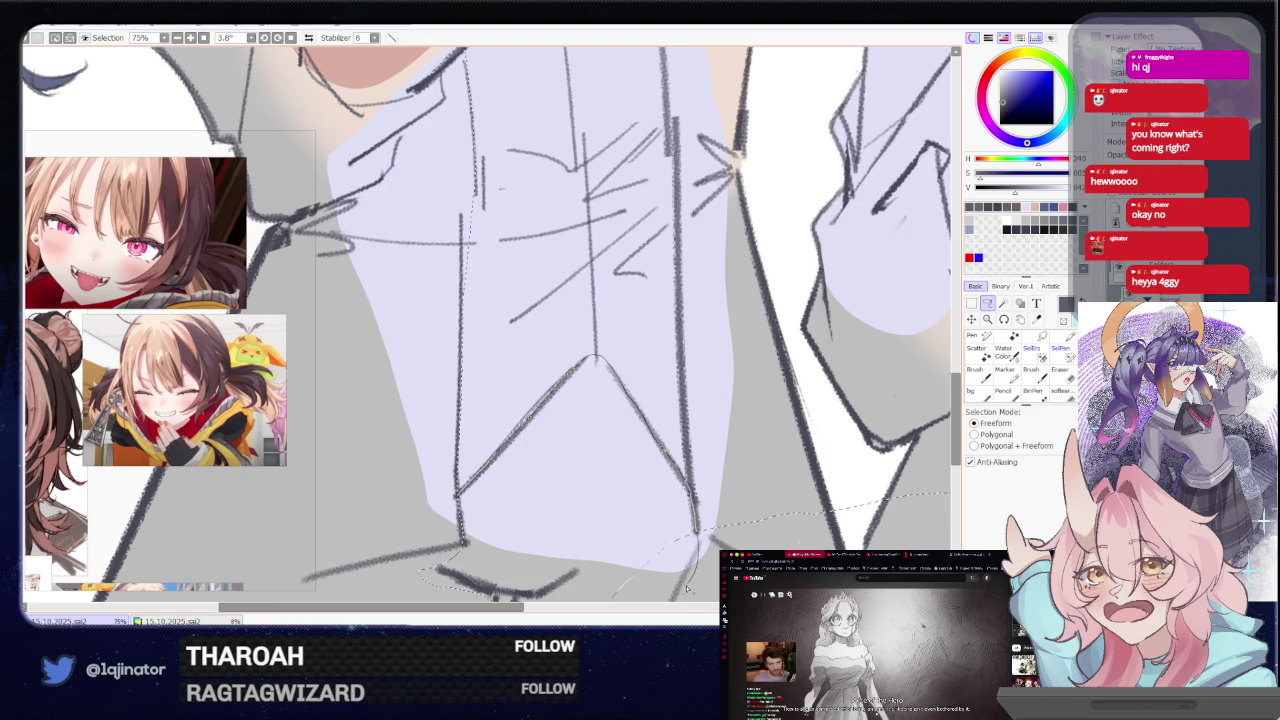
Draw freeform selection lines across the light-brown-haired character's lower shirt beneath the cat plate
scroll(517, 430, "down", 3)
left_click_drag(400, 300, 517, 430)
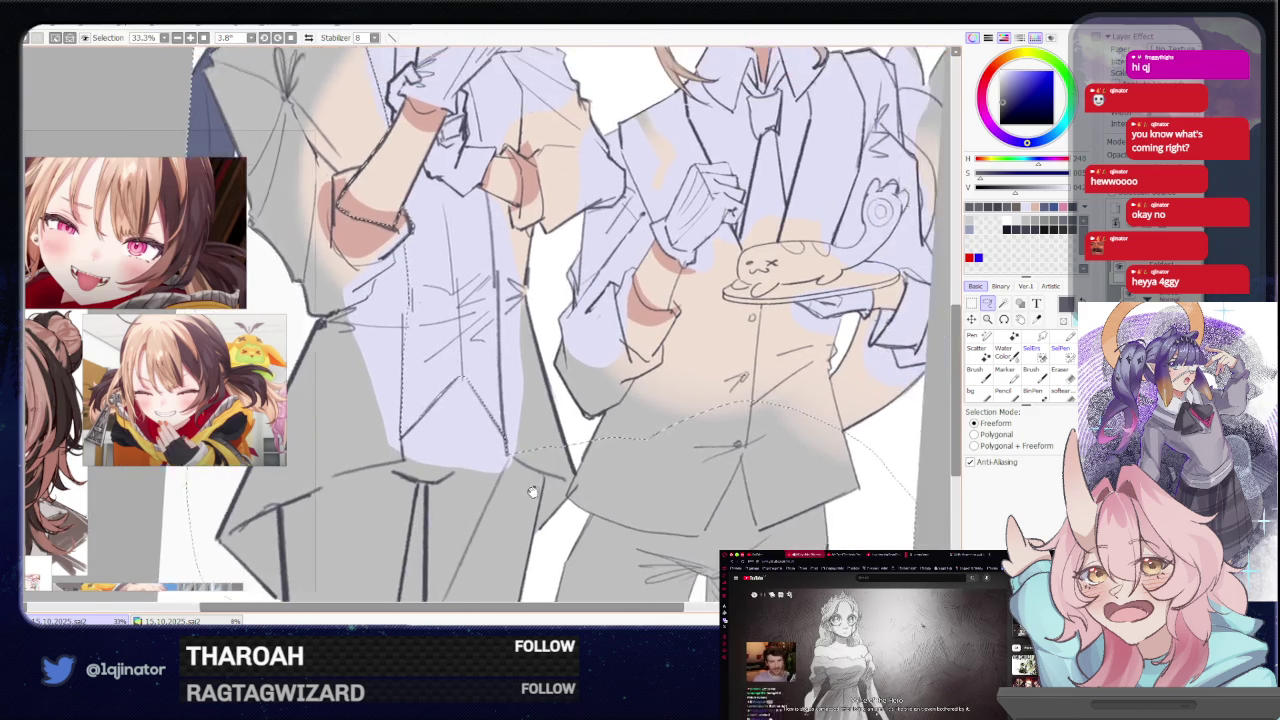
scroll(517, 430, "up", 2)
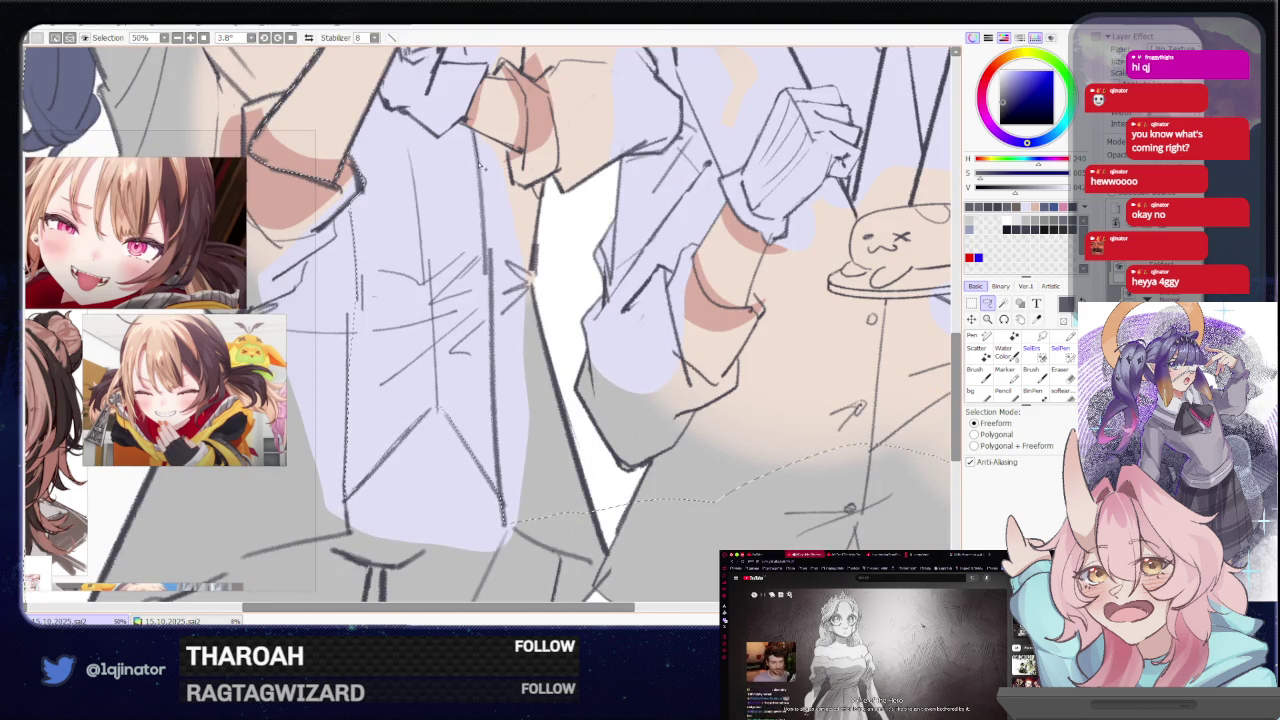
left_click_drag(491, 253, 541, 293)
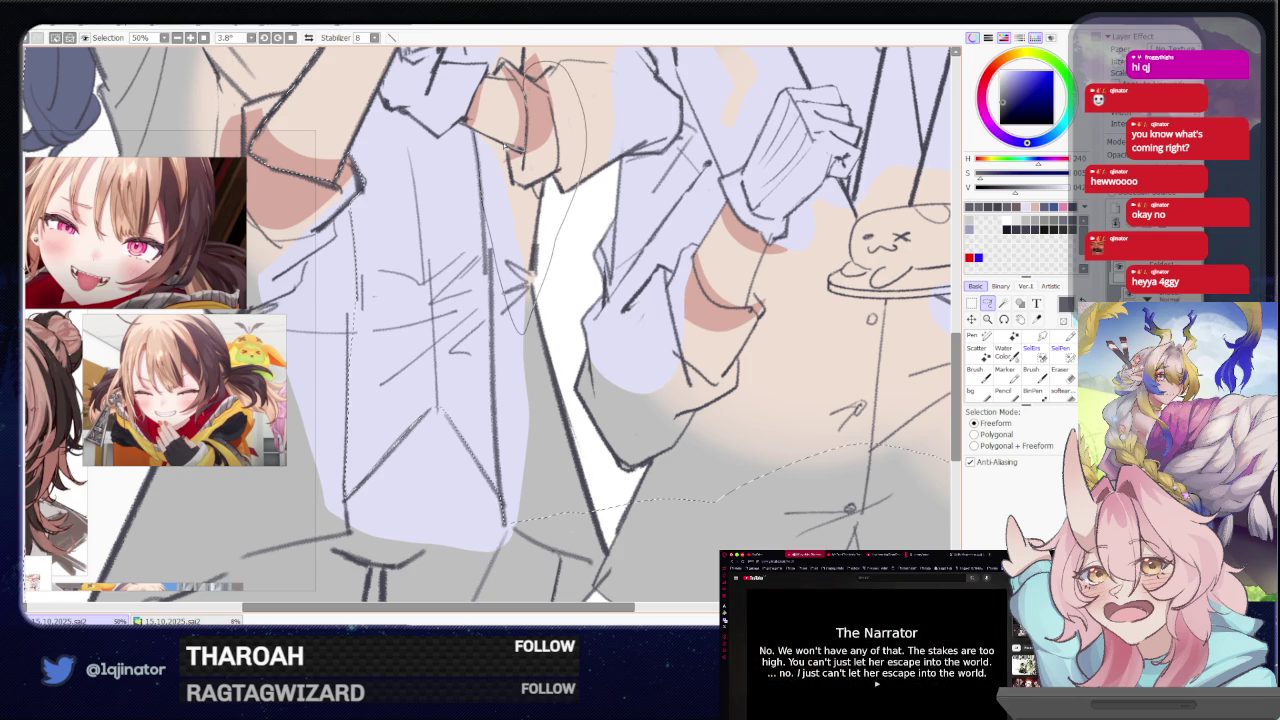
mouse_move(522, 283)
left_mouse_down()
mouse_move(505, 363)
mouse_move(508, 283)
left_mouse_up()
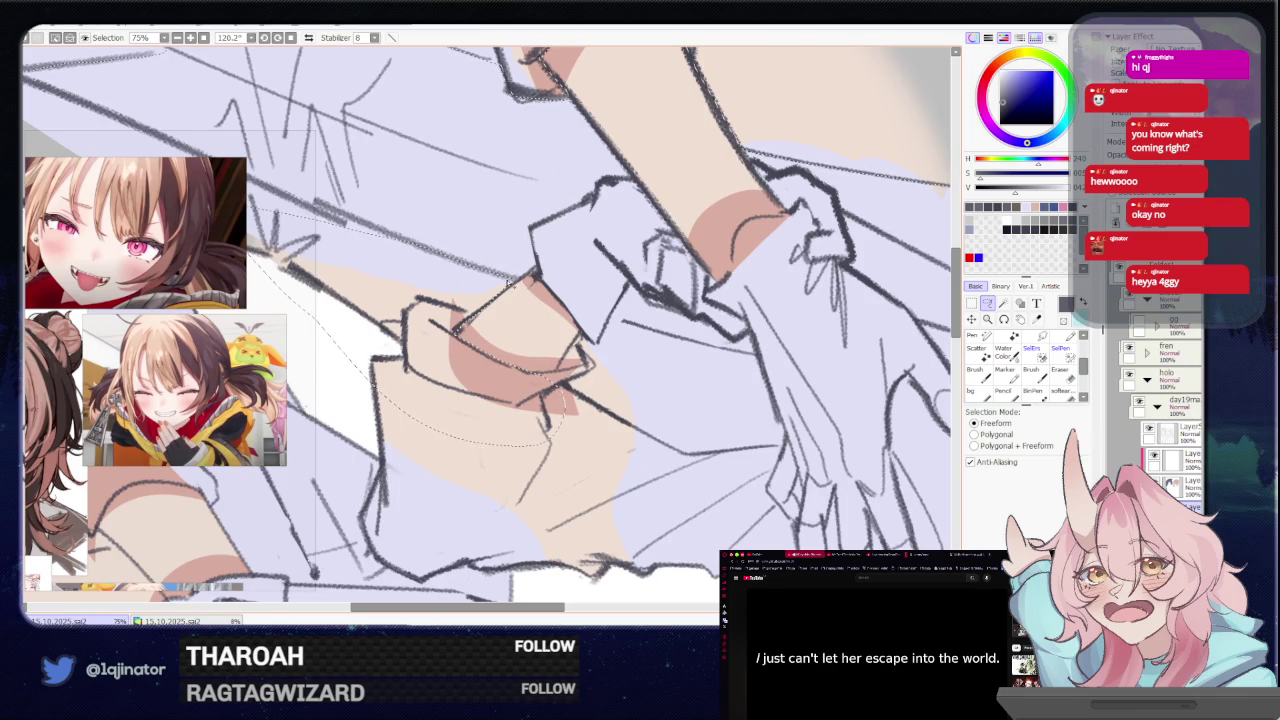
mouse_move(482, 313)
left_mouse_down()
mouse_move(518, 470)
mouse_move(588, 391)
mouse_move(506, 385)
left_mouse_up()
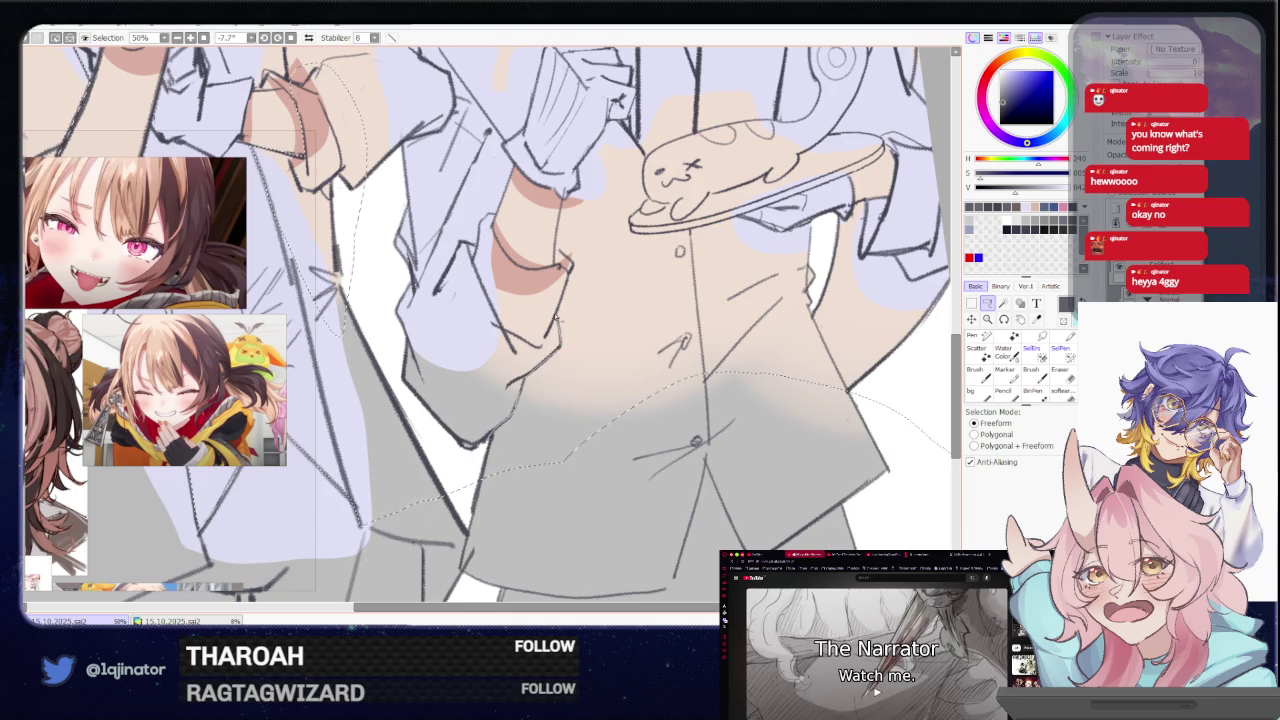
mouse_move(565, 282)
left_mouse_down()
mouse_move(783, 268)
mouse_move(830, 311)
left_mouse_up()
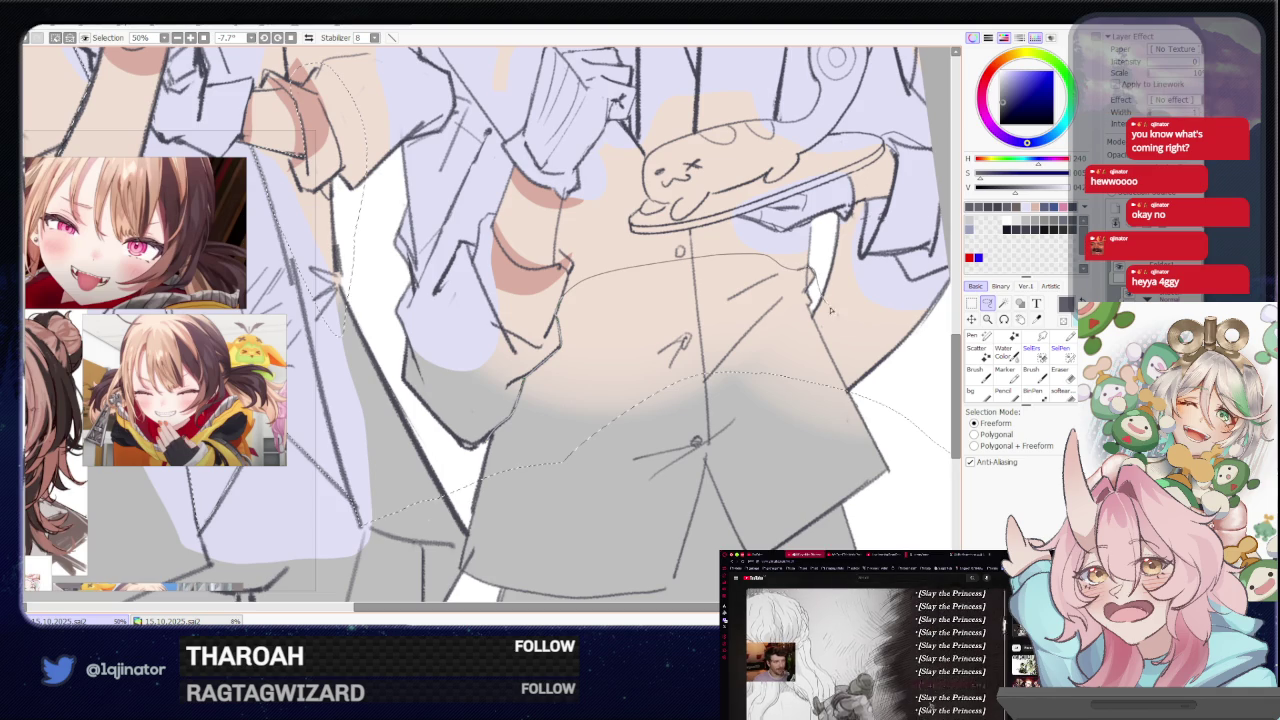
mouse_move(655, 365)
left_mouse_down()
mouse_move(570, 448)
mouse_move(542, 362)
left_mouse_up()
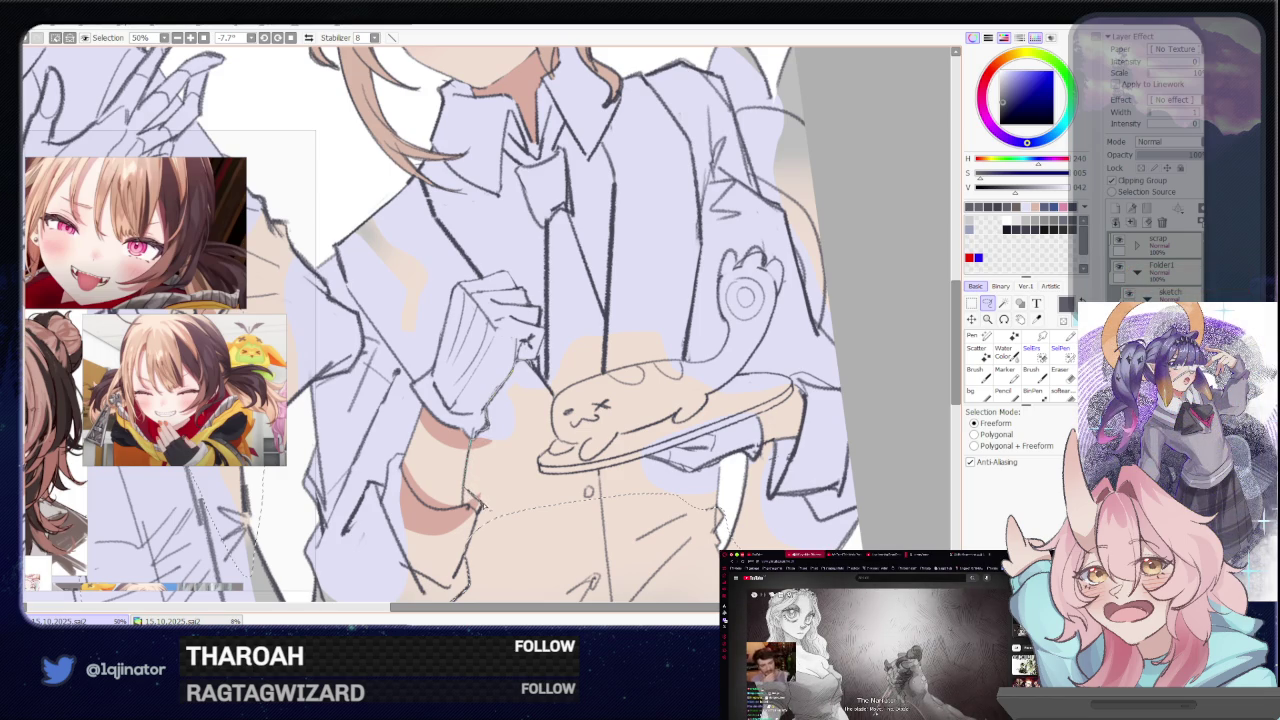
Extend and close the freeform selection downward, recentring on the cat plate and hands
mouse_move(483, 507)
left_mouse_down()
mouse_move(491, 573)
mouse_move(688, 519)
left_mouse_up()
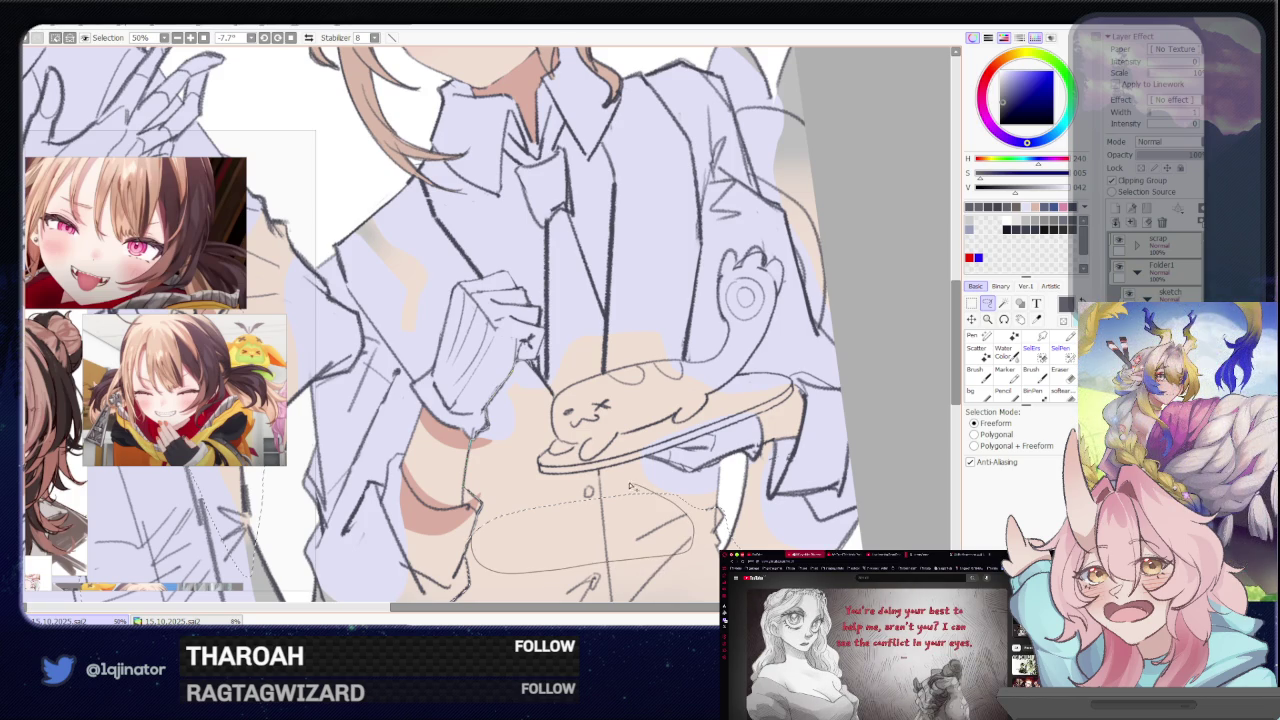
left_click_drag(557, 397, 440, 346)
left_click_drag(579, 400, 522, 339)
mouse_move(261, 361)
left_mouse_down()
mouse_move(332, 403)
mouse_move(538, 442)
left_mouse_up()
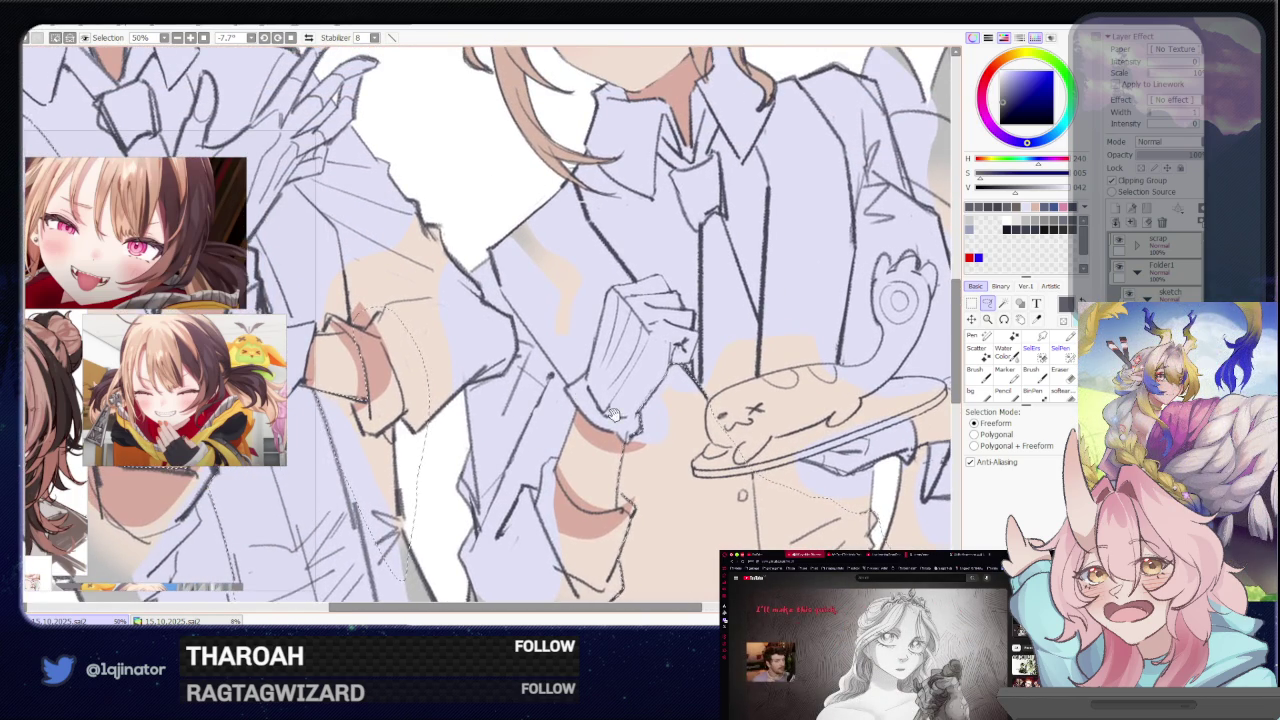
left_click_drag(615, 416, 590, 410)
Zoom and rotate around the cuff, then extend the selection up across the sleeve
scroll(627, 365, "up", 2)
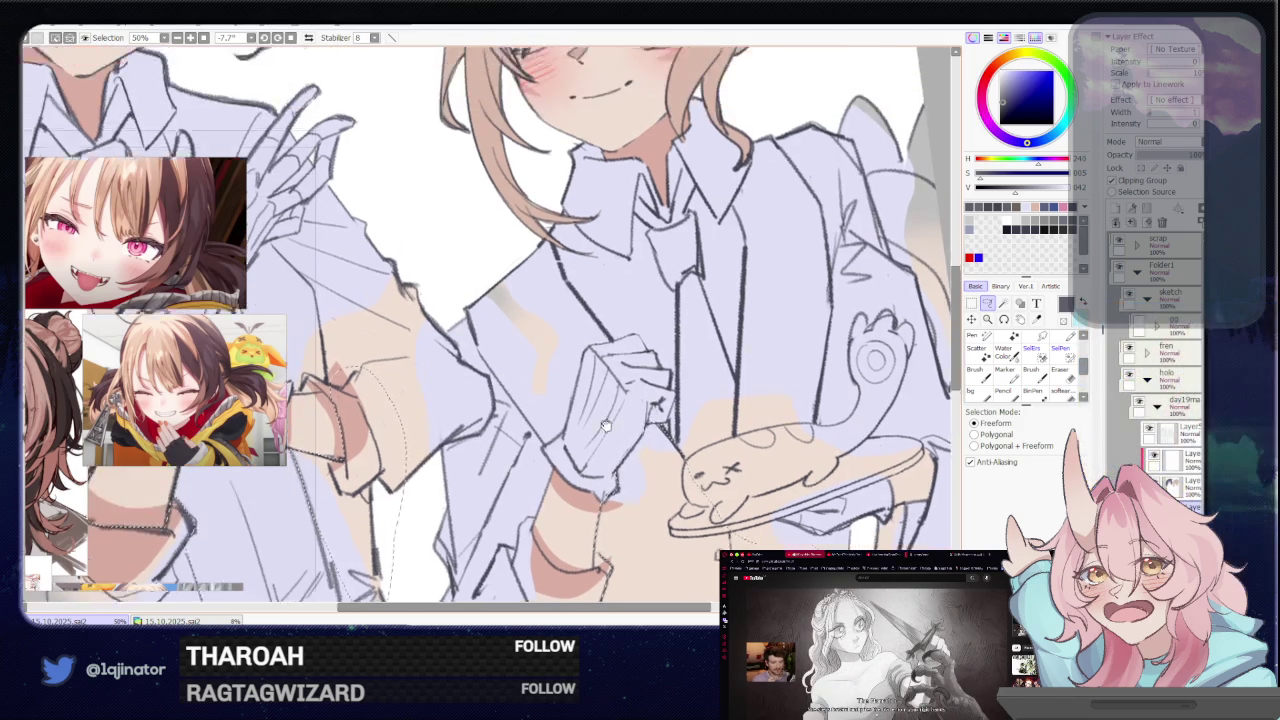
scroll(600, 383, "up", 1)
left_click_drag(663, 345, 605, 403)
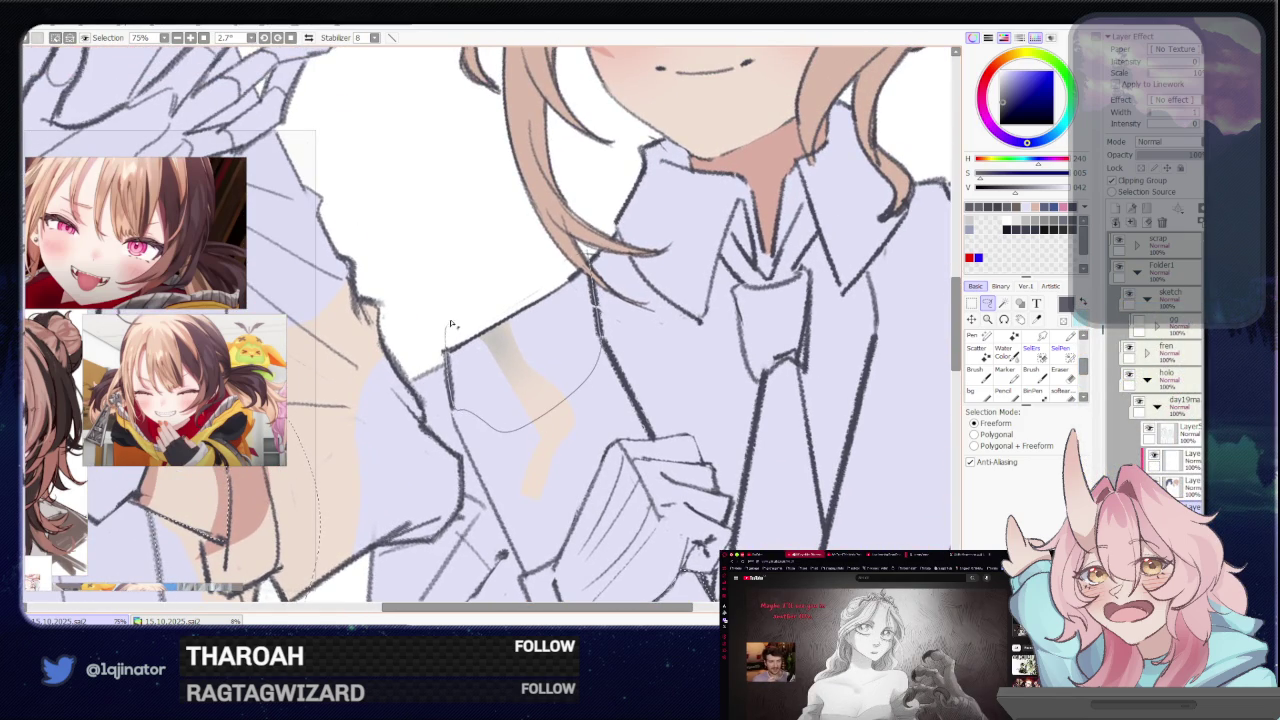
mouse_move(508, 426)
left_mouse_down()
mouse_move(523, 420)
mouse_move(491, 451)
left_mouse_up()
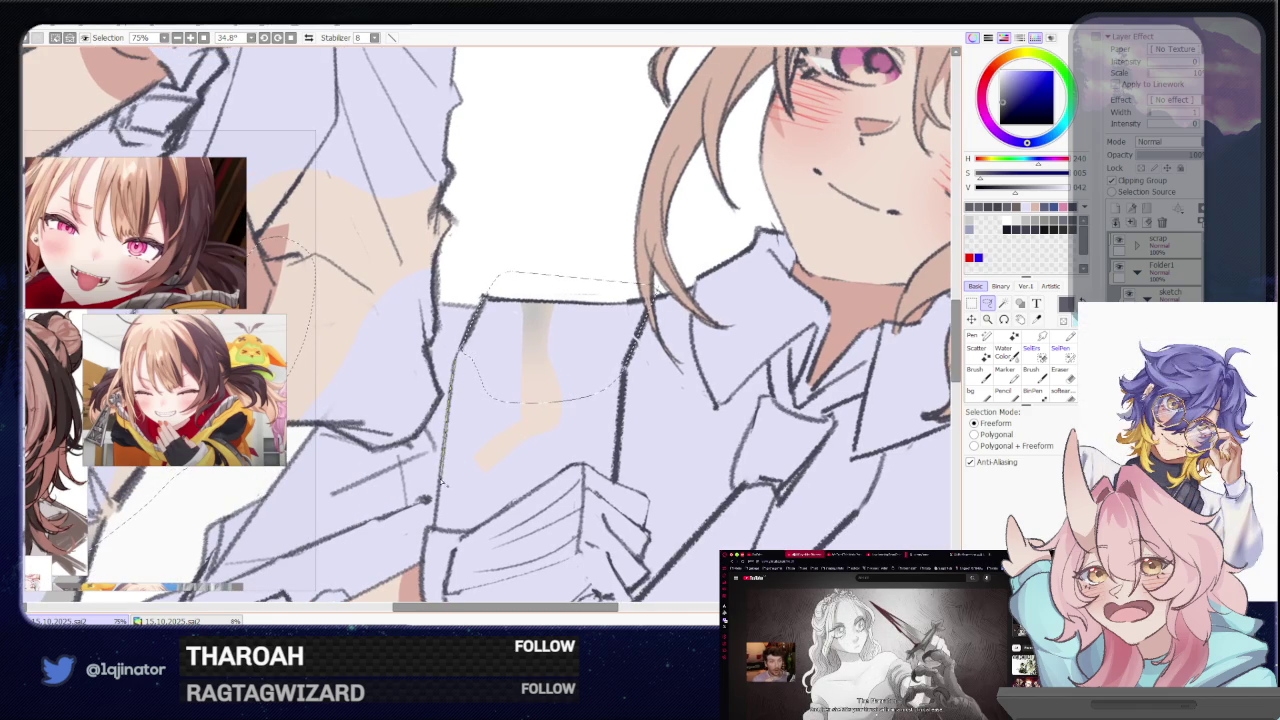
left_click_drag(436, 527, 575, 382)
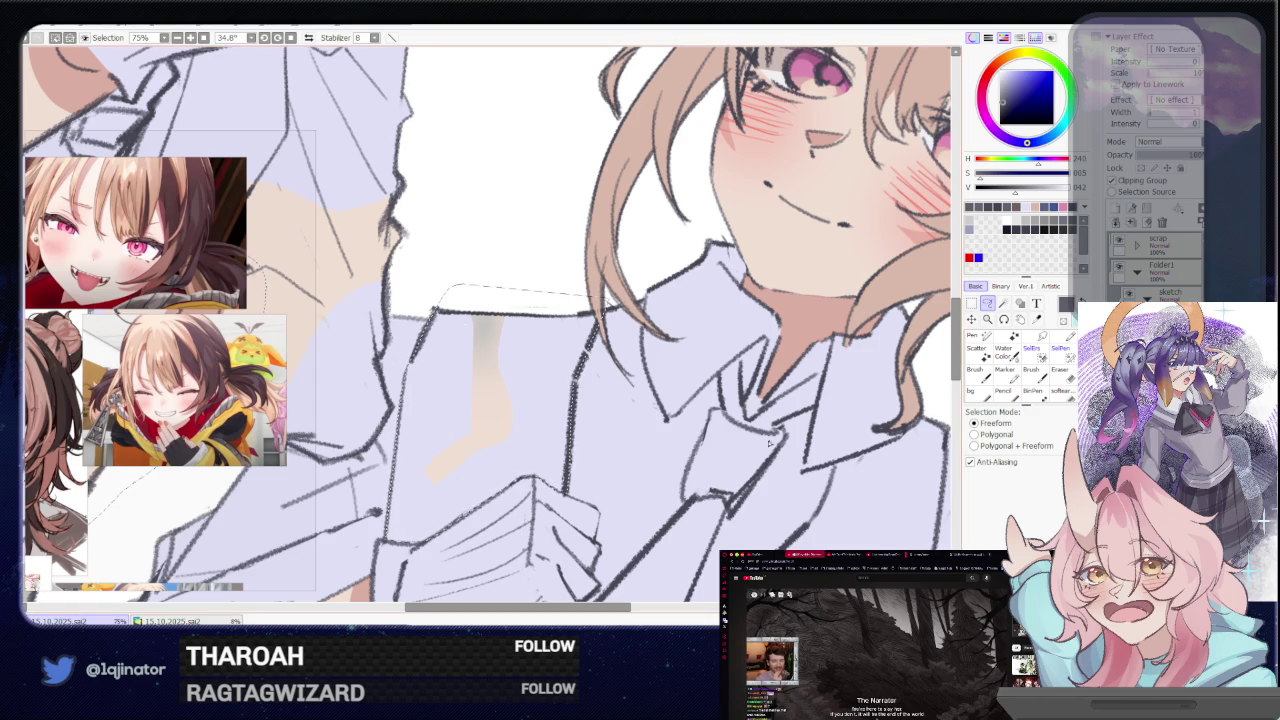
Level the view on the collar, then zoom out to show the whole figure
left_click_drag(593, 523, 605, 455)
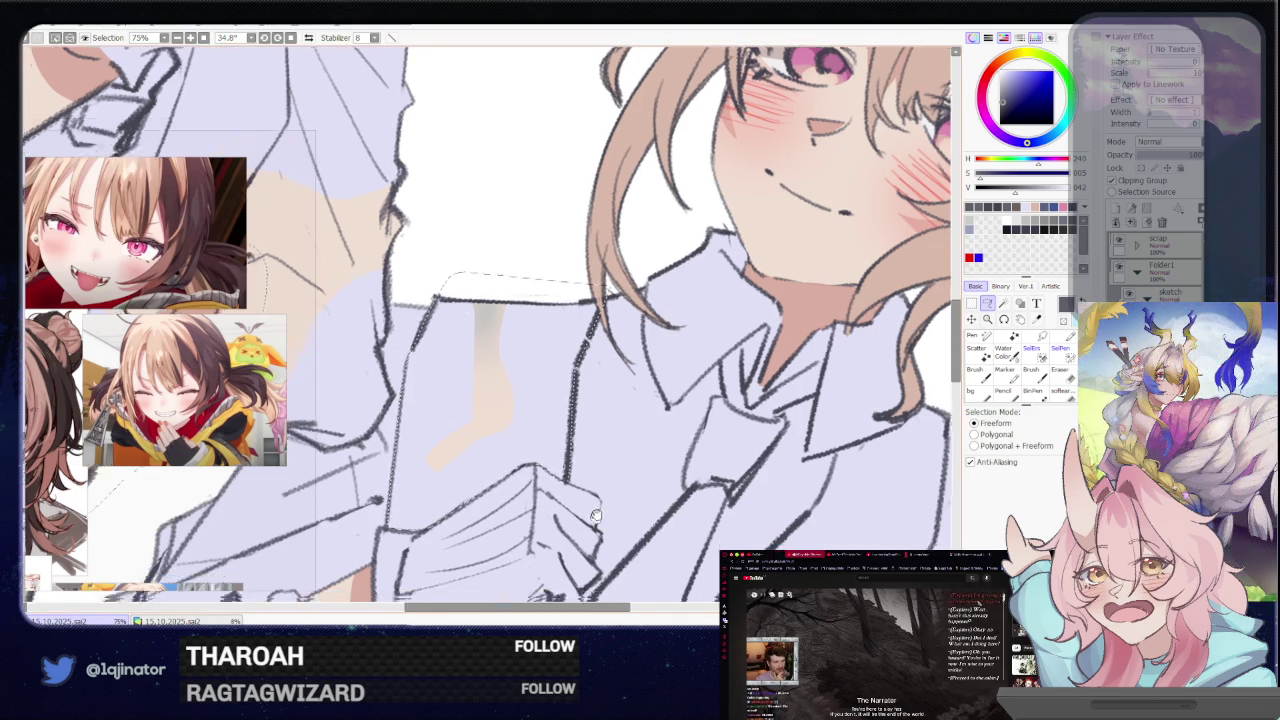
scroll(559, 497, "up", 1)
left_click_drag(559, 497, 621, 413)
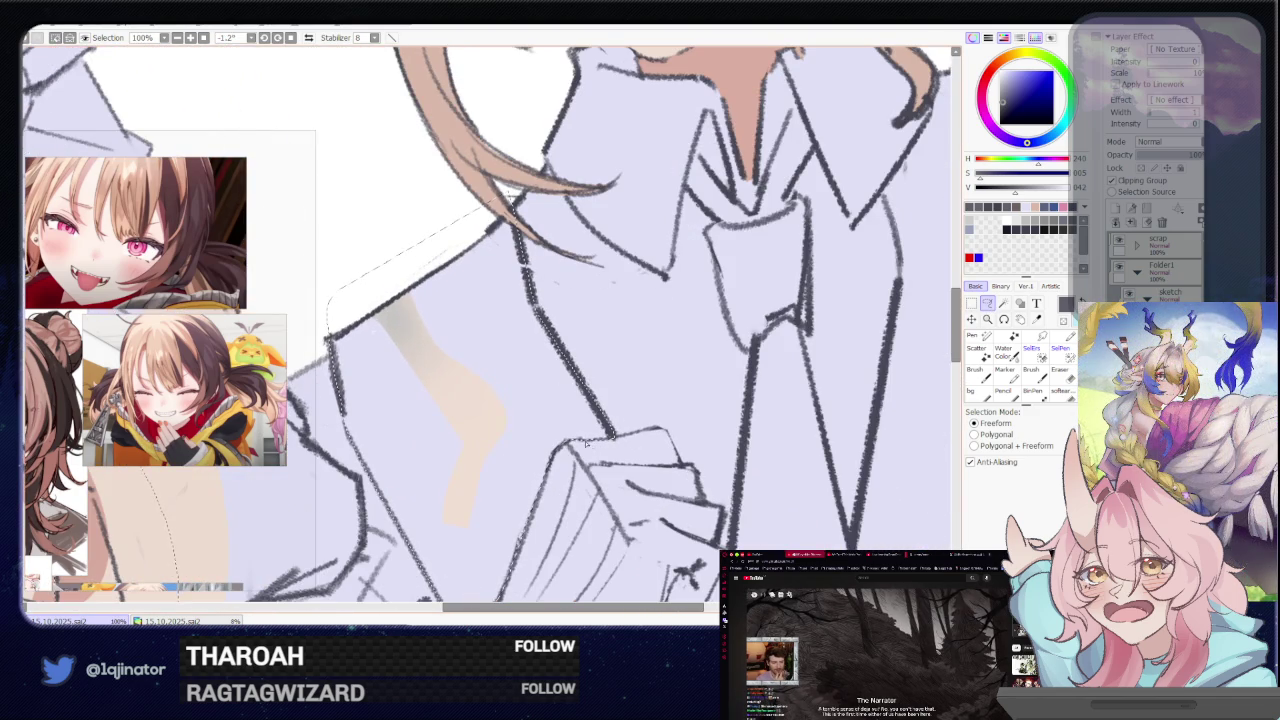
scroll(508, 195, "down", 3)
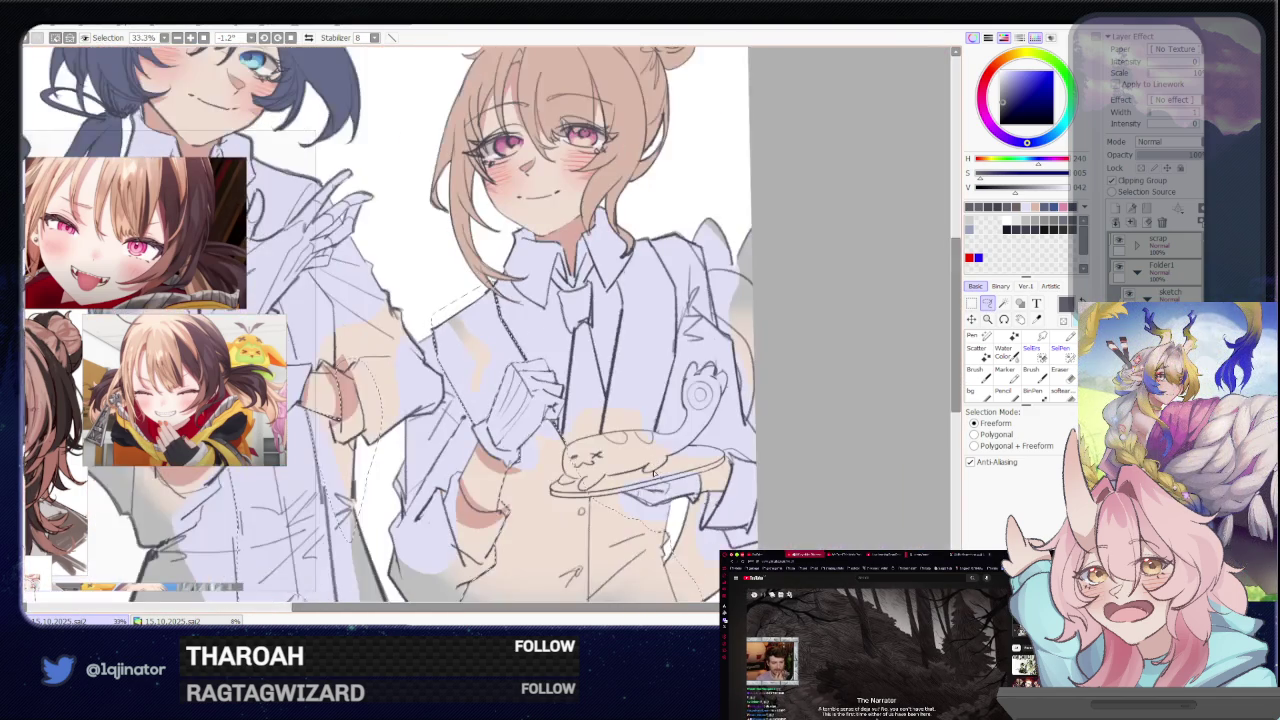
left_click_drag(630, 480, 682, 449)
scroll(684, 449, "up", 2)
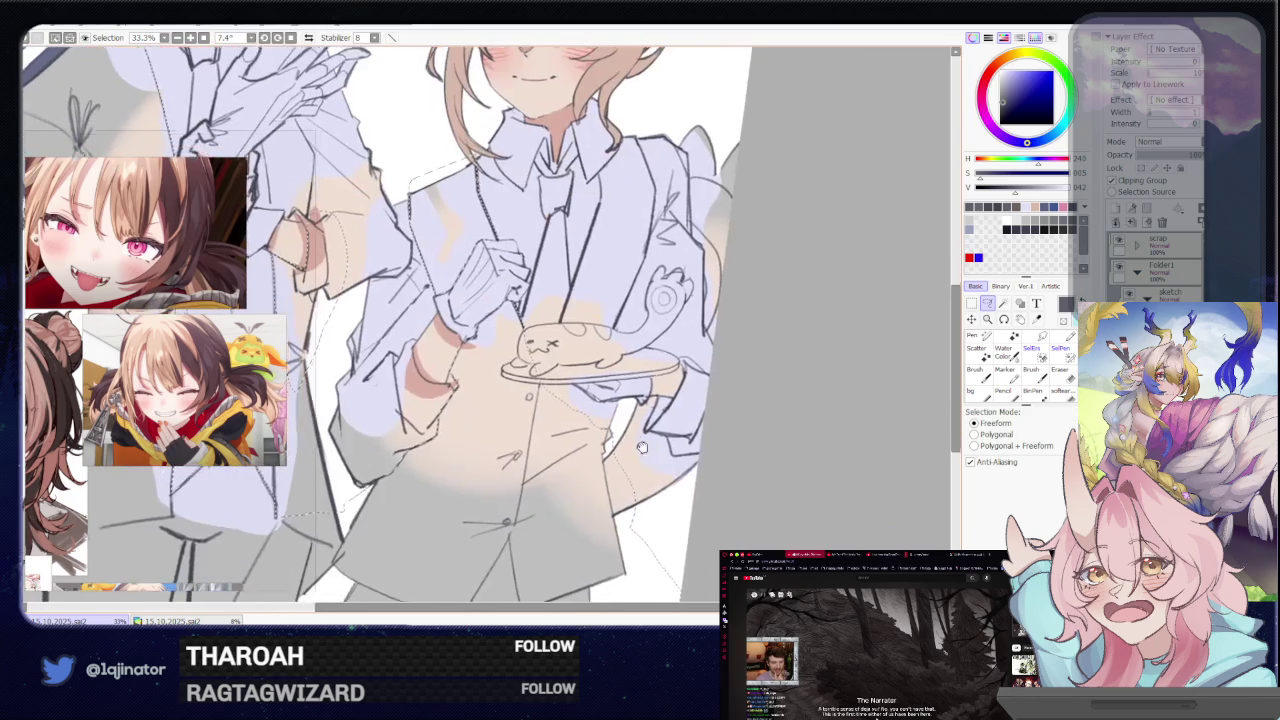
Zoom in on the plate and select a long strip down the jacket edge
scroll(684, 449, "up", 1)
mouse_move(684, 449)
left_mouse_down()
mouse_move(808, 371)
mouse_move(631, 438)
left_mouse_up()
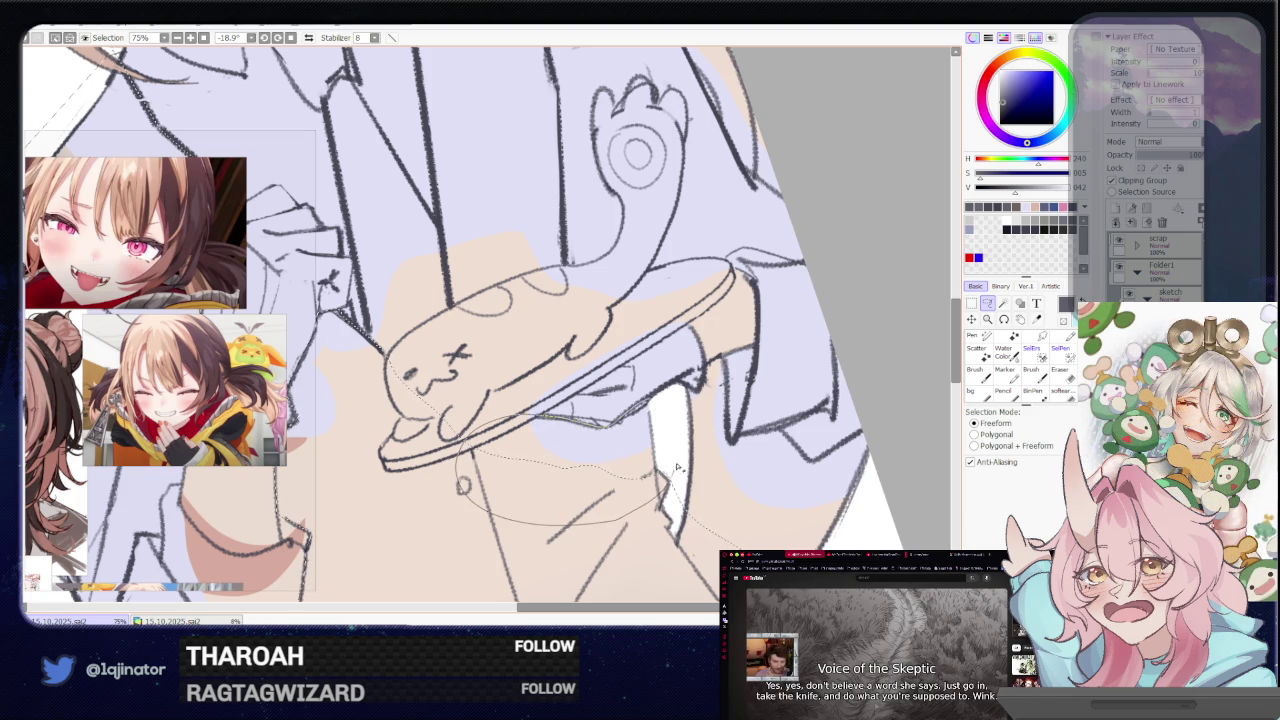
mouse_move(676, 467)
left_mouse_down()
mouse_move(581, 429)
mouse_move(585, 483)
left_mouse_up()
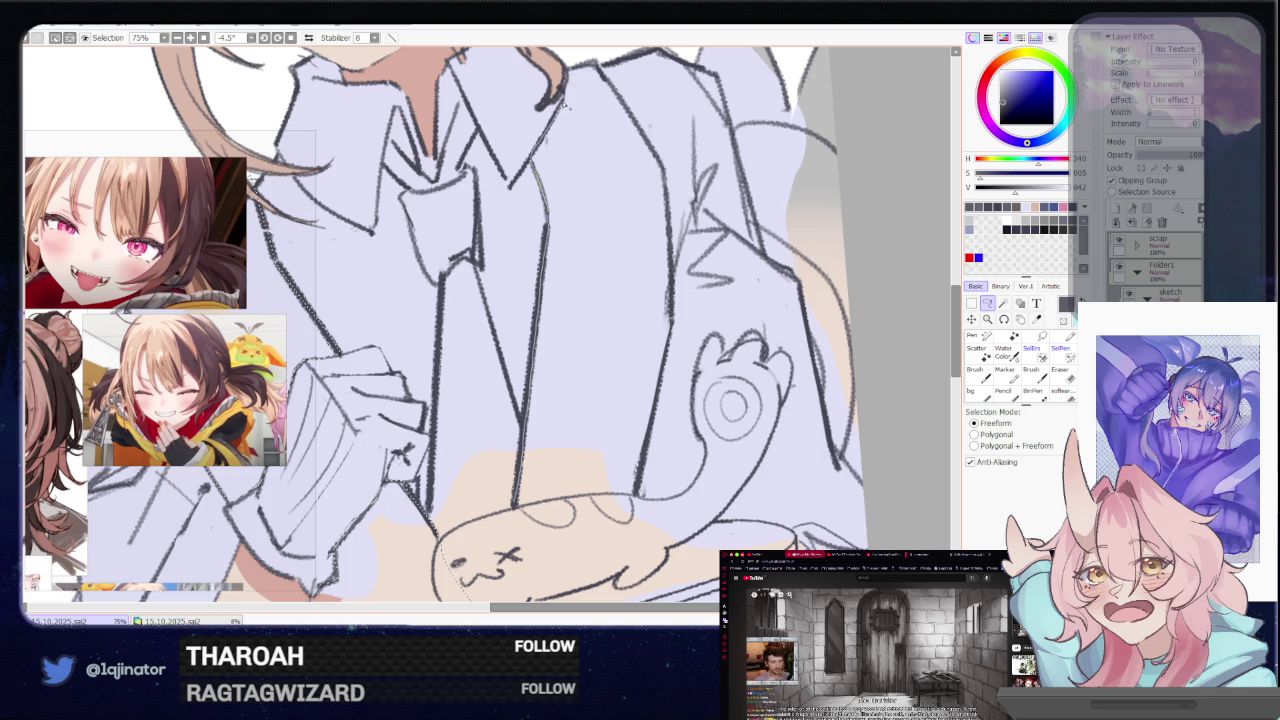
left_click_drag(603, 70, 600, 478)
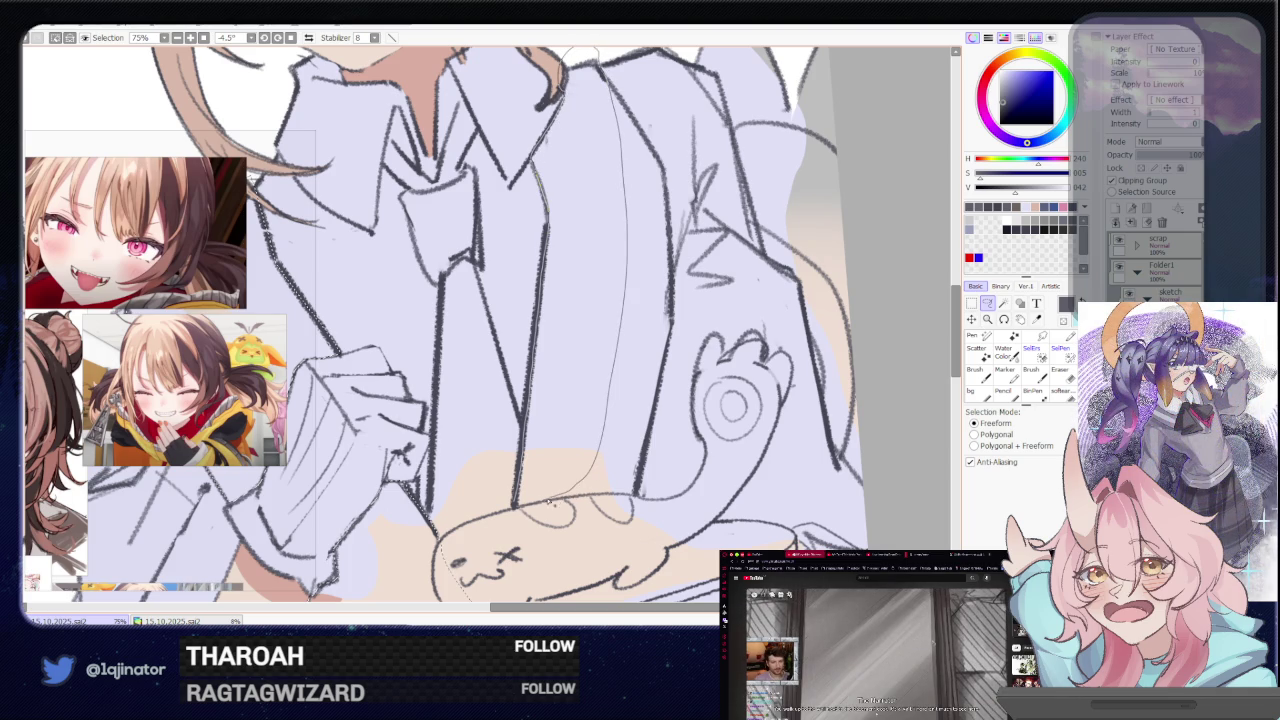
left_click_drag(515, 508, 560, 492)
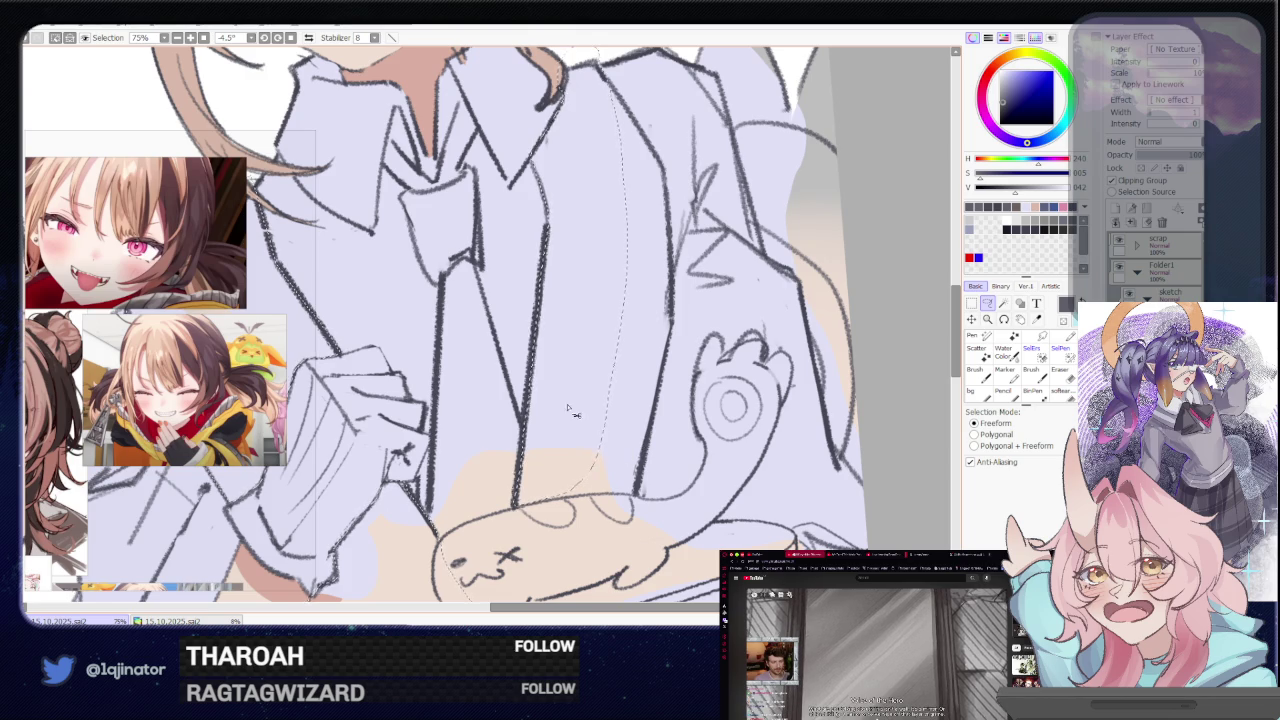
Tilt the view and trace the selection along the shirt's lower edge around the plate
left_click_drag(620, 453, 660, 430)
left_click_drag(538, 392, 698, 522)
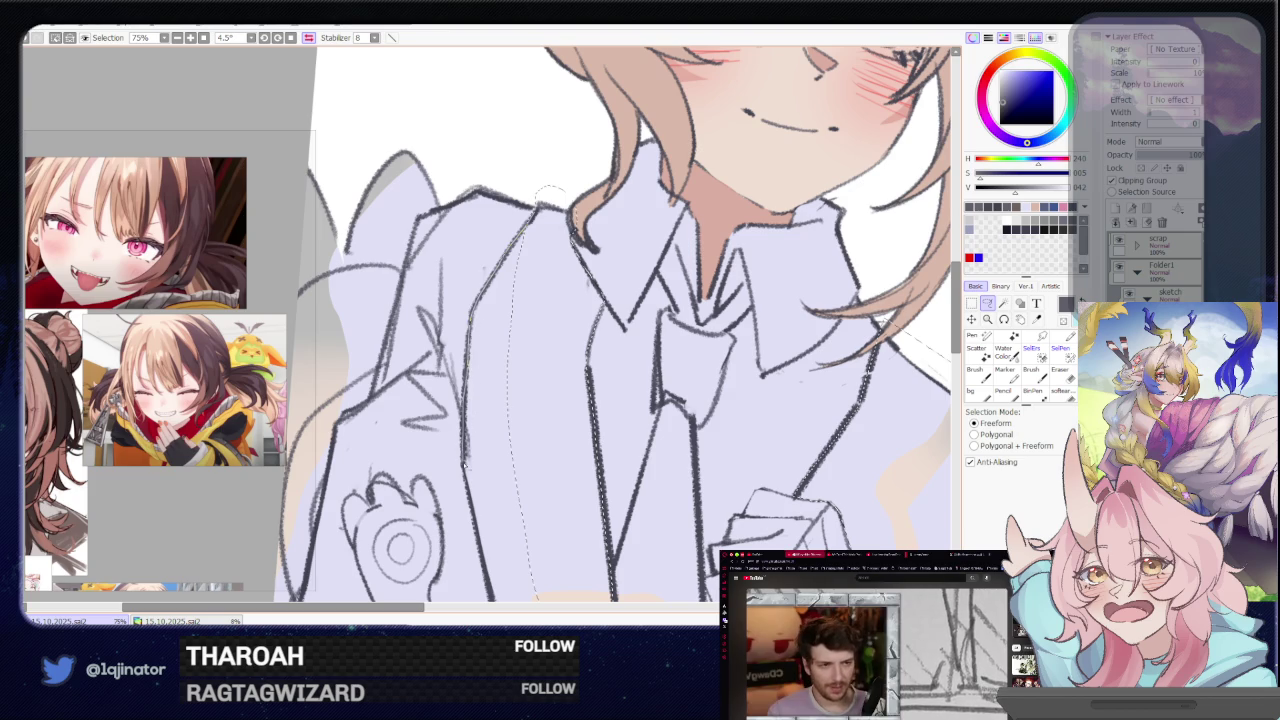
left_click_drag(485, 542, 565, 509)
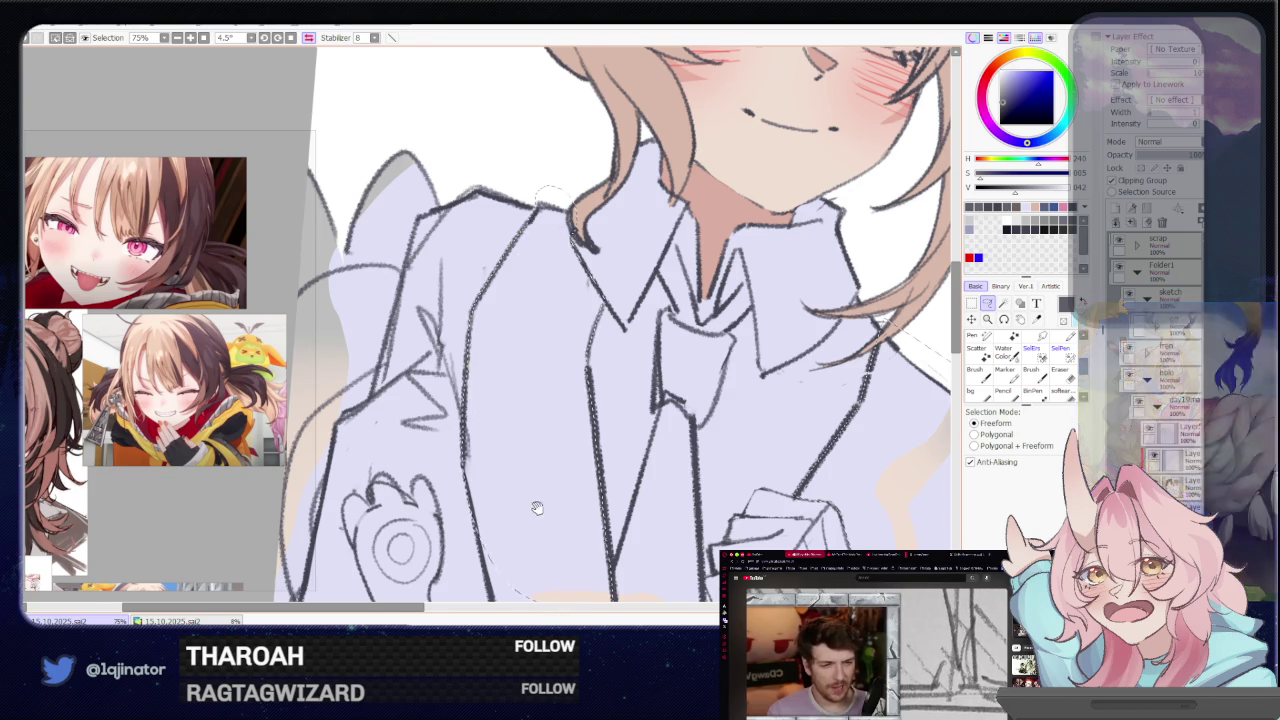
scroll(565, 509, "down", 5)
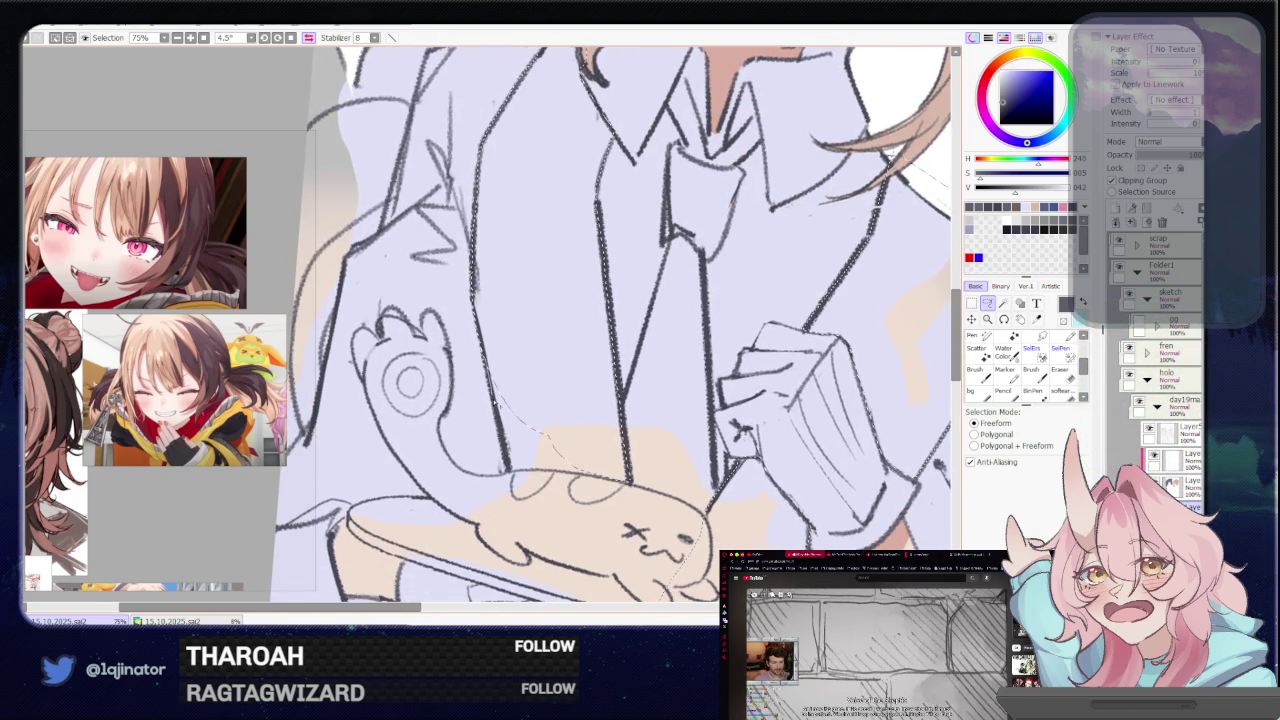
mouse_move(535, 403)
left_mouse_down()
mouse_move(485, 403)
mouse_move(657, 362)
left_mouse_up()
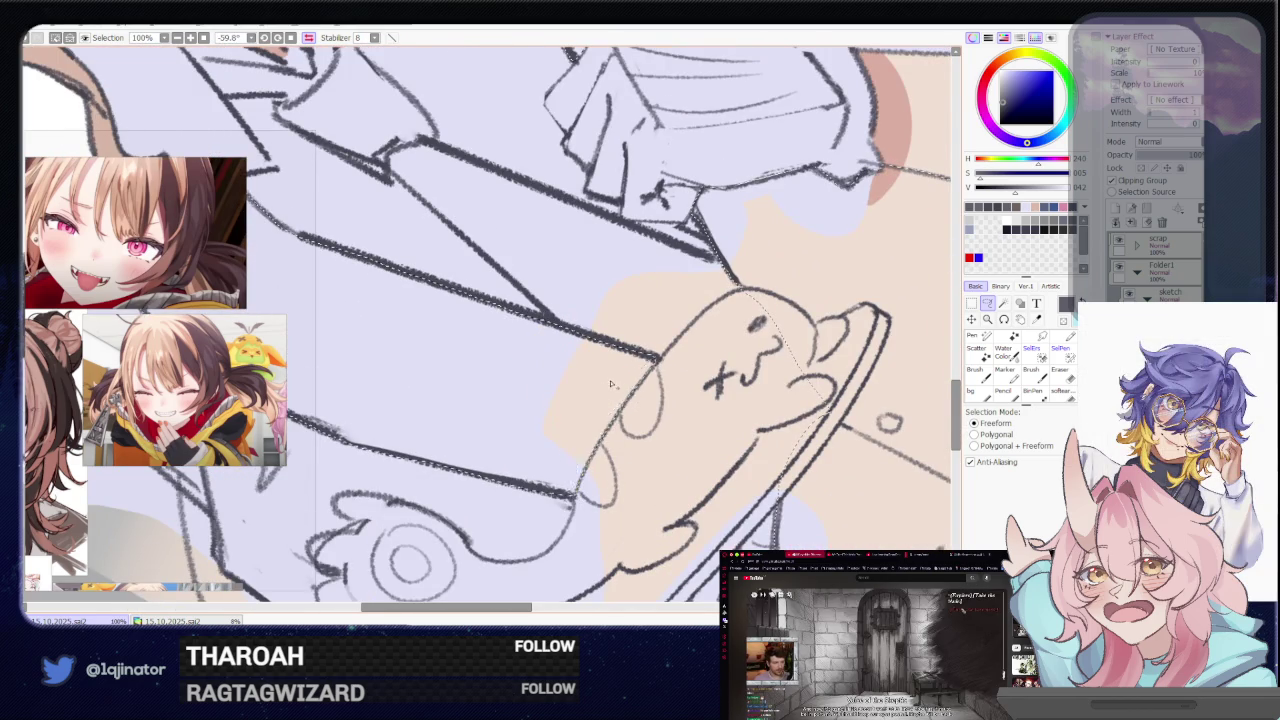
scroll(675, 367, "down", 5)
Reset the canvas rotation, mirror the view, hide the vests, and return to freeform selection
key("w")
left_click_drag(675, 367, 502, 364)
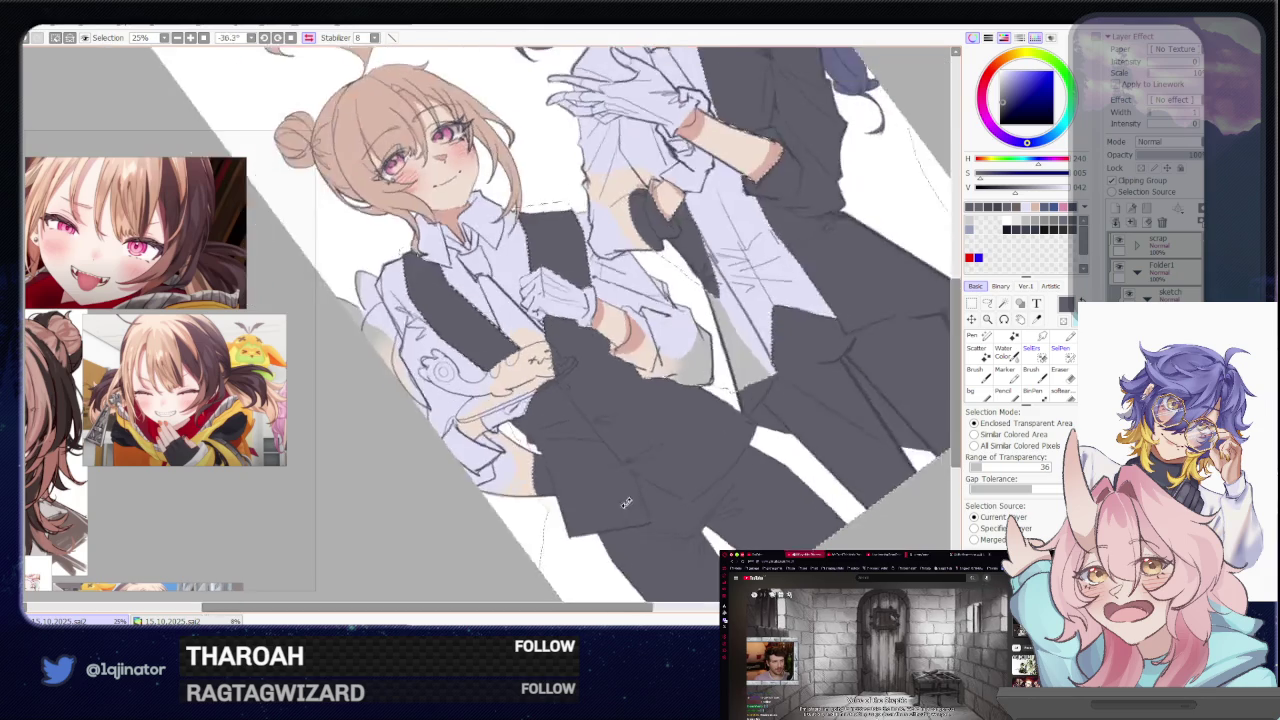
key("Home")
key("h")
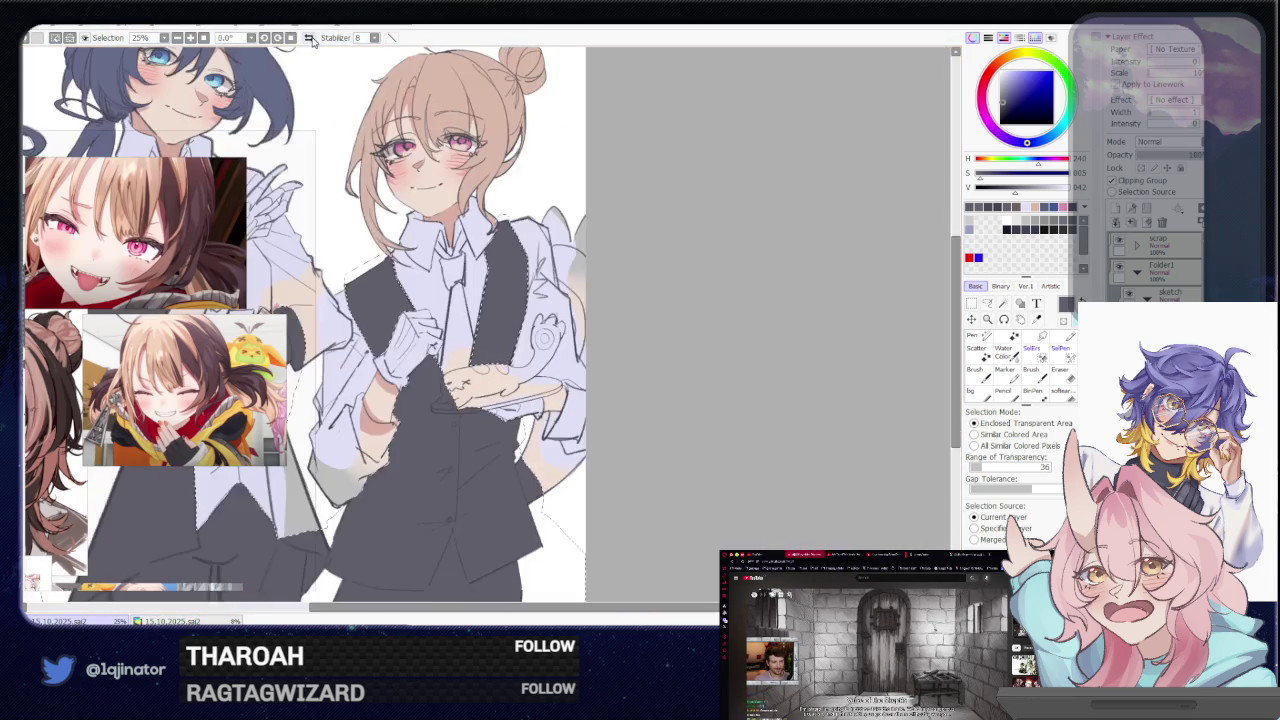
key("ctrl+z")
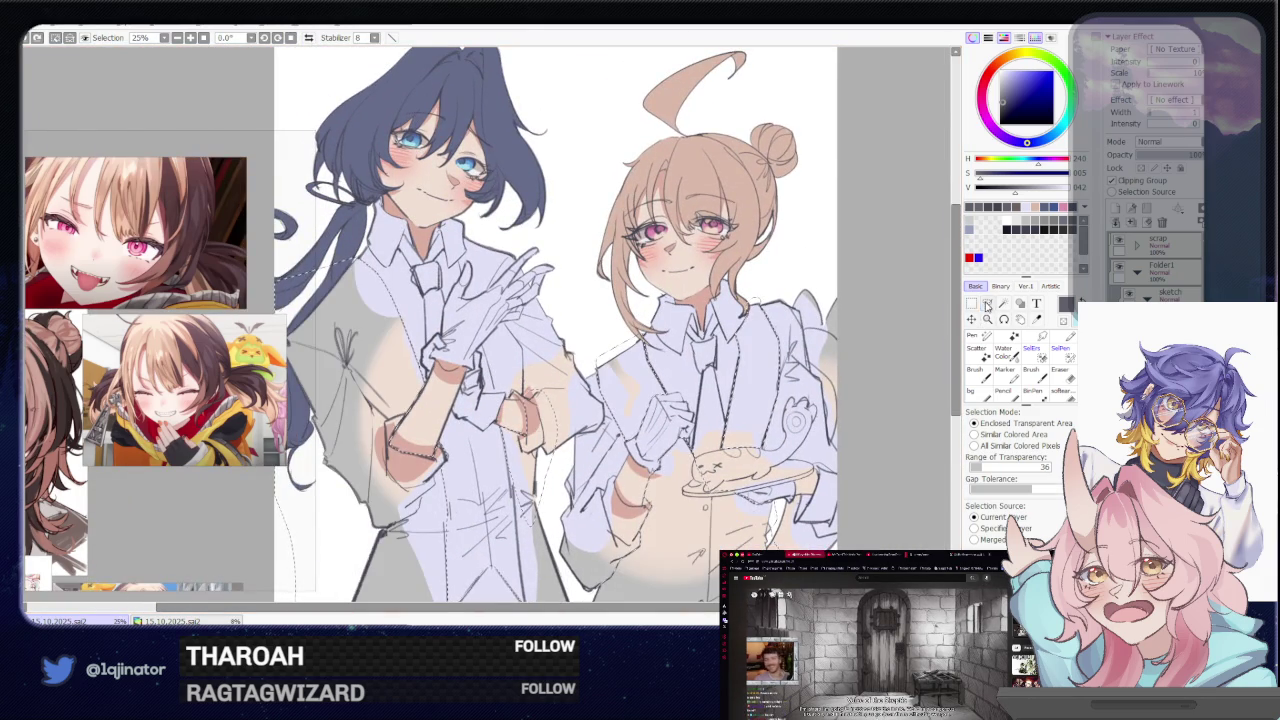
key("a")
Zoom in and trace a selection around the navy-haired character's cuff and hand
scroll(590, 542, "up", 3)
scroll(590, 542, "up", 2)
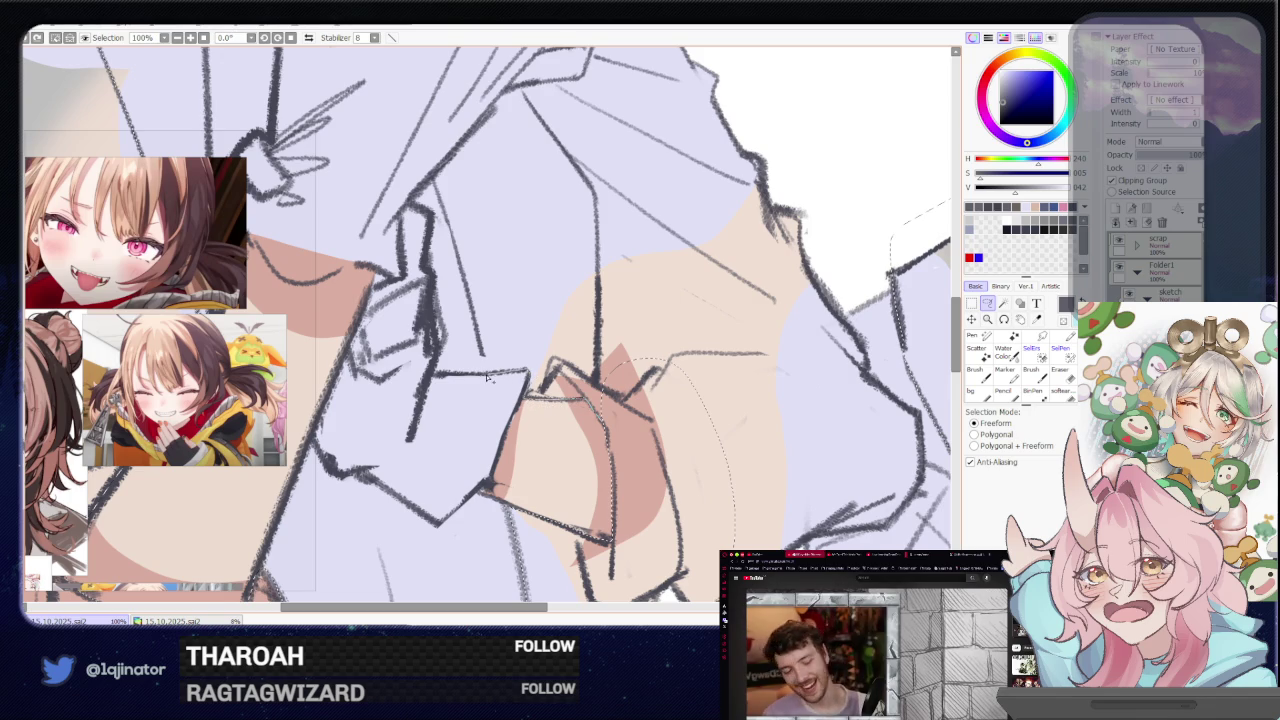
mouse_move(484, 350)
left_mouse_down()
mouse_move(837, 244)
mouse_move(850, 332)
mouse_move(926, 446)
mouse_move(925, 476)
mouse_move(891, 526)
mouse_move(838, 538)
left_mouse_up()
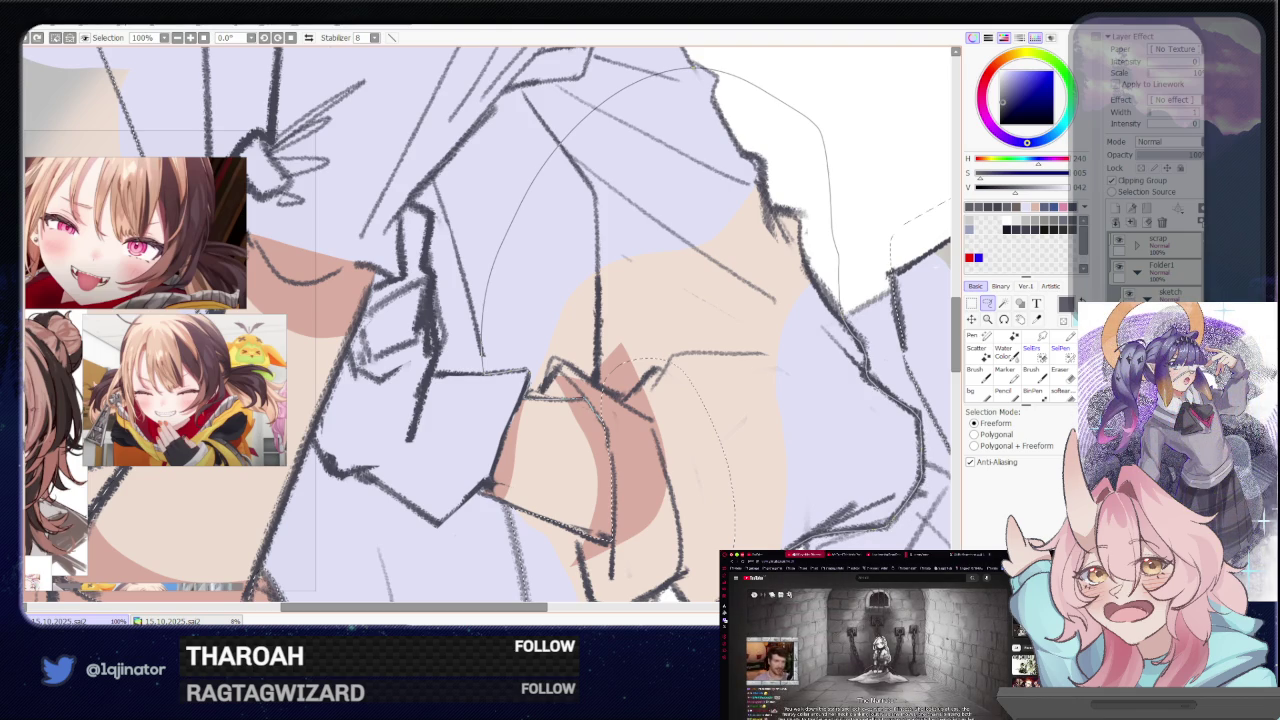
scroll(700, 438, "down", 1)
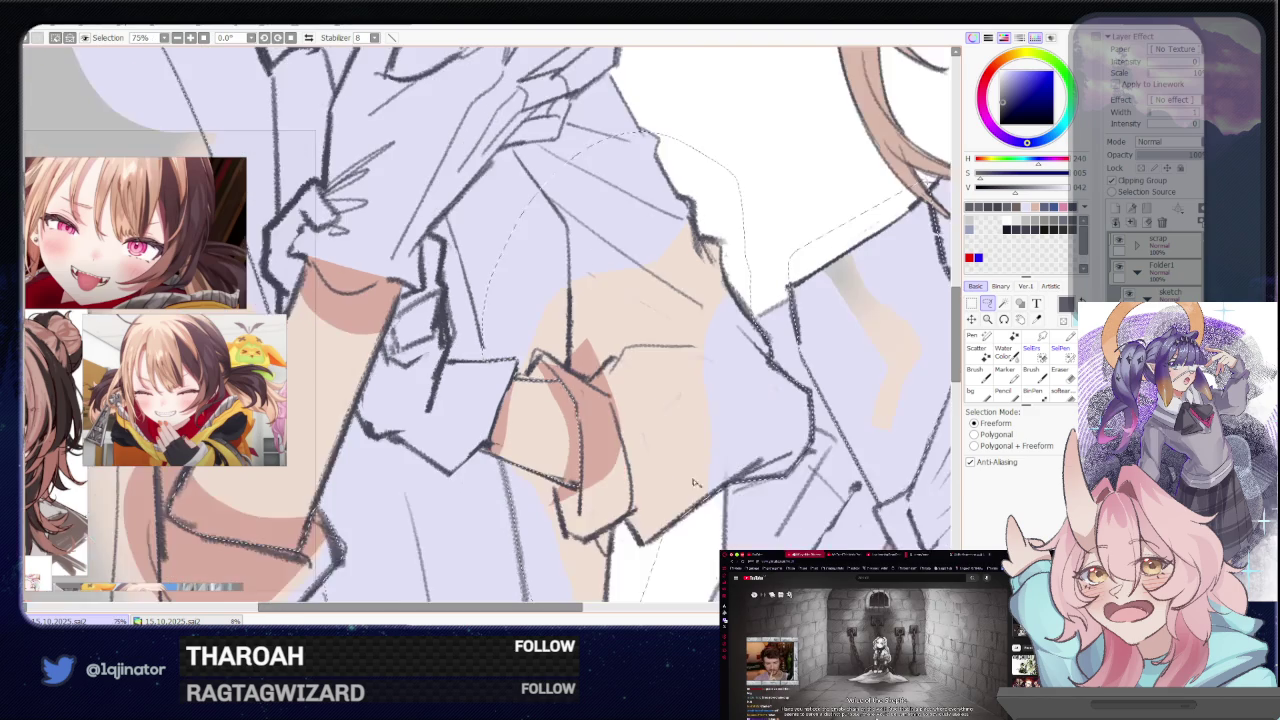
scroll(700, 438, "down", 1)
scroll(700, 438, "up", 1)
Extend the selection up the sleeve and close it around the raised gloved hand
mouse_move(727, 493)
left_mouse_down()
mouse_move(762, 435)
mouse_move(762, 405)
mouse_move(818, 378)
mouse_move(510, 397)
mouse_move(542, 371)
left_mouse_up()
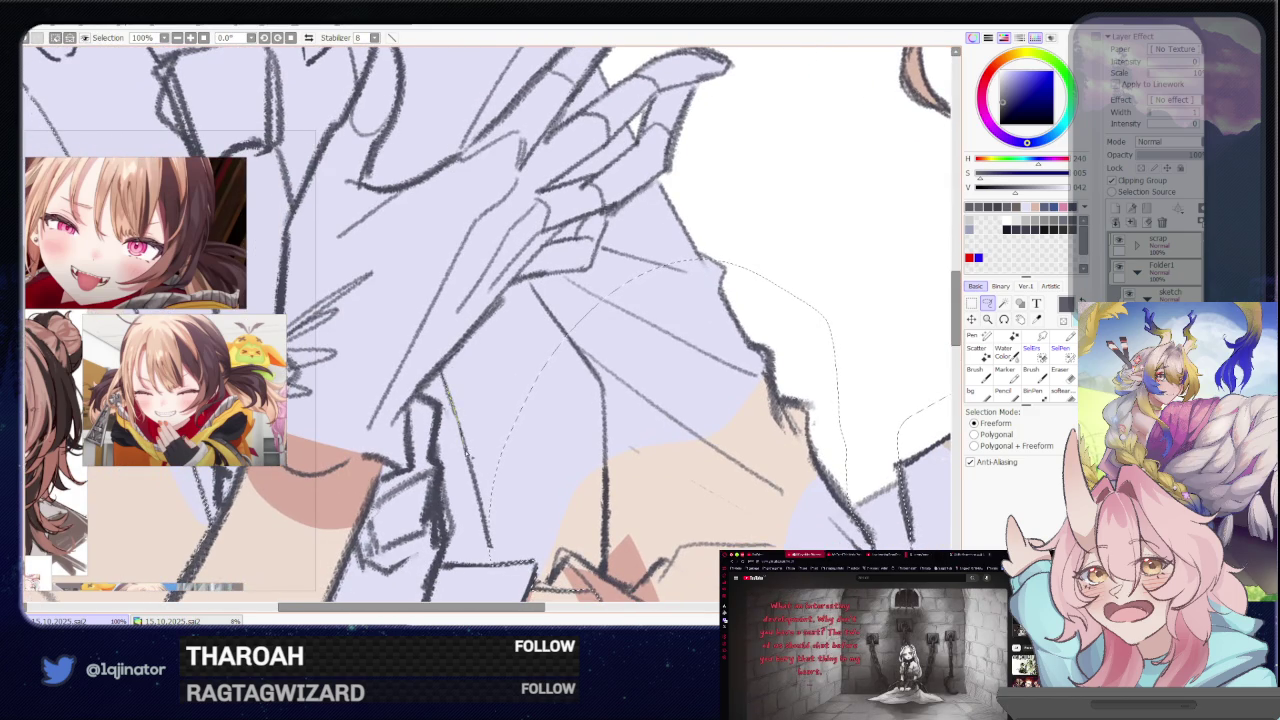
mouse_move(490, 548)
left_mouse_down()
mouse_move(606, 410)
mouse_move(766, 290)
mouse_move(708, 180)
left_mouse_up()
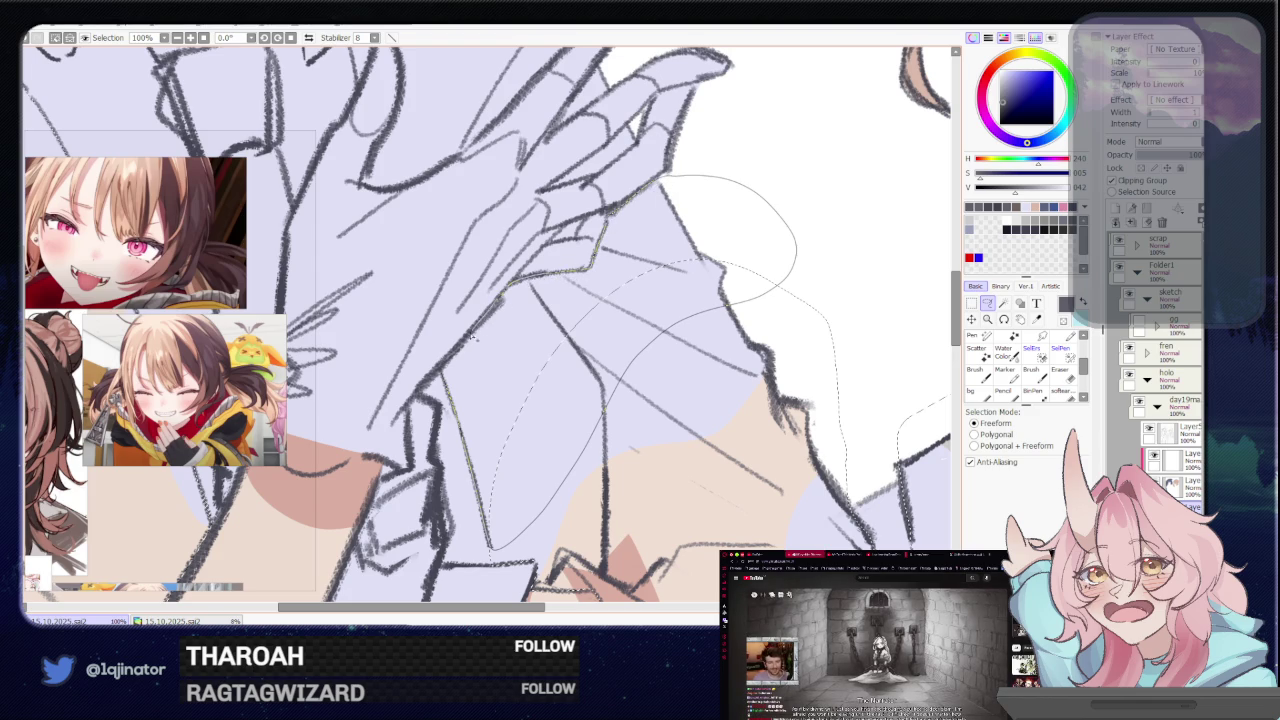
left_click_drag(453, 360, 457, 382)
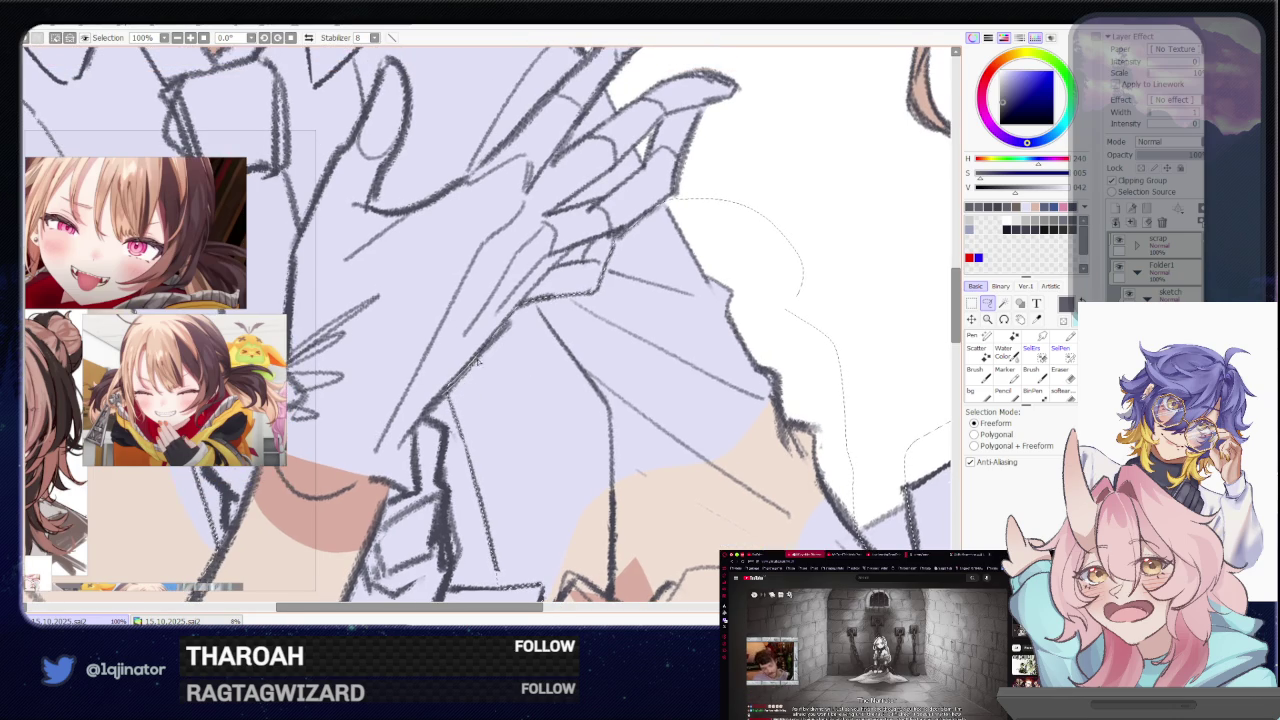
scroll(499, 314, "up", 5)
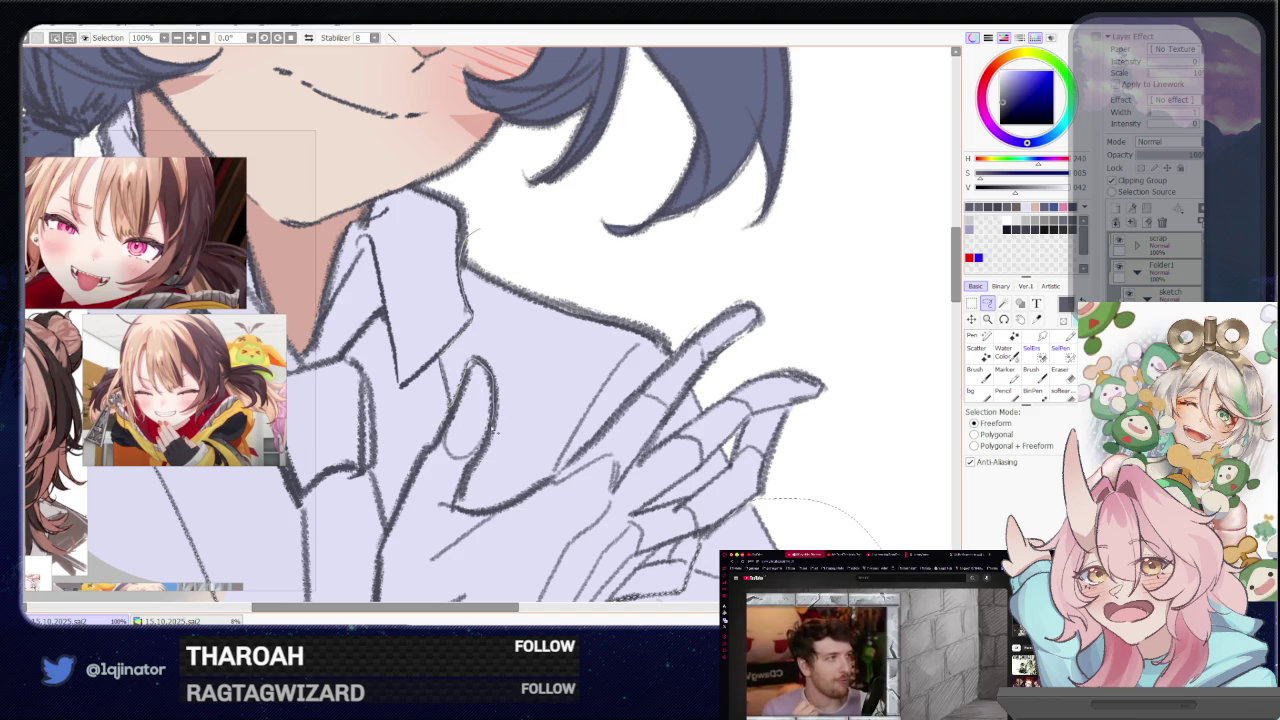
Trace the selection past the fingers, show the vests to check, then hide them again
left_click_drag(456, 505, 686, 332)
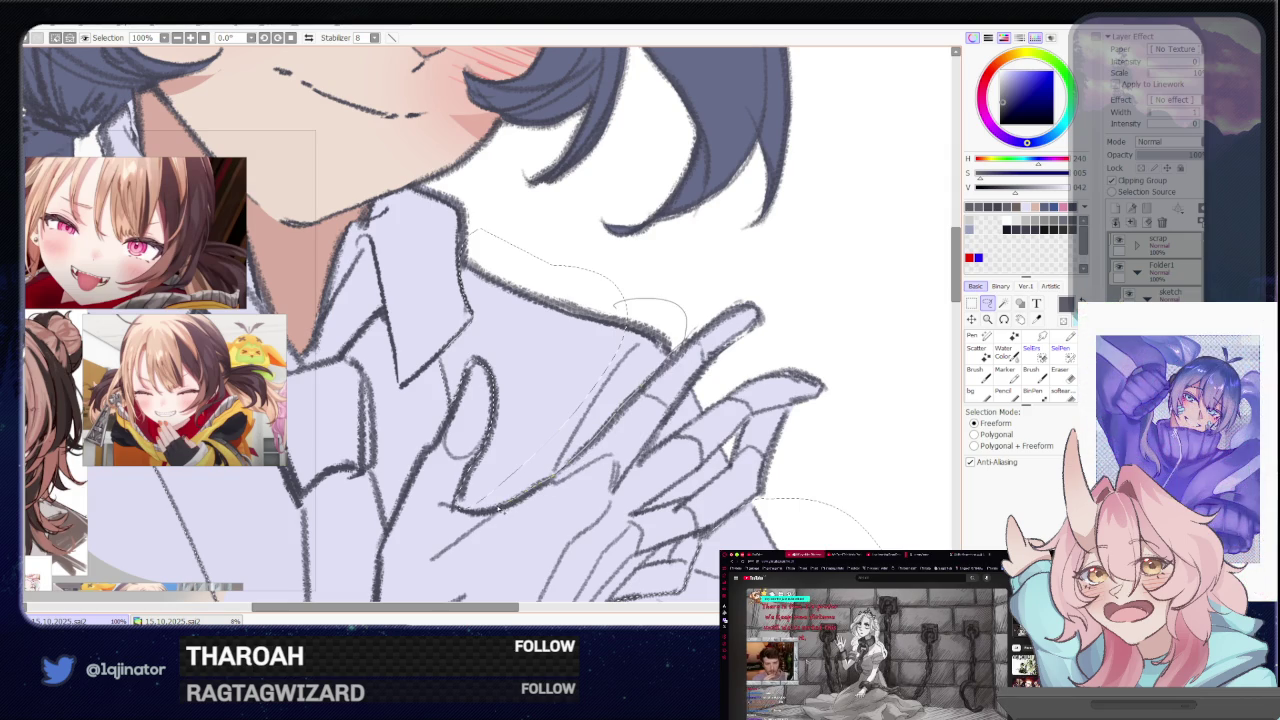
scroll(494, 473, "down", 2)
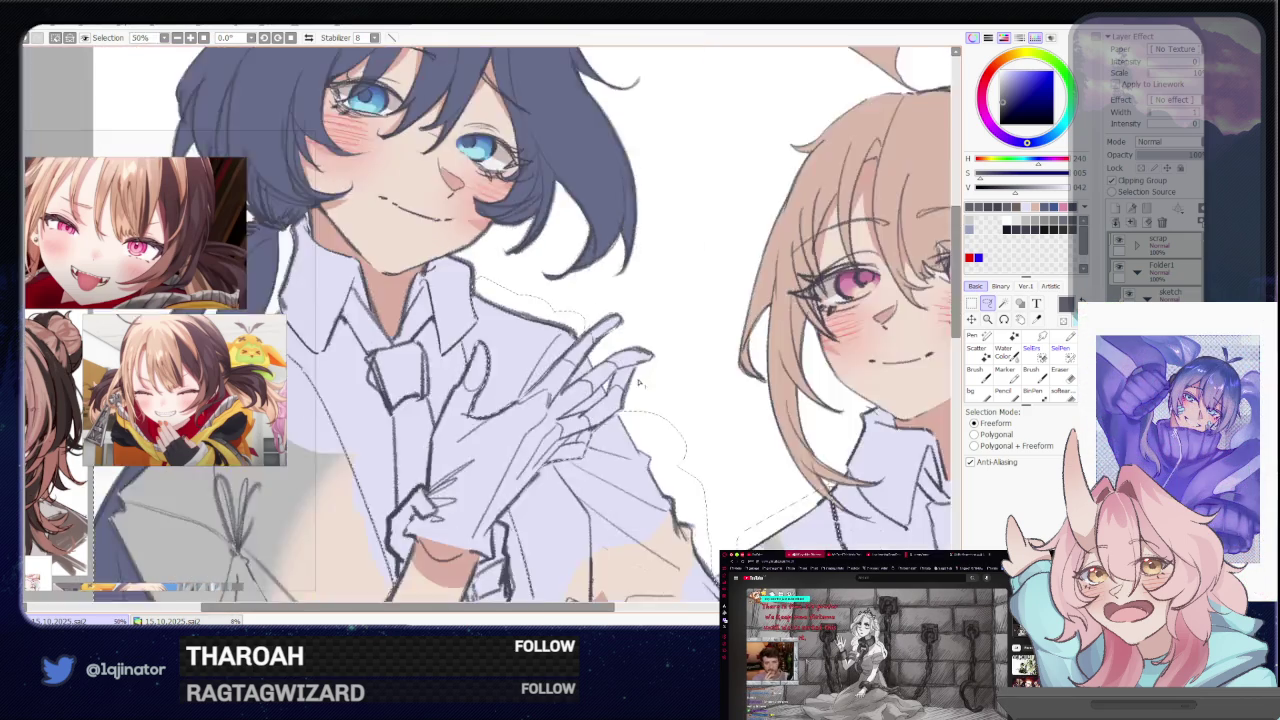
scroll(494, 473, "down", 2)
left_click(594, 424)
mouse_move(594, 424)
left_mouse_down()
mouse_move(715, 478)
mouse_move(713, 398)
left_mouse_up()
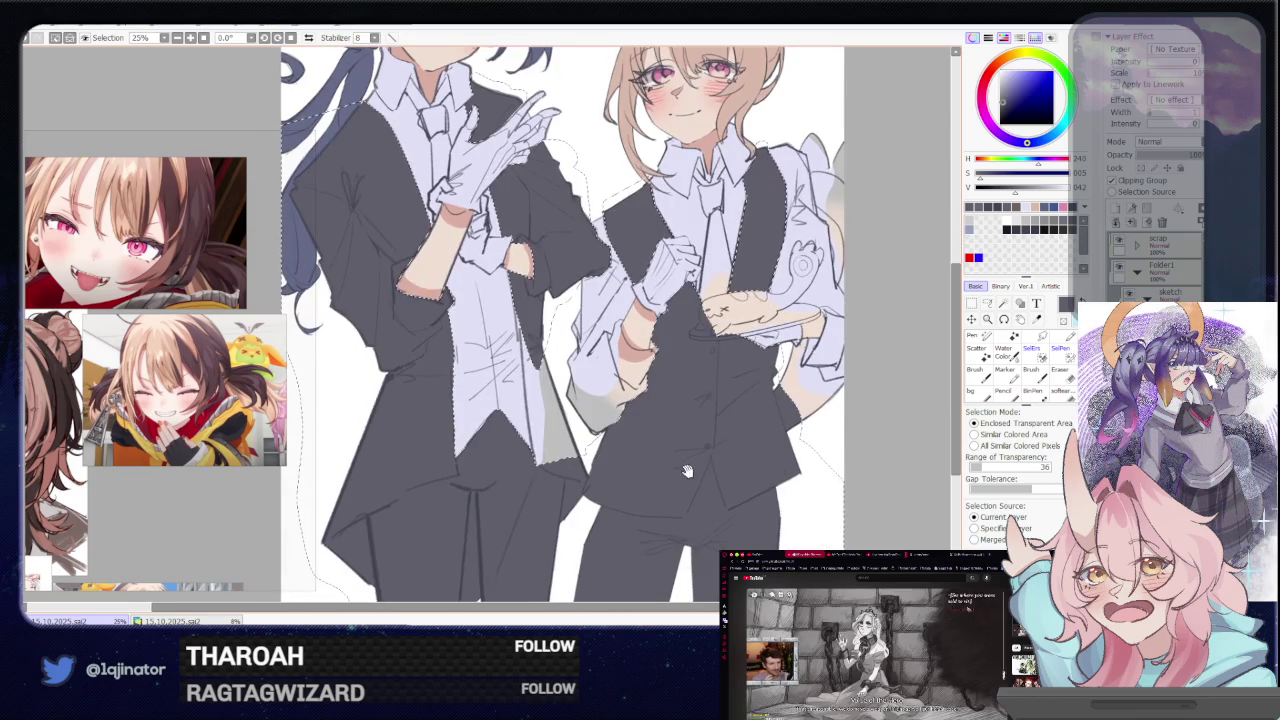
key("Delete")
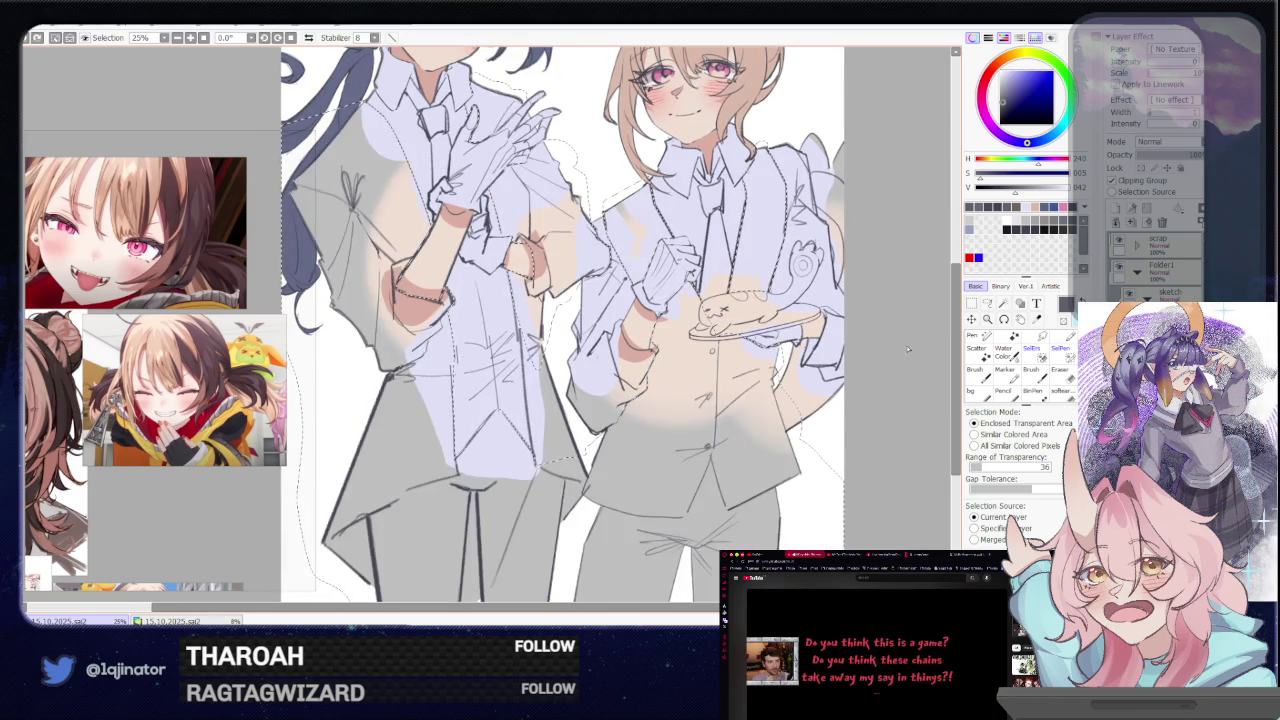
key("l")
Trace and close a selection along both characters' lower shirt fronts
scroll(645, 395, "up", 2)
left_click_drag(645, 395, 585, 383)
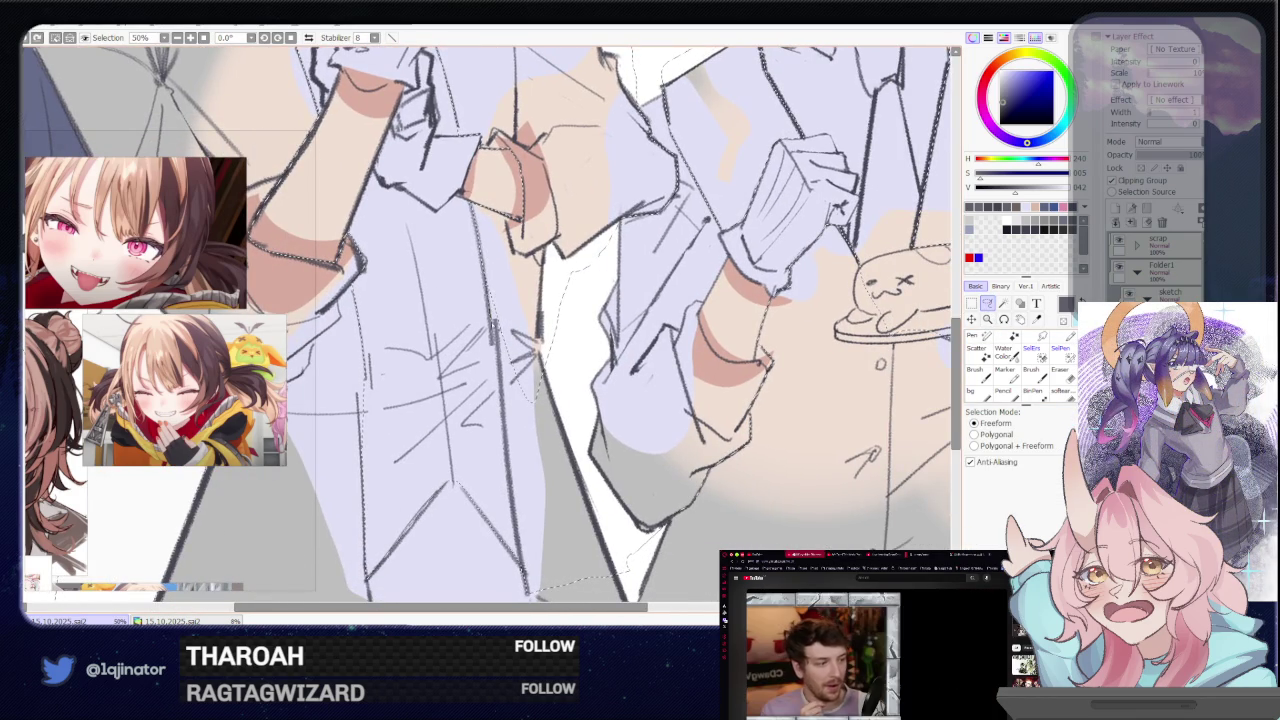
mouse_move(533, 495)
left_mouse_down()
mouse_move(578, 518)
mouse_move(590, 476)
left_mouse_up()
left_click_drag(576, 421, 560, 440)
left_click_drag(548, 488, 544, 405)
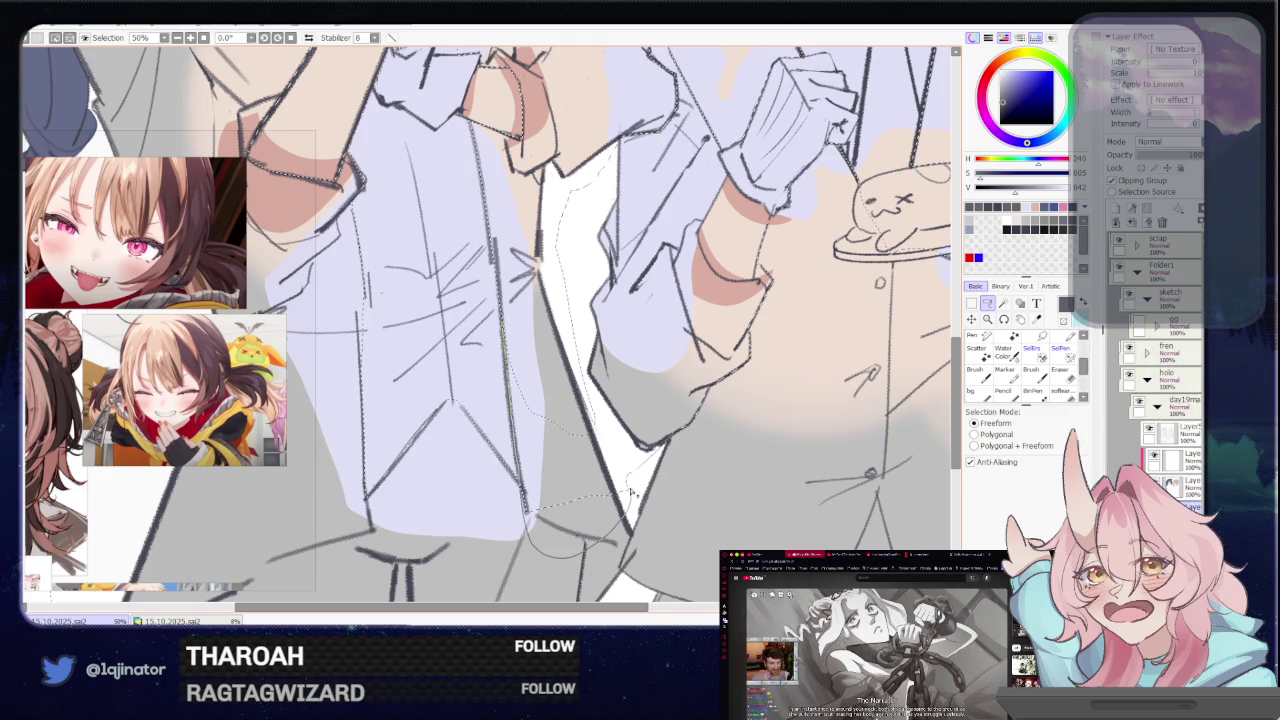
scroll(603, 425, "down", 1)
Zoom the canvas out to 16.6% and clear the selection around both characters
key("w")
scroll(858, 441, "down", 2)
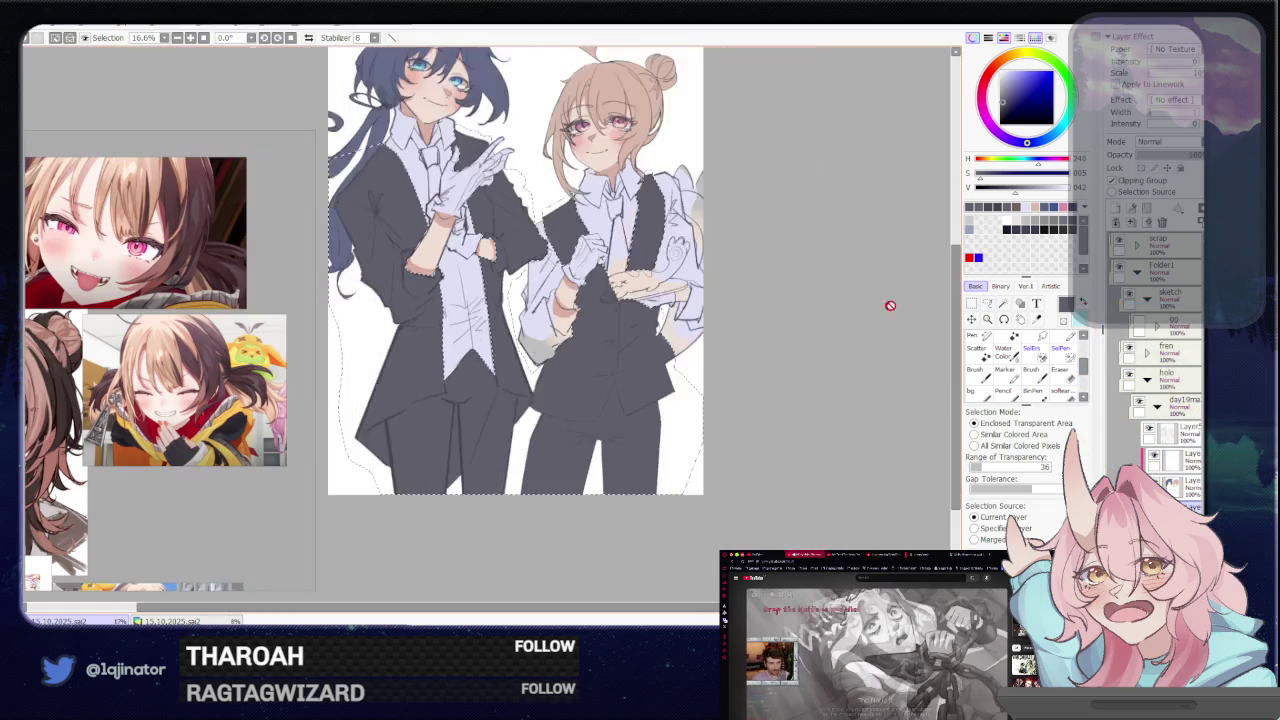
key("a")
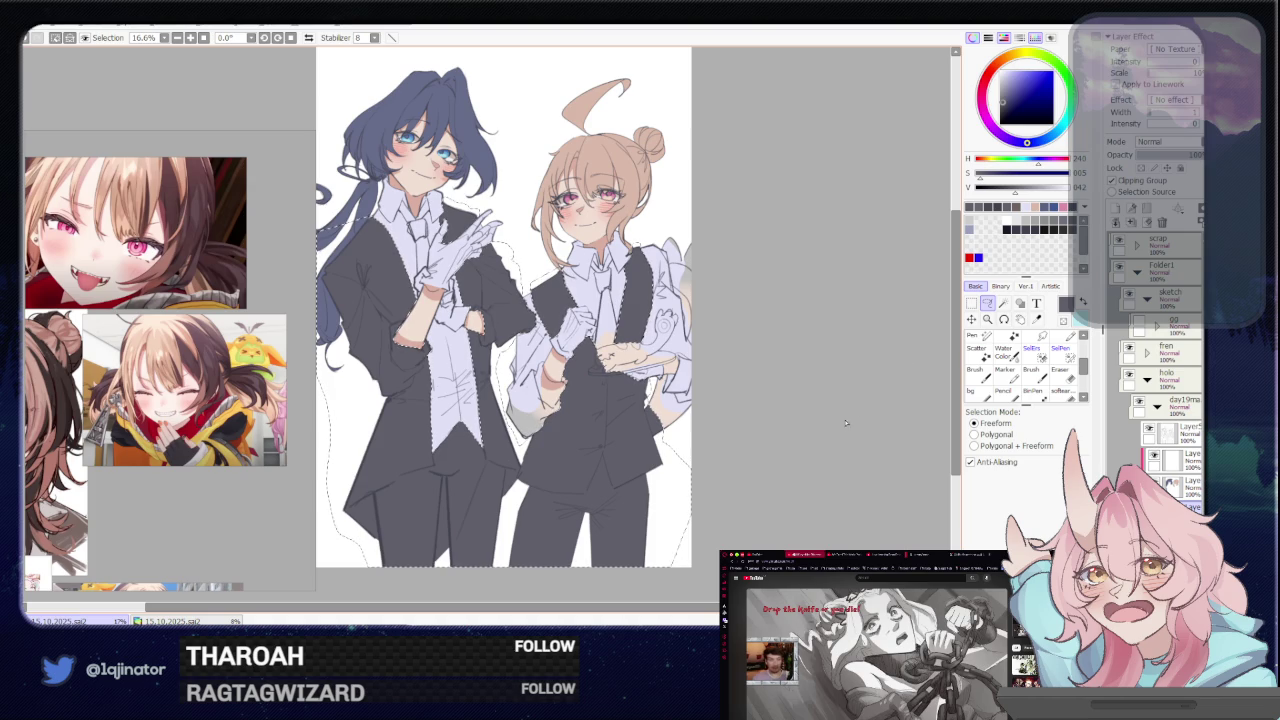
key("ctrl+d")
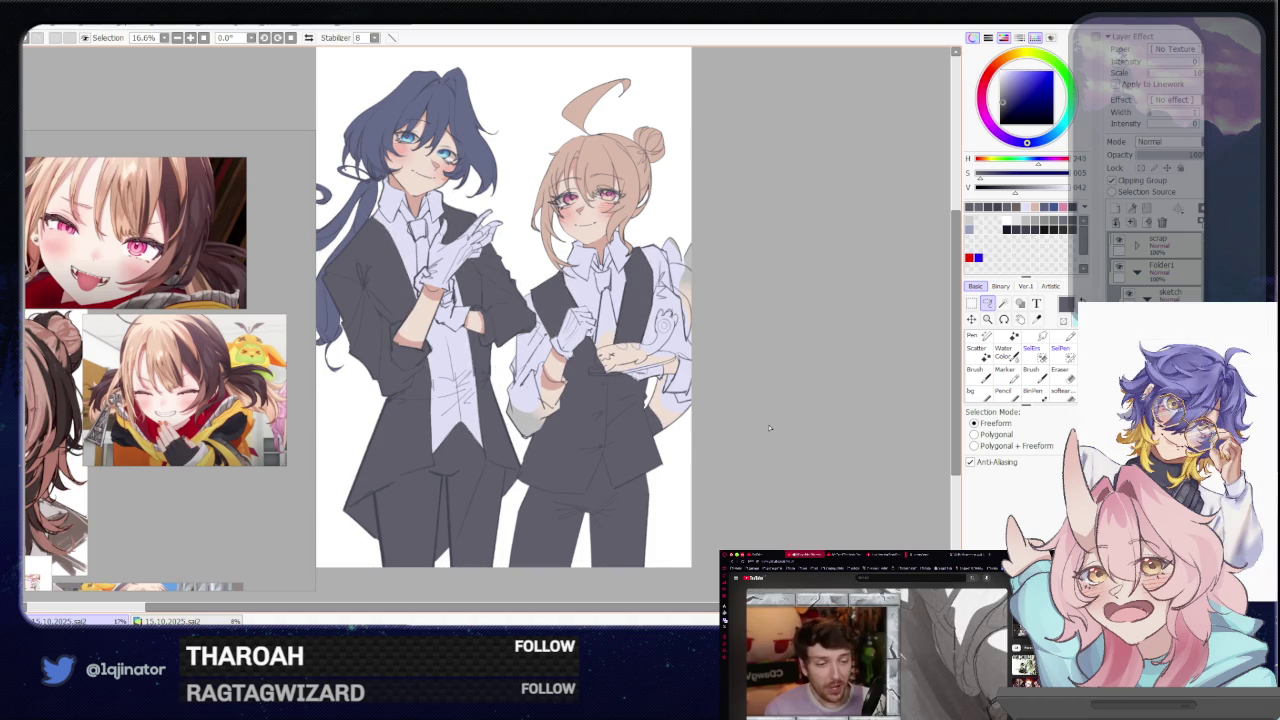
scroll(729, 431, "up", 1)
scroll(687, 404, "up", 1)
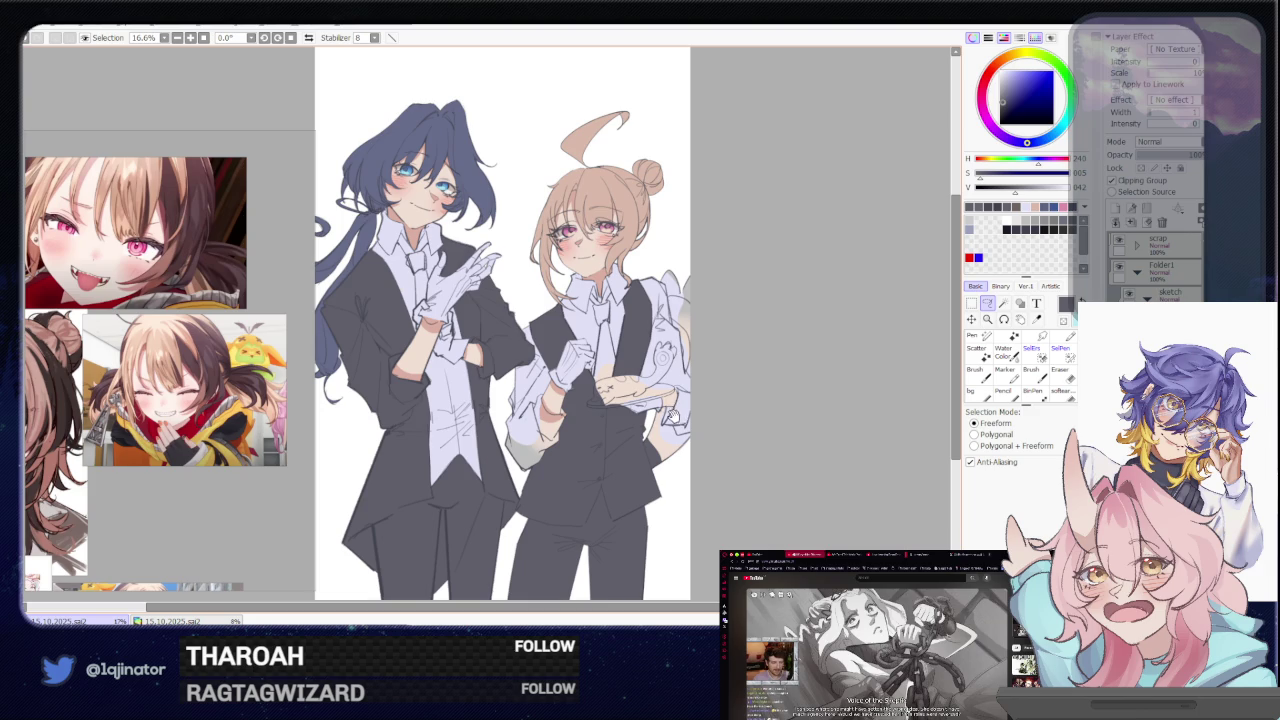
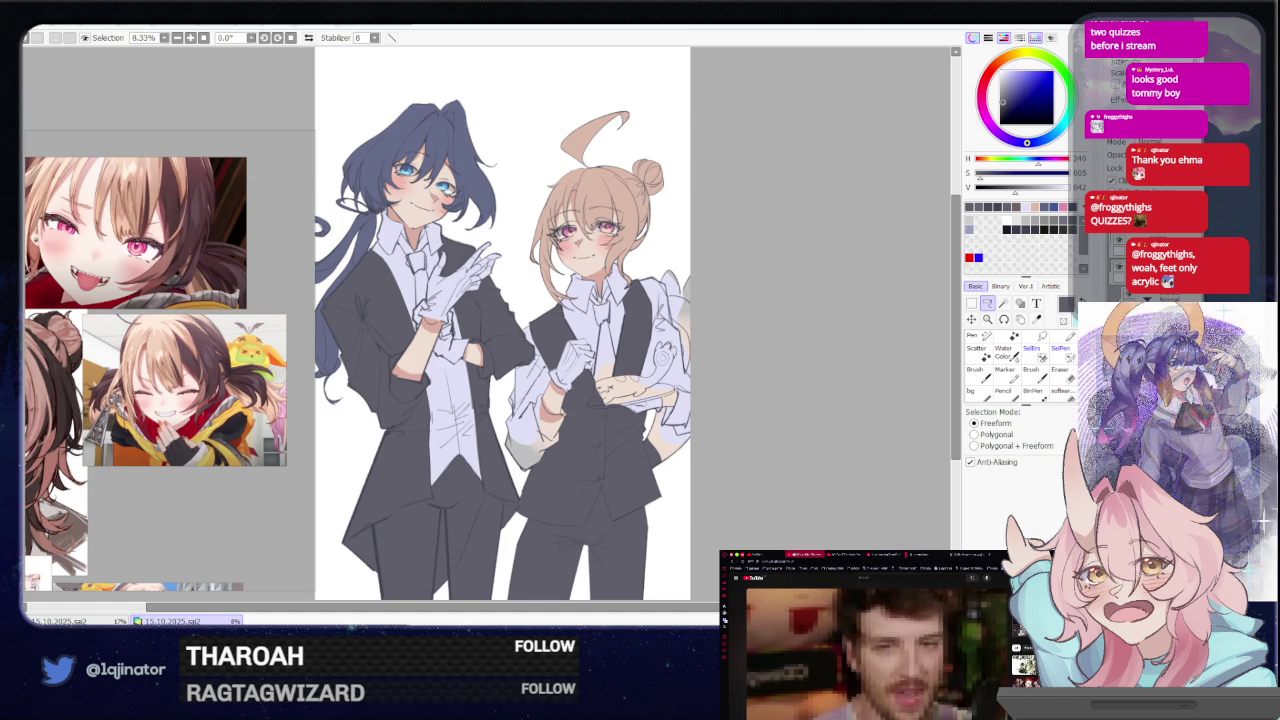
Zoom in on the blonde waiter's hand and sleeve with the freeform Lasso ready
key("ctrl+Tab")
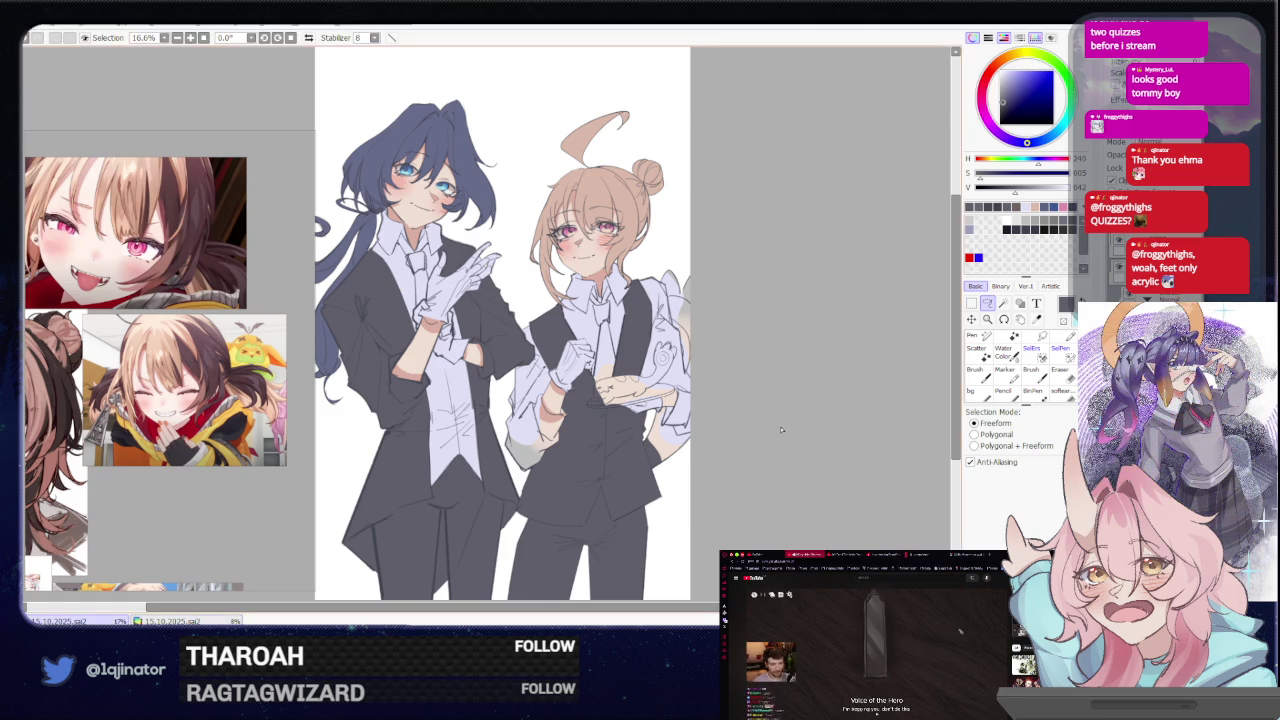
mouse_move(767, 473)
left_mouse_down()
mouse_move(755, 433)
mouse_move(727, 469)
left_mouse_up()
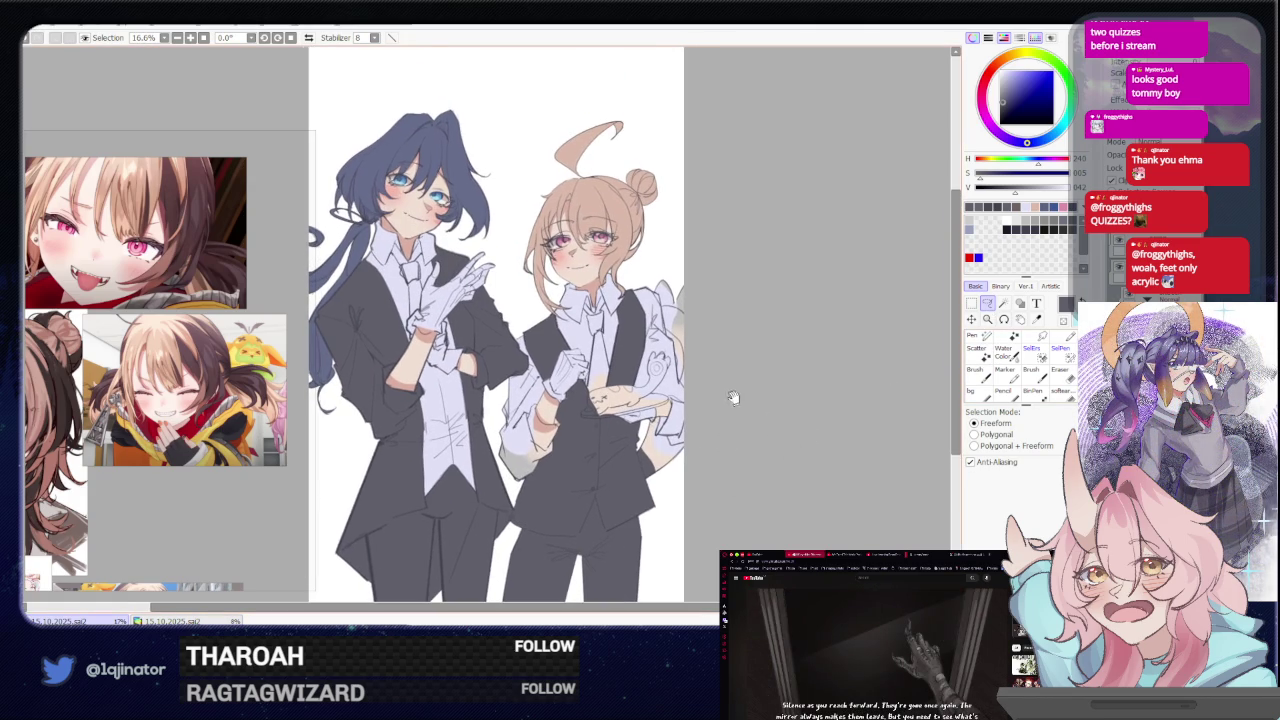
left_click_drag(722, 419, 725, 484)
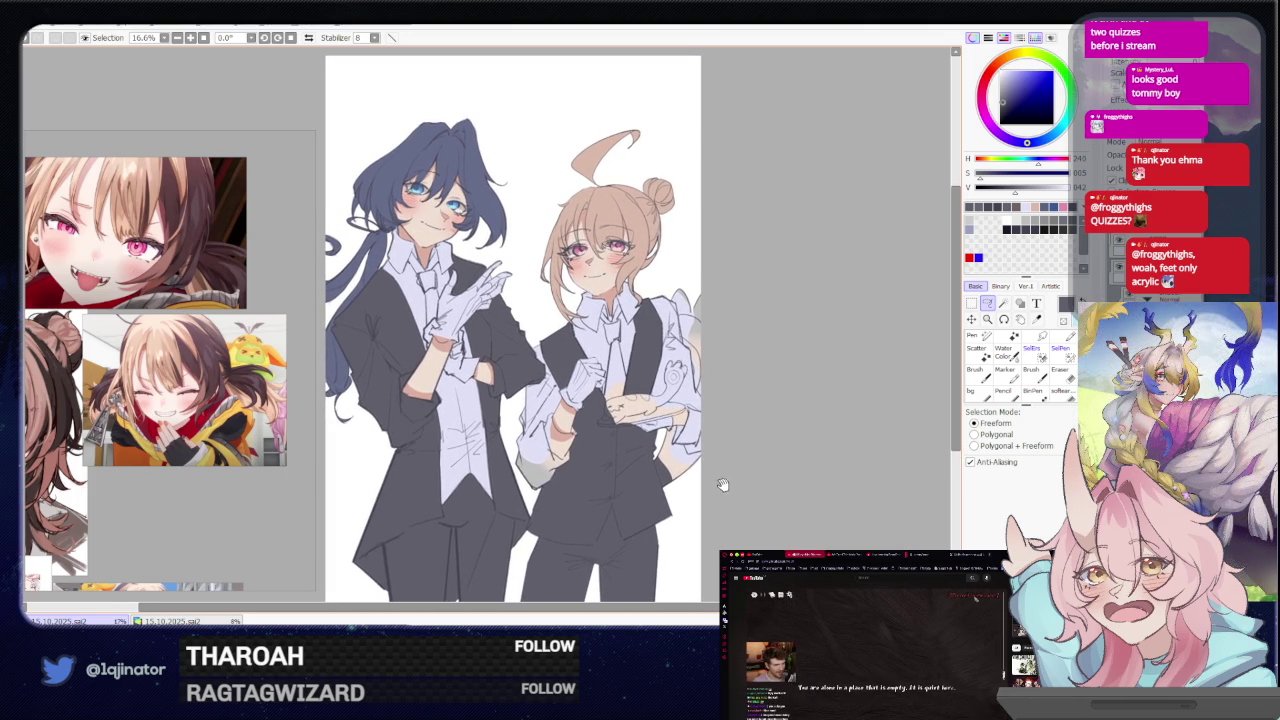
scroll(497, 396, "up", 2)
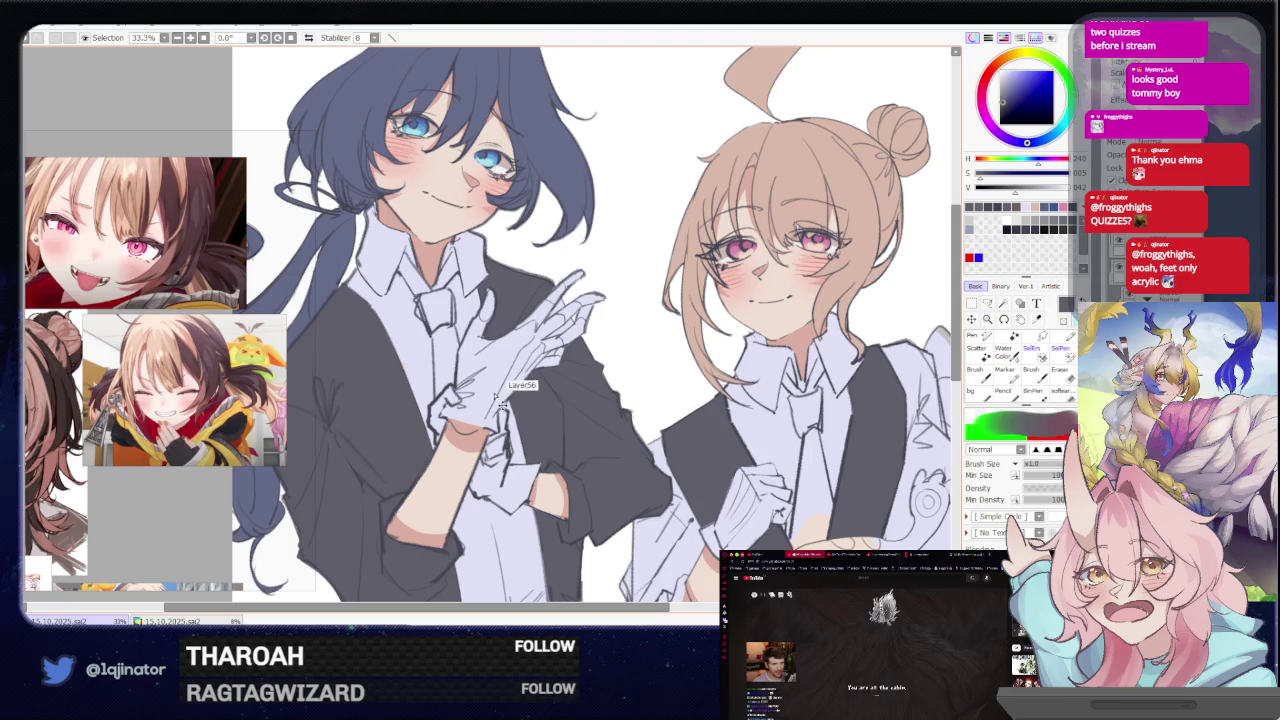
left_click_drag(783, 532, 663, 322)
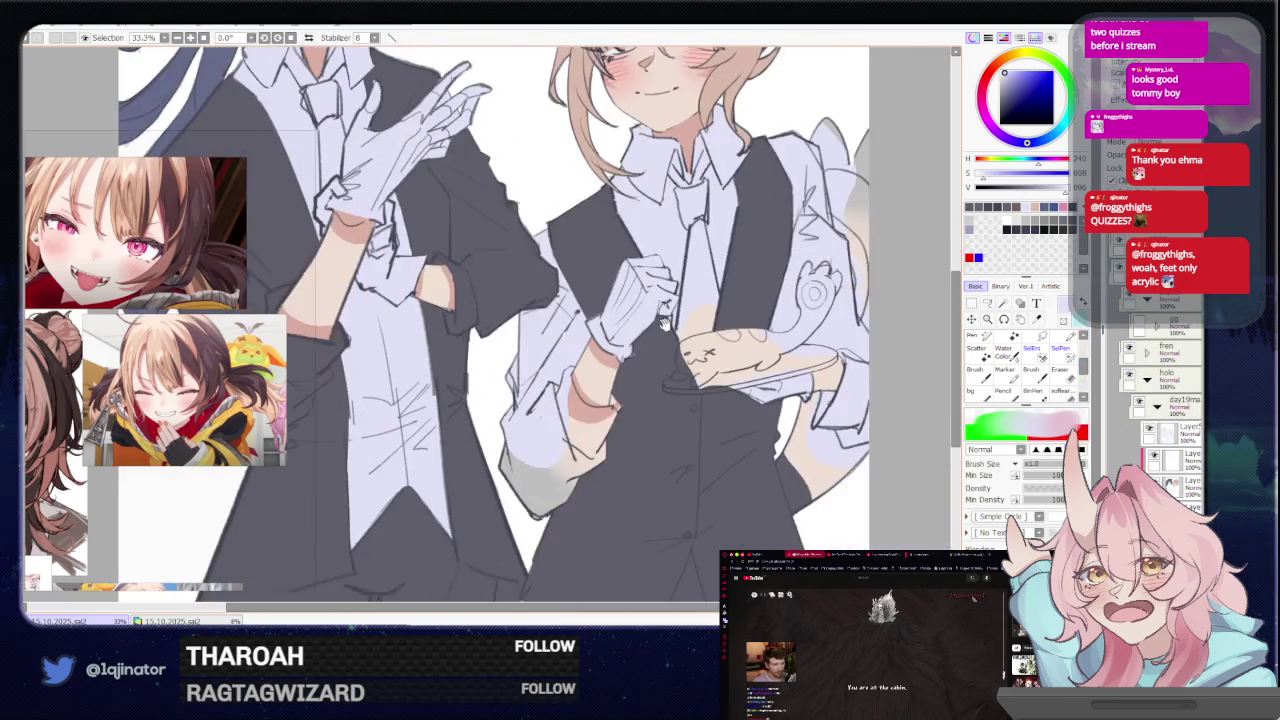
key("l")
scroll(700, 376, "up", 1)
scroll(700, 376, "up", 2)
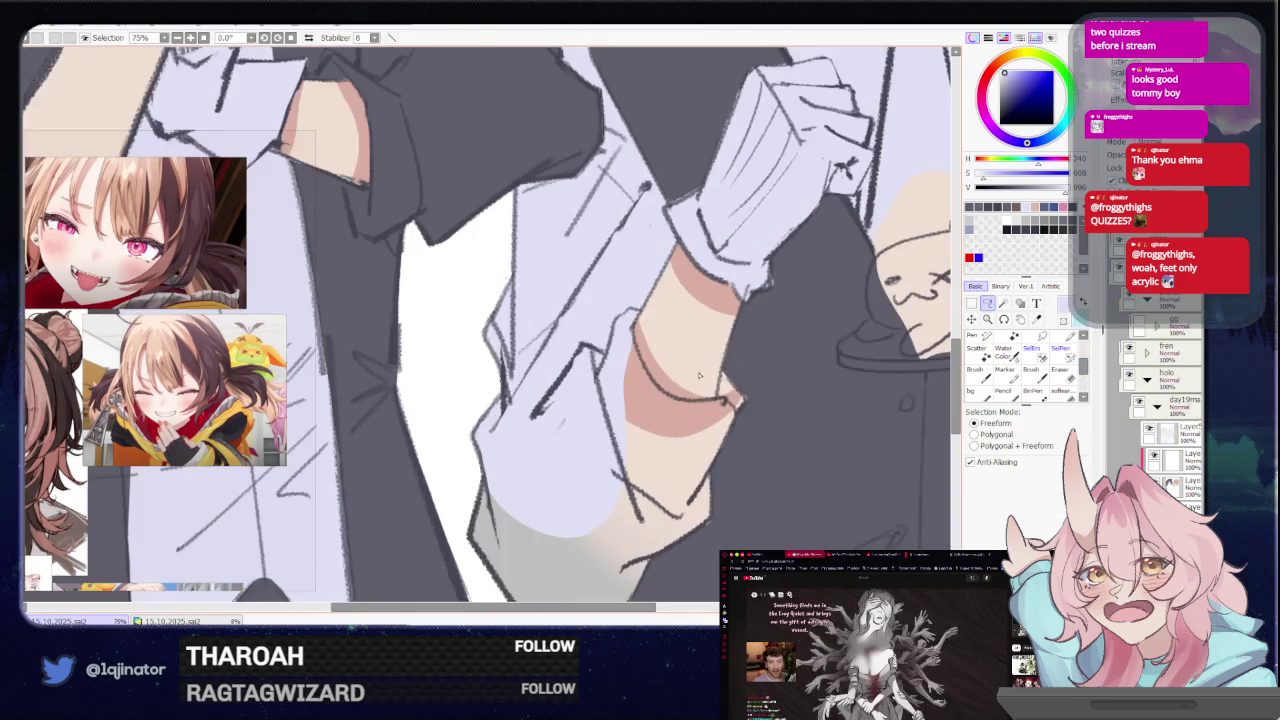
left_click_drag(700, 376, 631, 391)
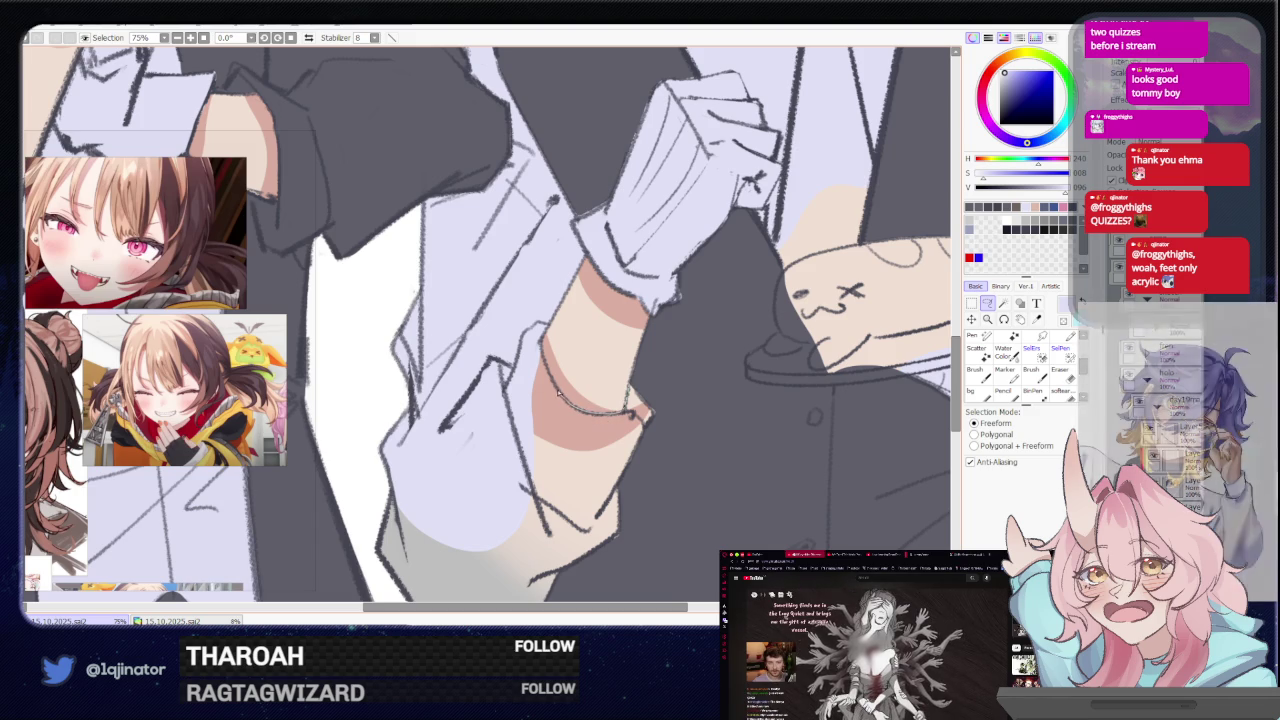
Lasso-select the end of the blonde waiter's sleeve
left_click_drag(541, 352, 449, 397)
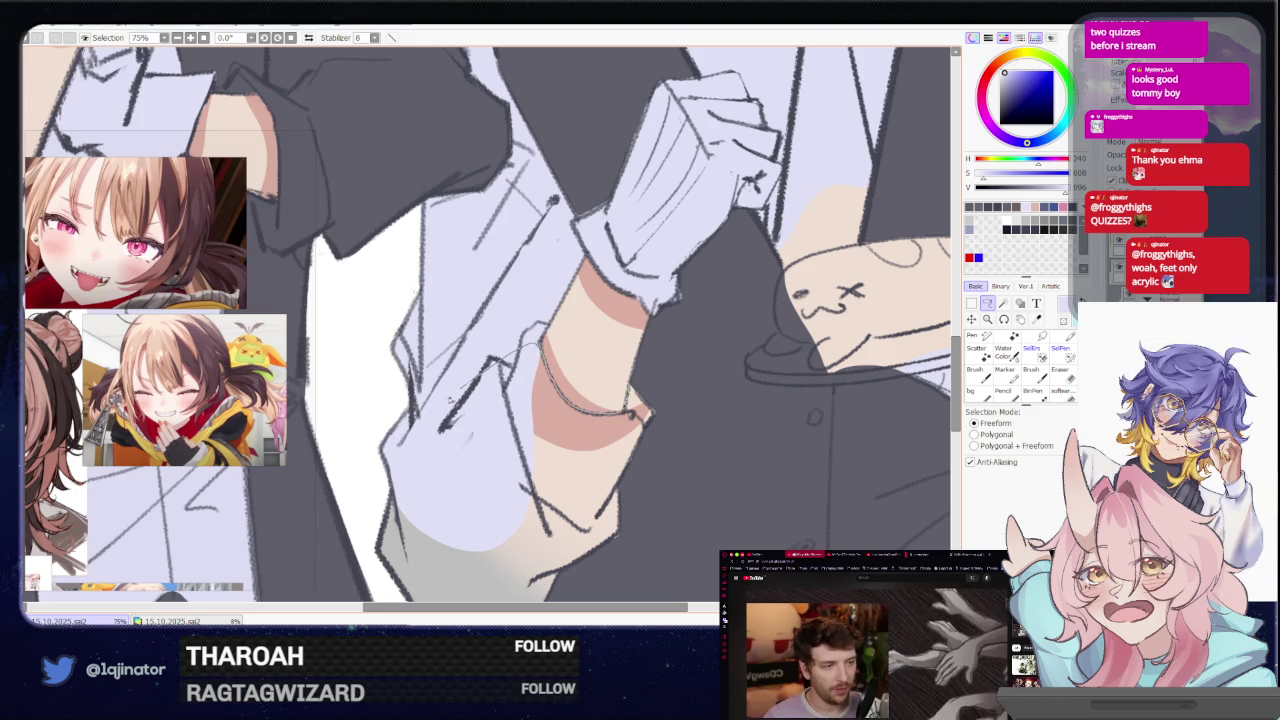
left_click_drag(366, 498, 629, 444)
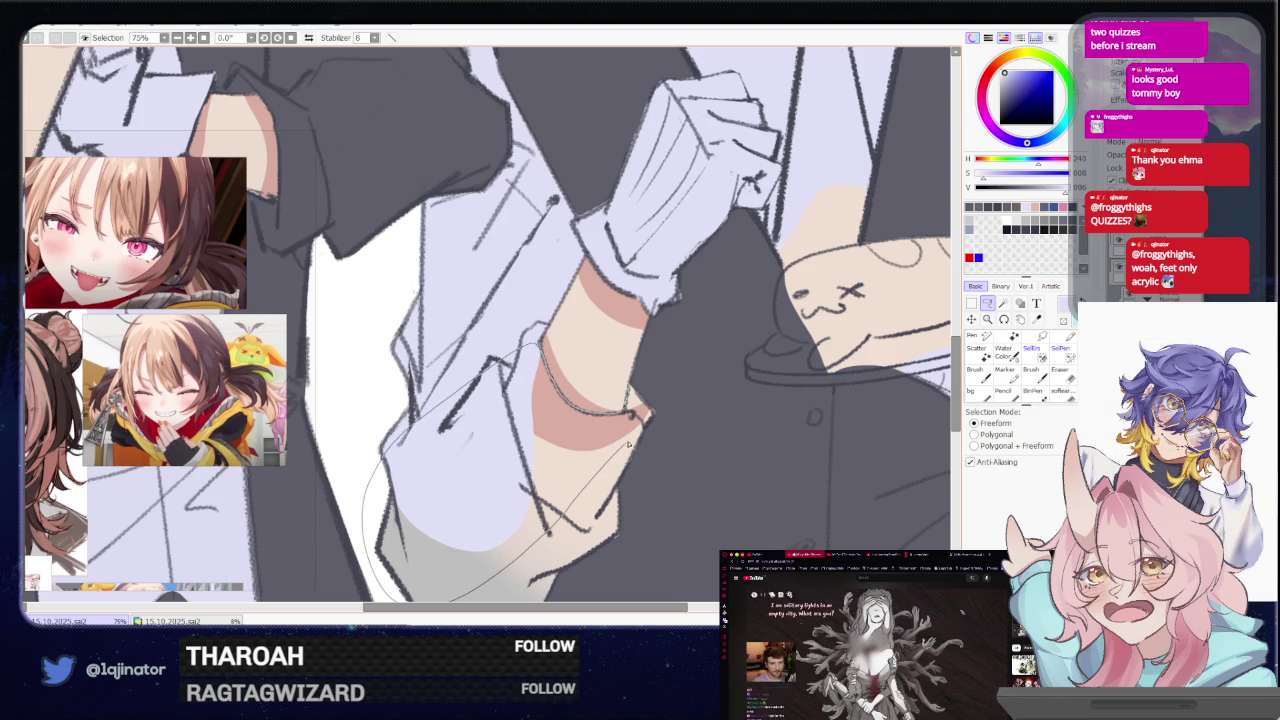
mouse_move(650, 412)
left_mouse_down()
mouse_move(638, 400)
mouse_move(636, 304)
left_mouse_up()
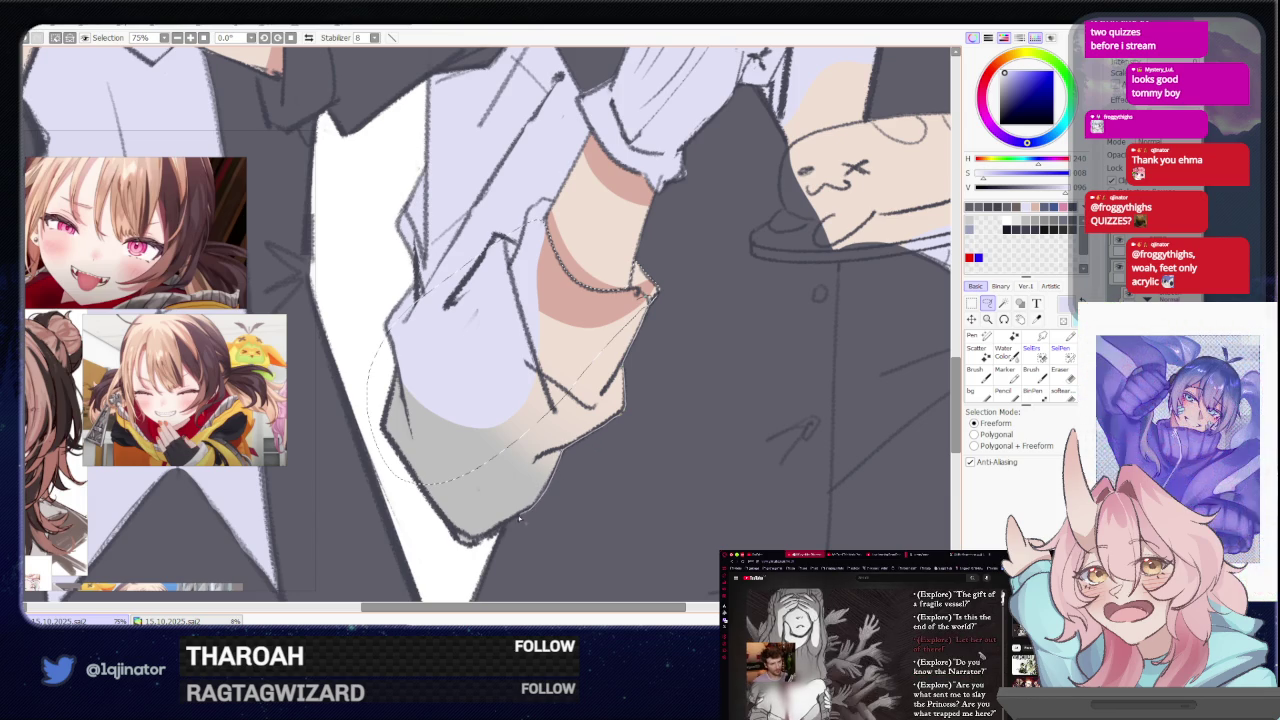
left_click_drag(434, 553, 442, 441)
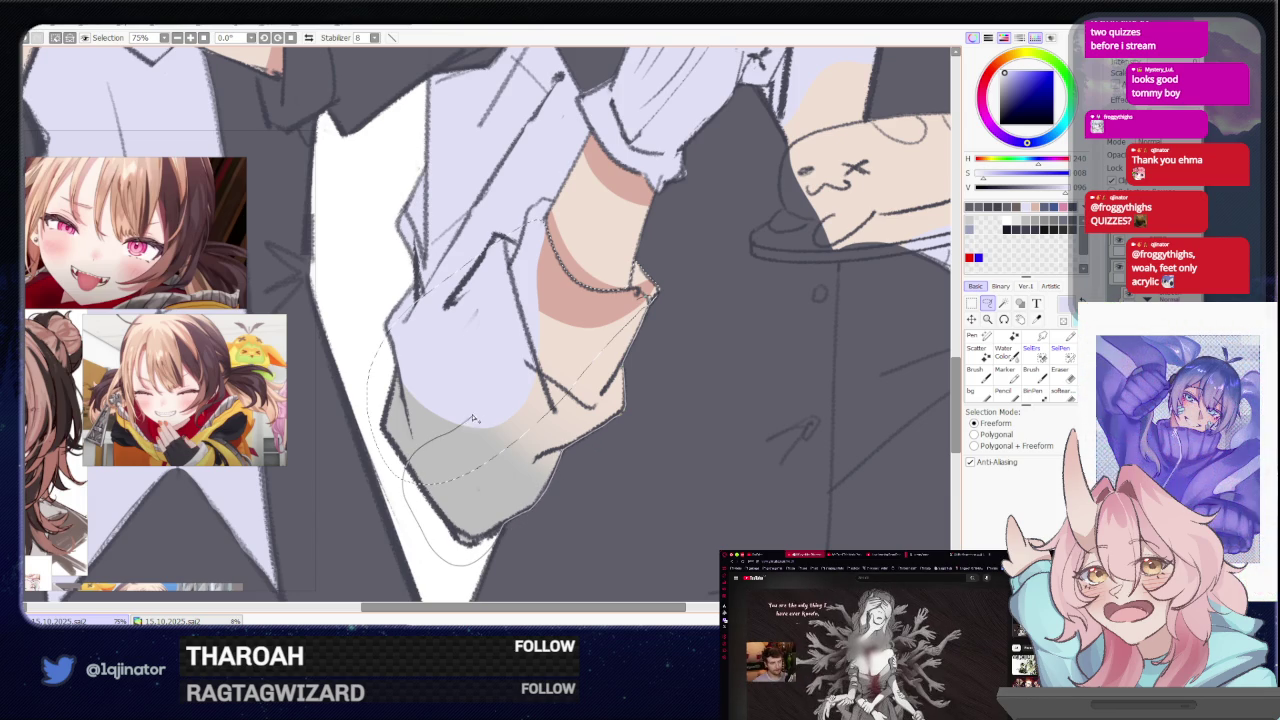
left_click_drag(650, 292, 528, 508)
Lasso-select the glove cuff on the dark-haired waiter's wrist, then zoom back out
scroll(514, 377, "down", 3)
scroll(514, 377, "up", 1)
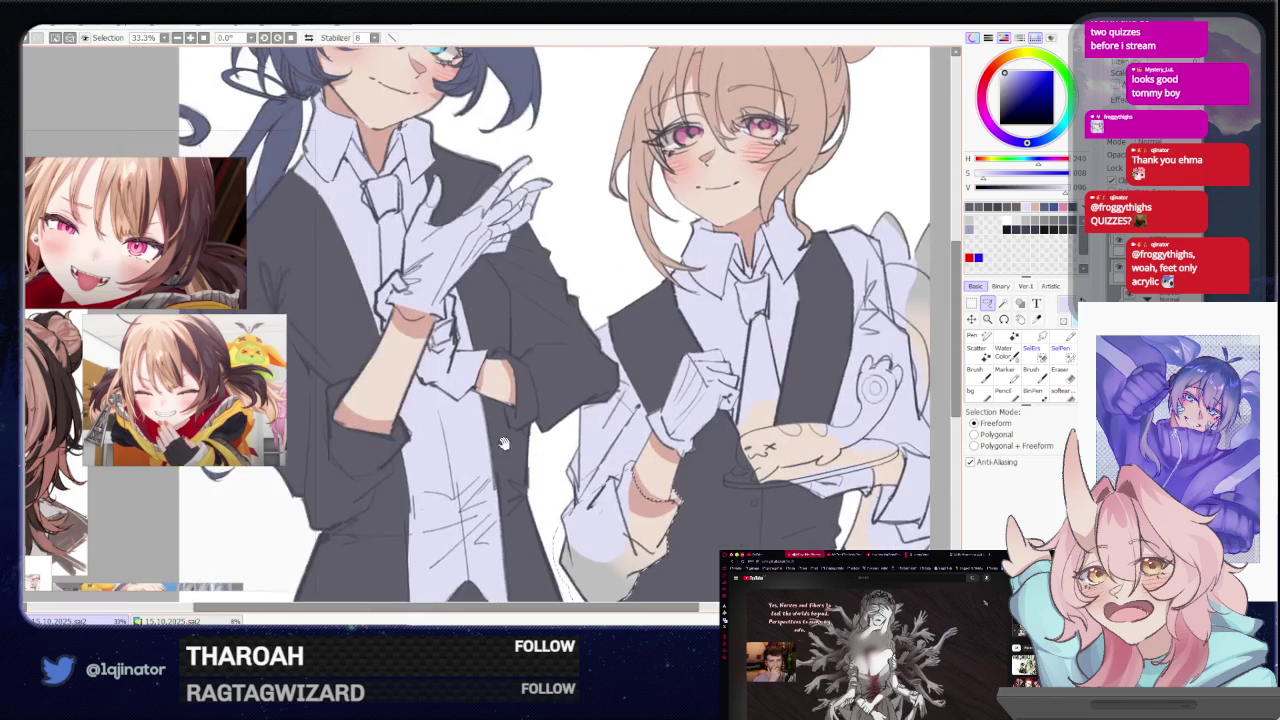
scroll(540, 385, "up", 1)
scroll(570, 392, "up", 2)
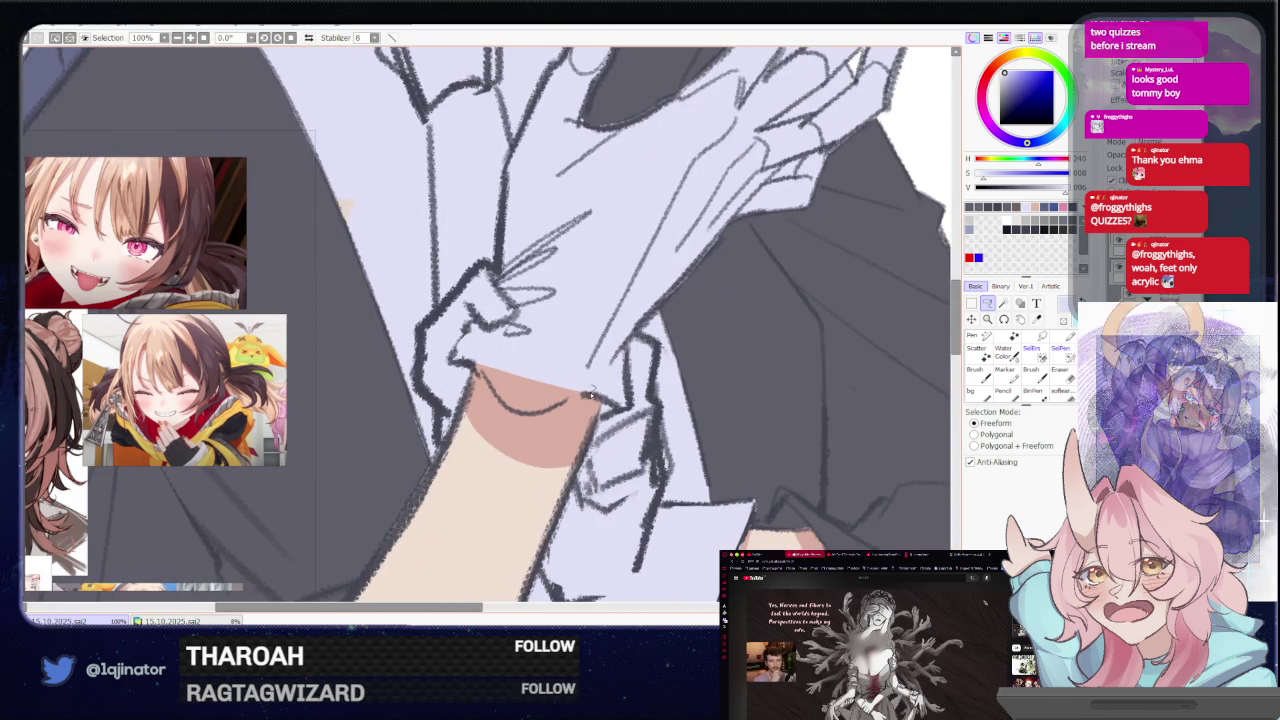
mouse_move(595, 400)
left_mouse_down()
mouse_move(515, 415)
mouse_move(480, 377)
left_mouse_up()
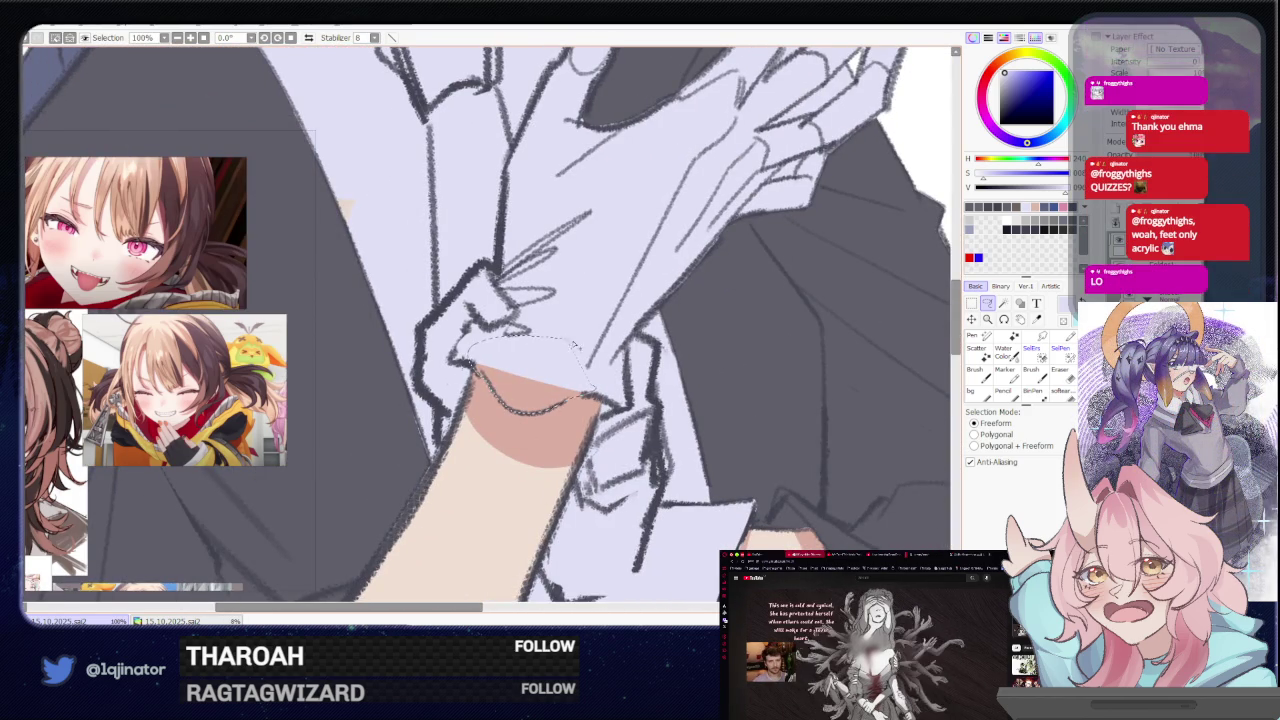
scroll(889, 381, "down", 4)
scroll(889, 381, "down", 5)
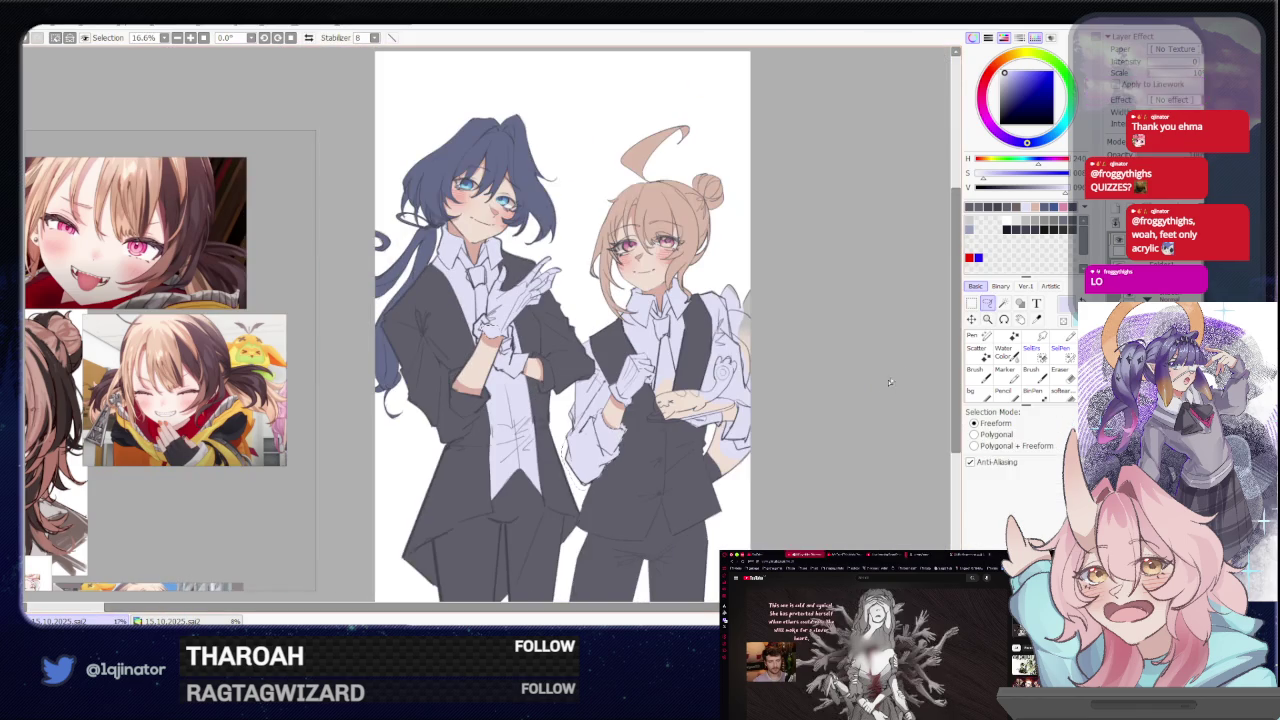
Pan the canvas to recentre the whole two-waiter illustration
mouse_move(798, 452)
left_mouse_down()
mouse_move(806, 423)
mouse_move(728, 437)
left_mouse_up()
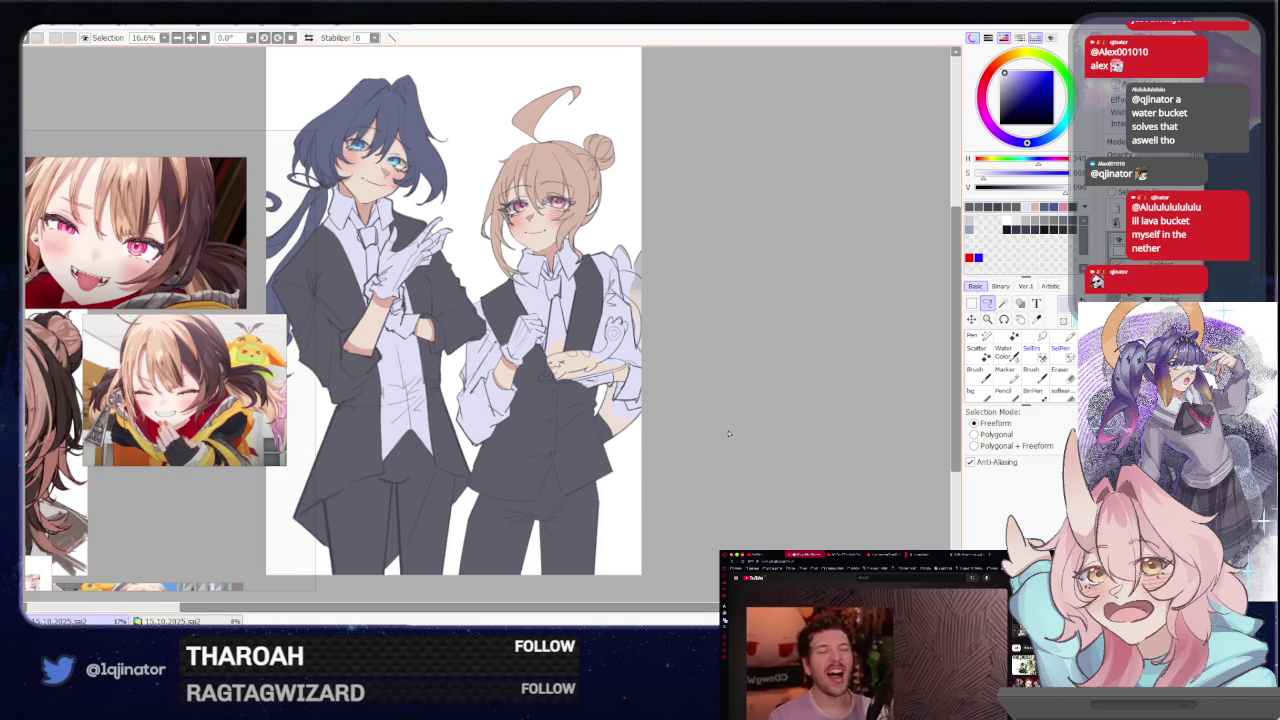
Mirror the view and zoom out from 16.6% to 8.33% to check the whole canvas
key("h")
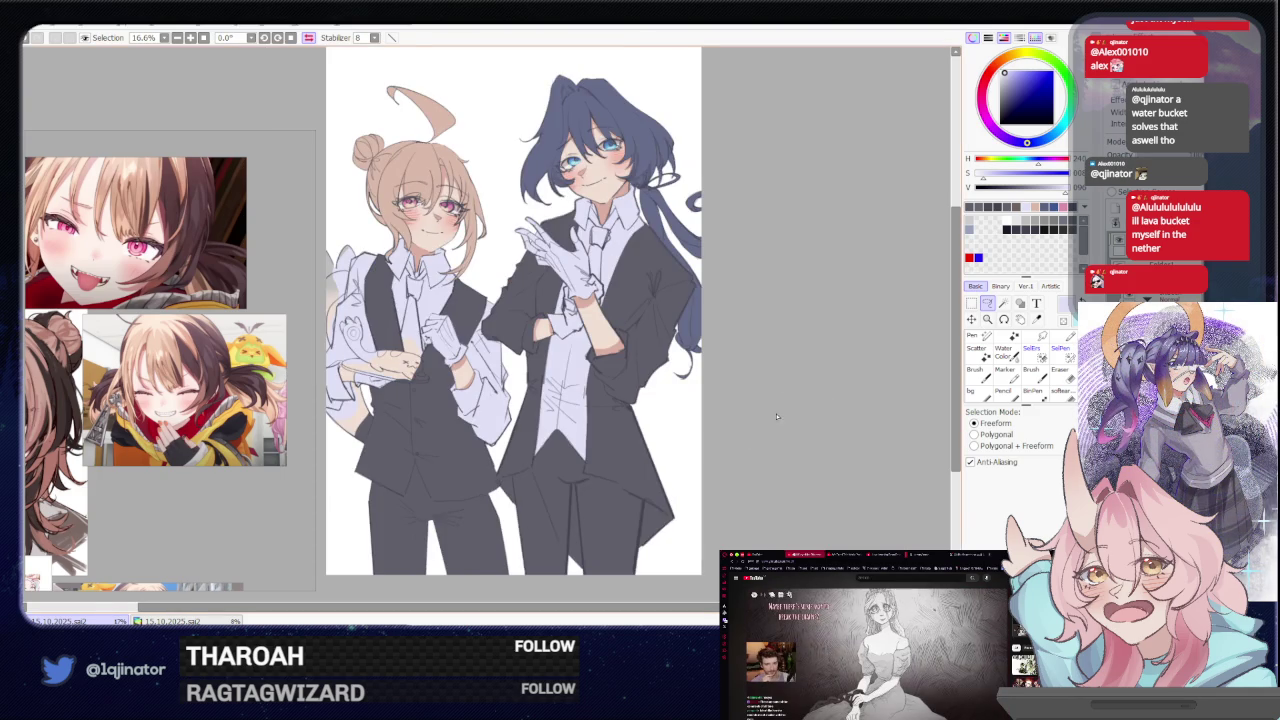
key("minus")
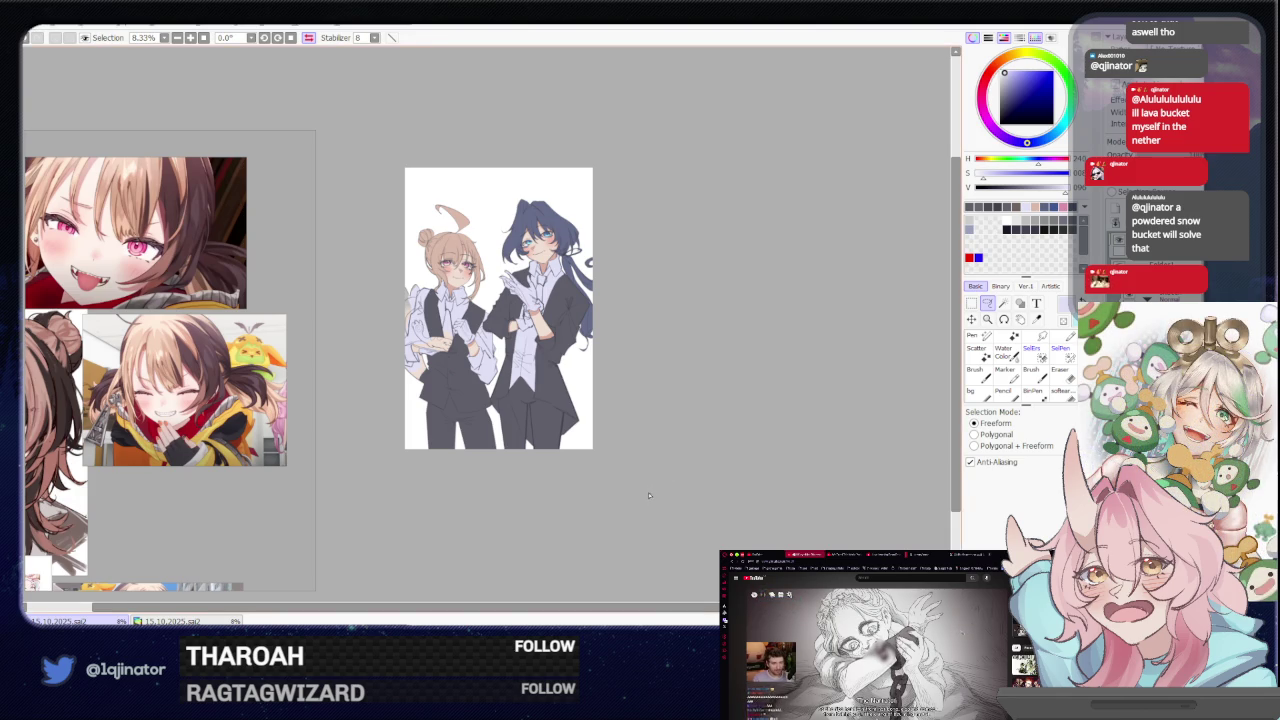
key("h")
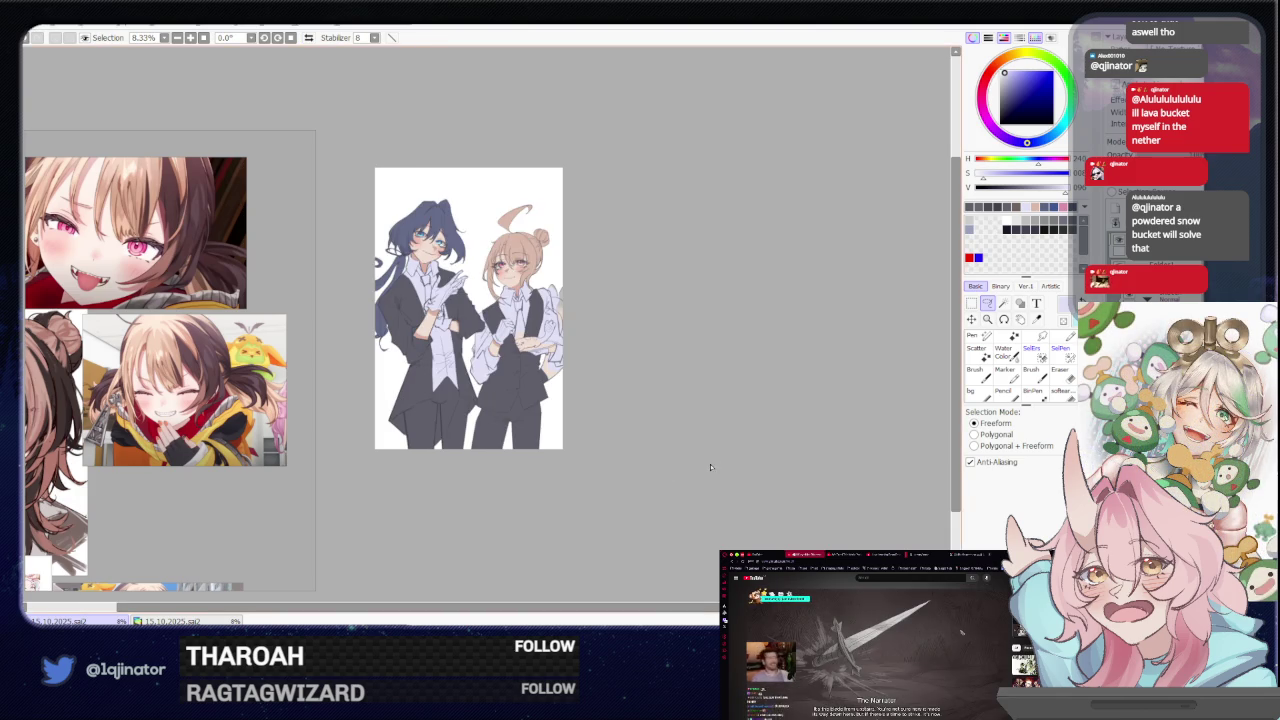
Zoom back in to 16.6% so the mirrored illustration fills the window
scroll(704, 449, "up", 2)
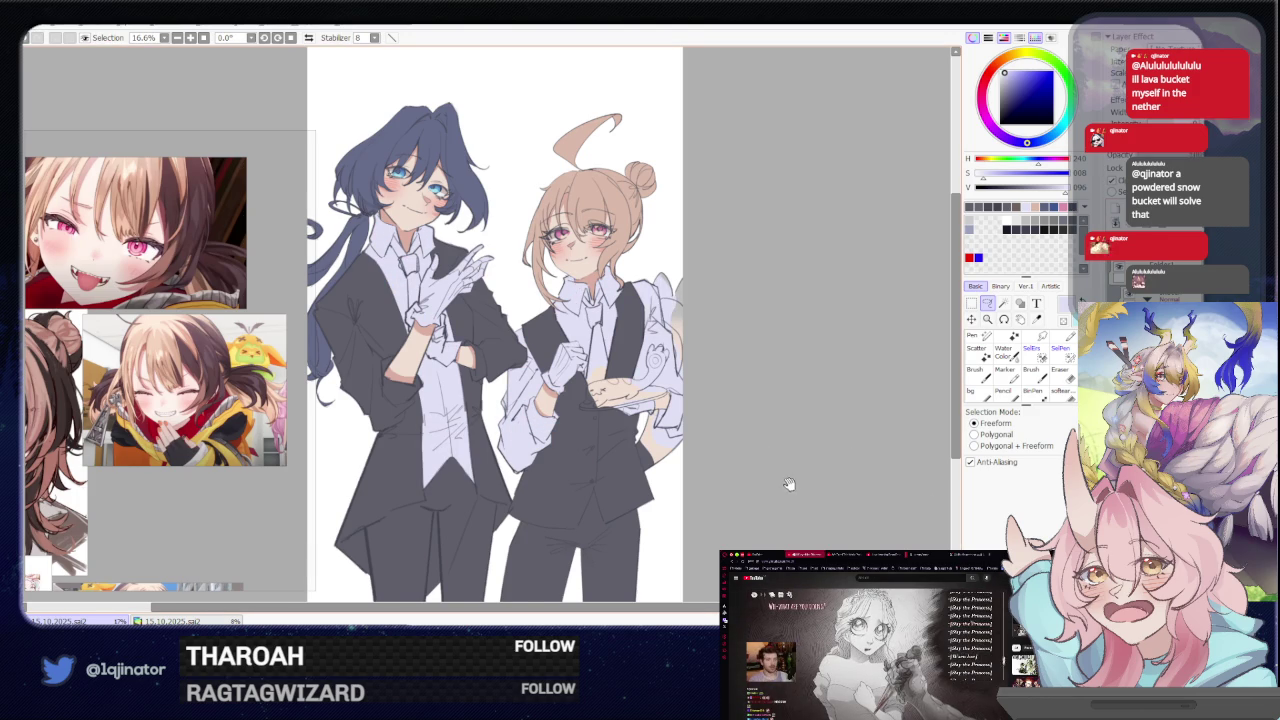
Pan and zoom to 25% to frame both waiters' faces and upper bodies
left_click_drag(789, 483, 794, 508)
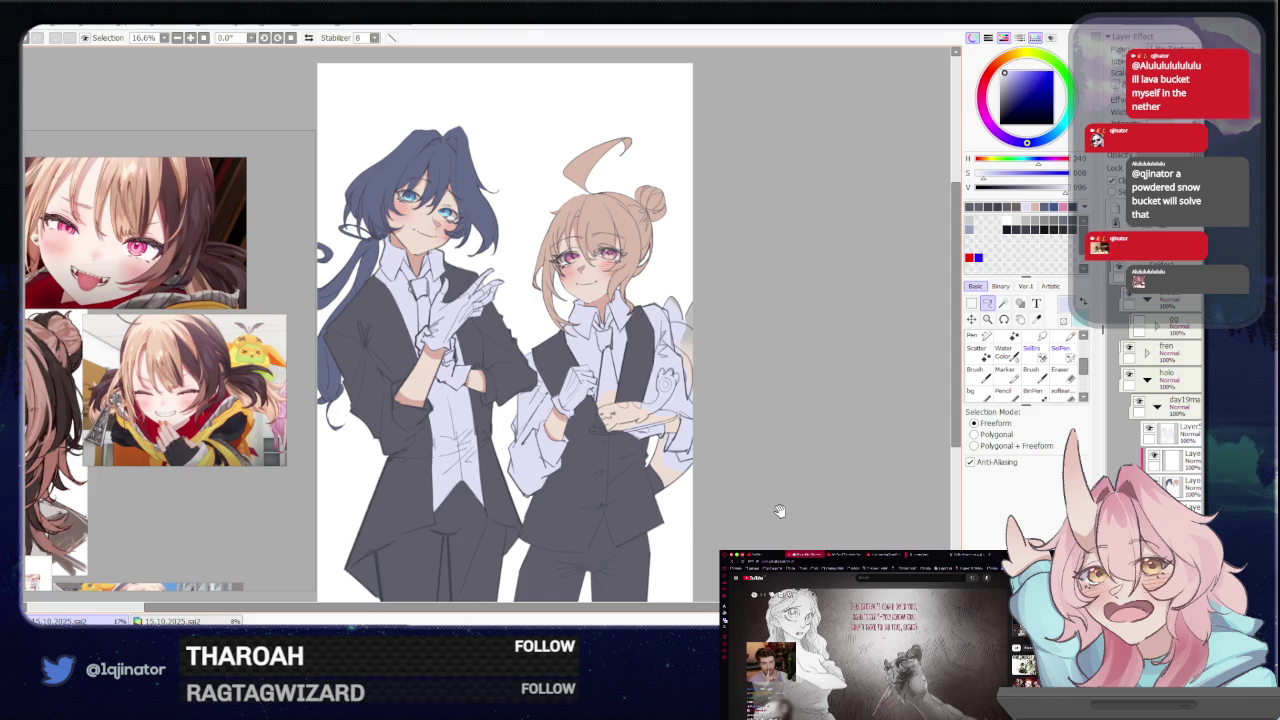
left_click_drag(779, 512, 773, 463)
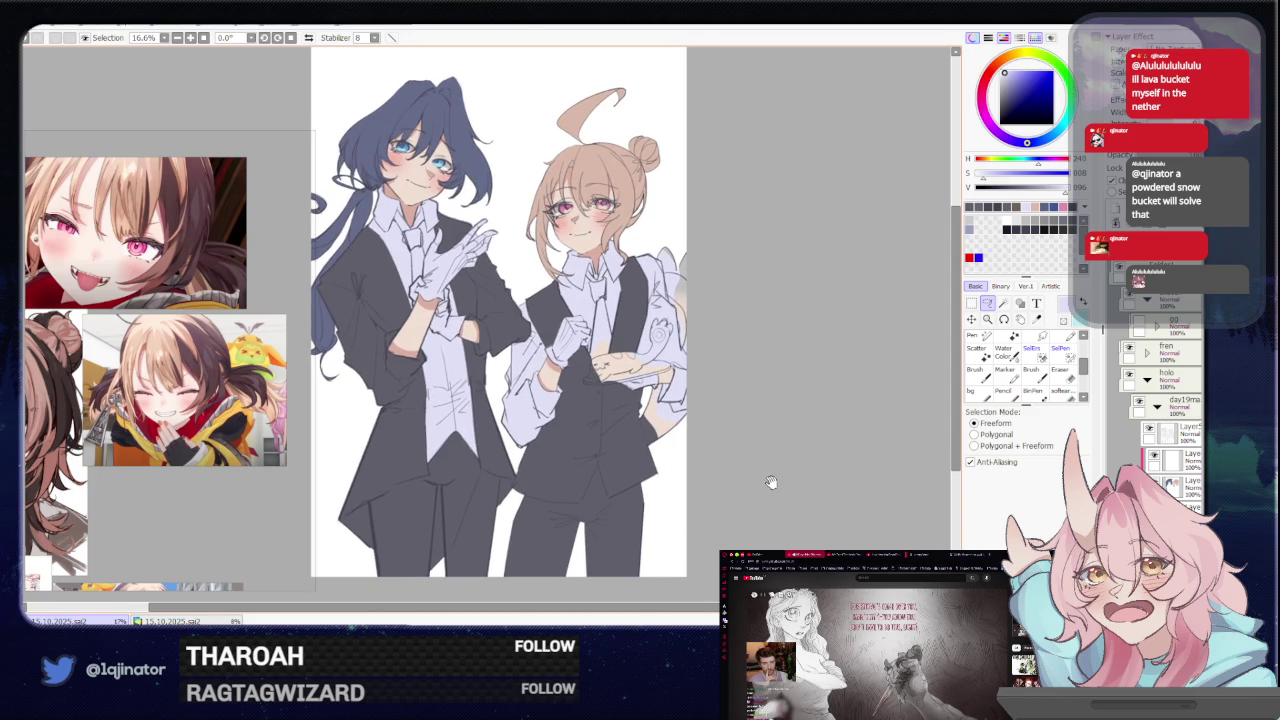
mouse_move(771, 406)
left_mouse_down()
mouse_move(770, 478)
mouse_move(757, 488)
left_mouse_up()
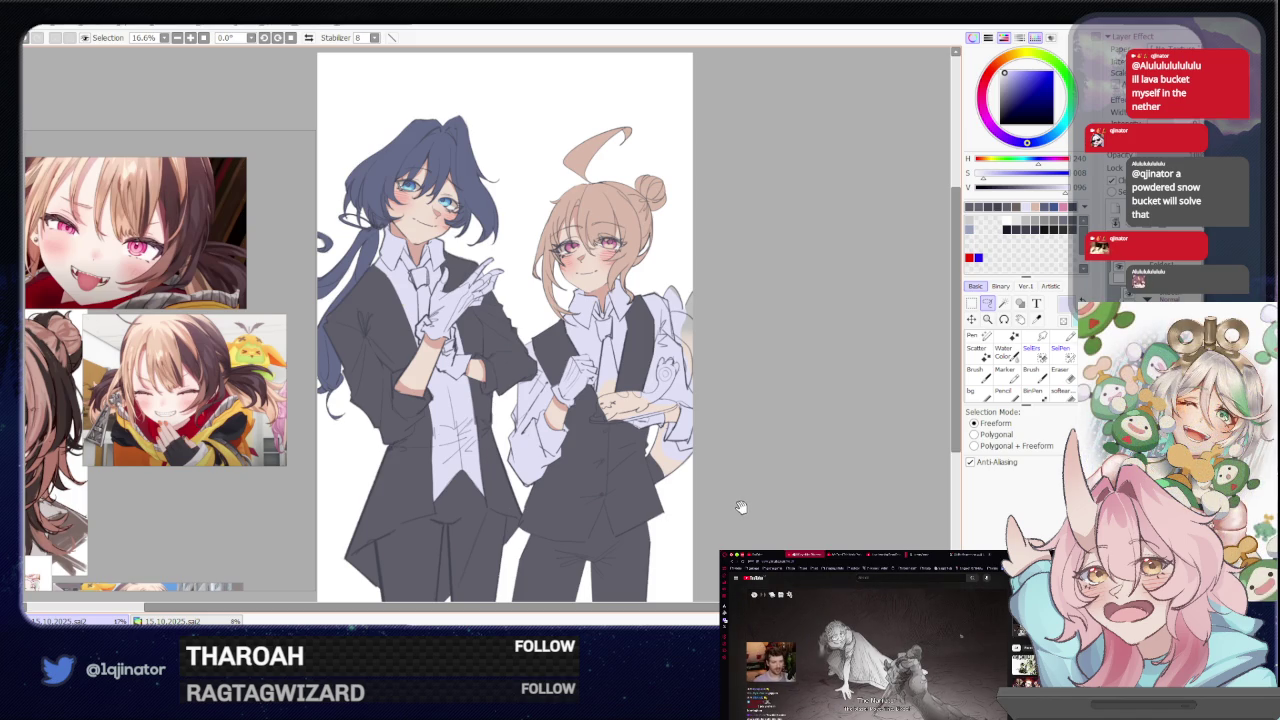
left_click_drag(745, 494, 708, 470)
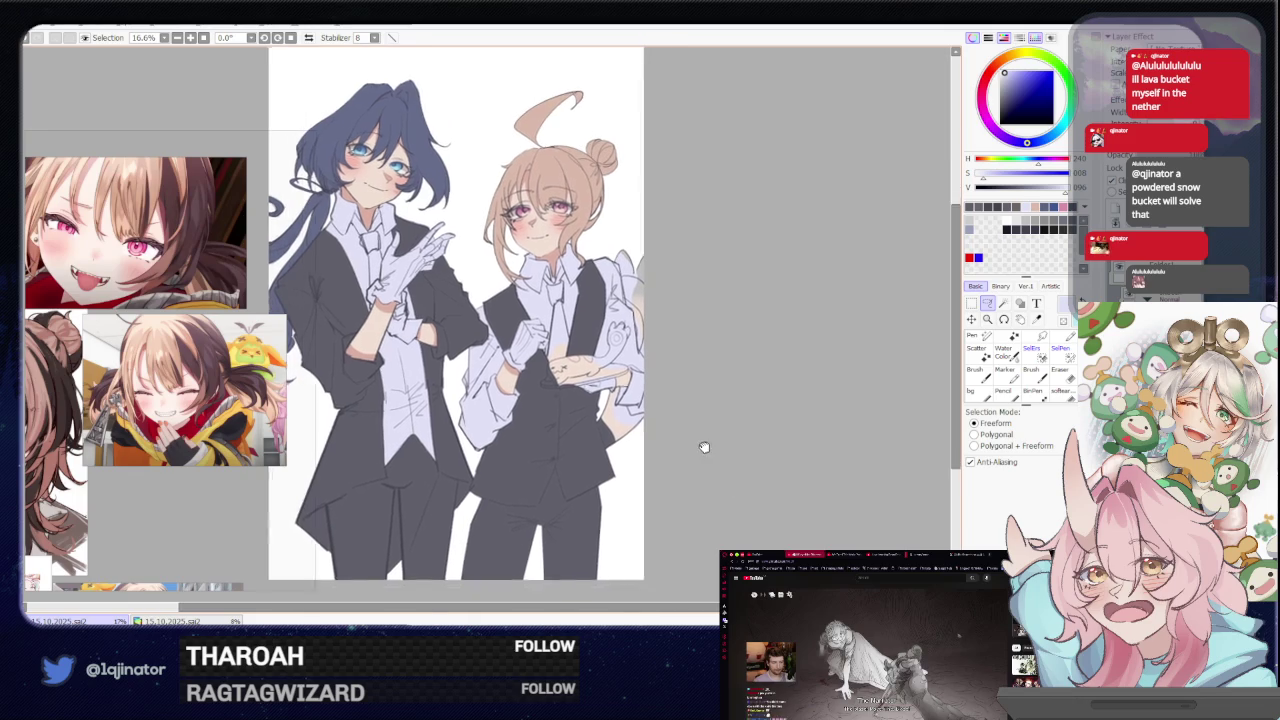
scroll(708, 470, "up", 2)
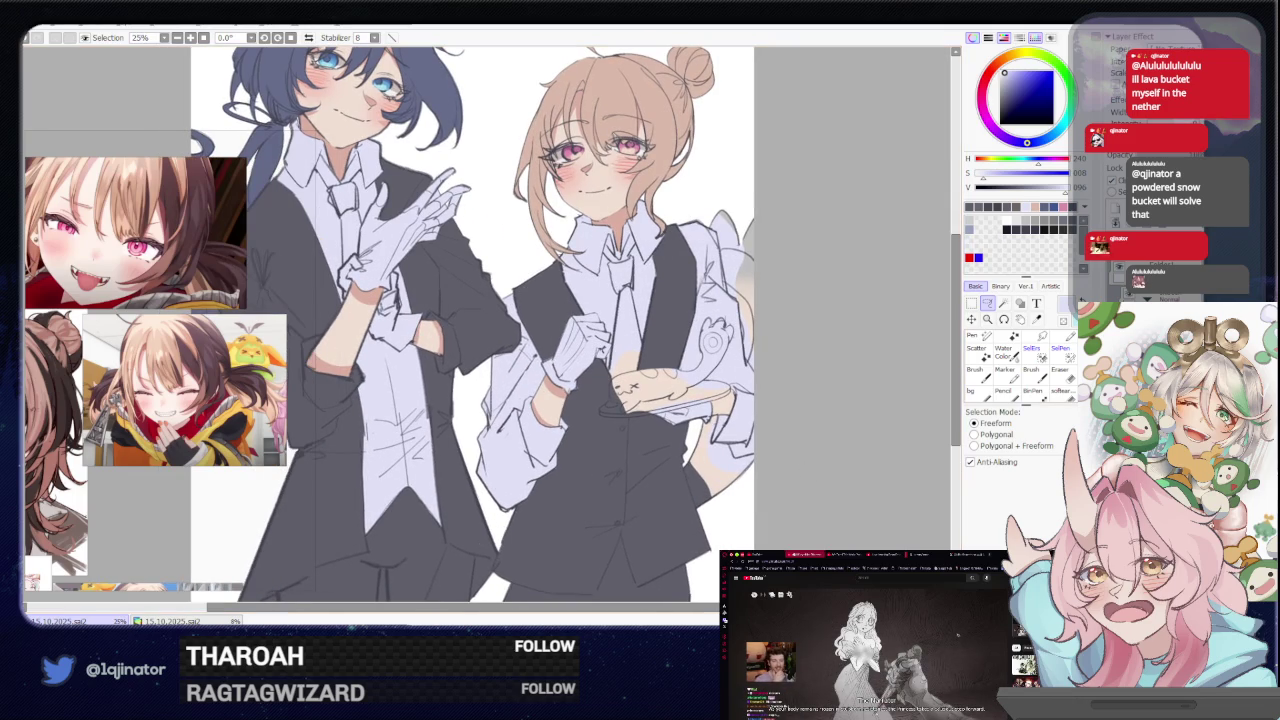
left_click_drag(500, 300, 613, 535)
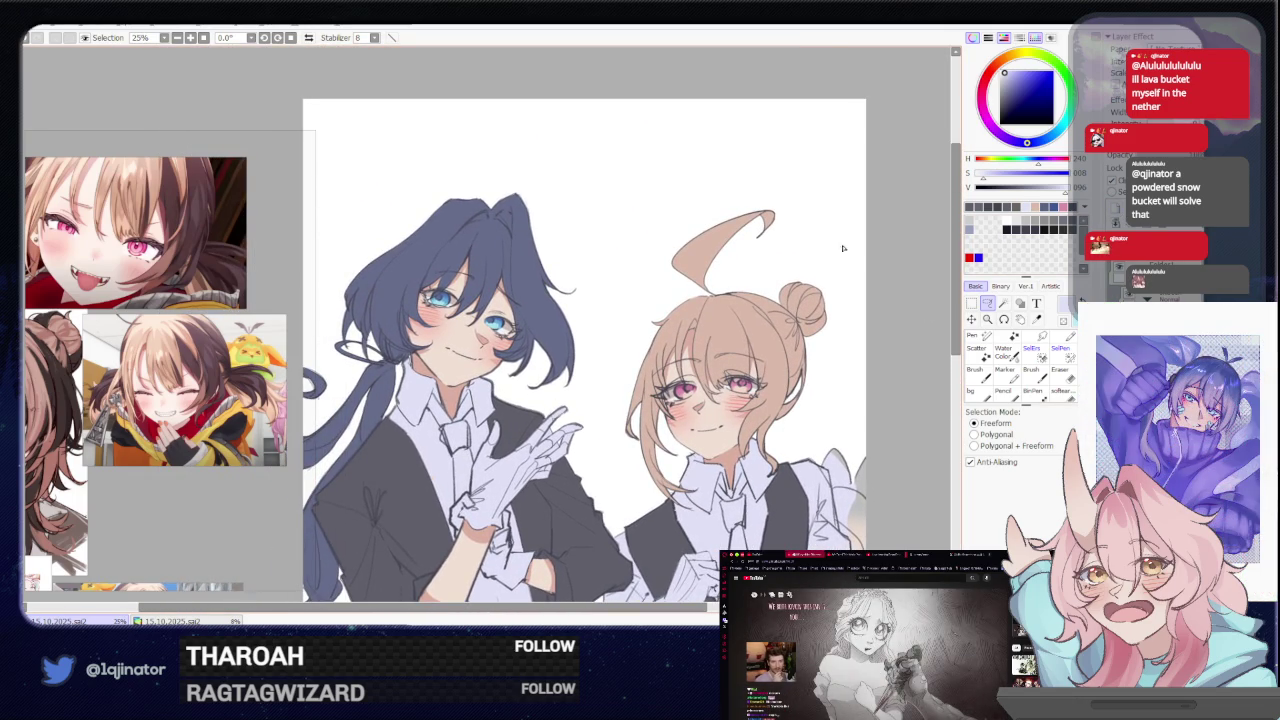
Pick a slightly darkened blue and begin lassoing the dark-haired waiter's tie at 75% zoom
key("b")
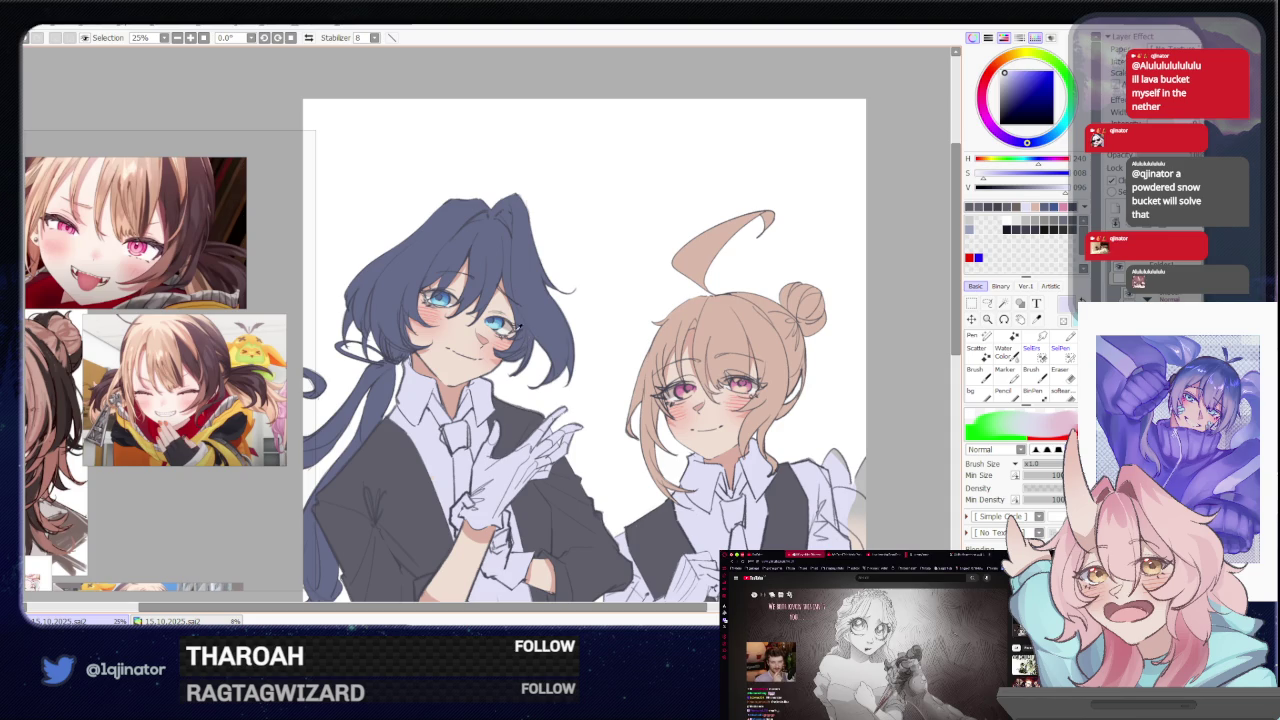
left_click(505, 318, "alt")
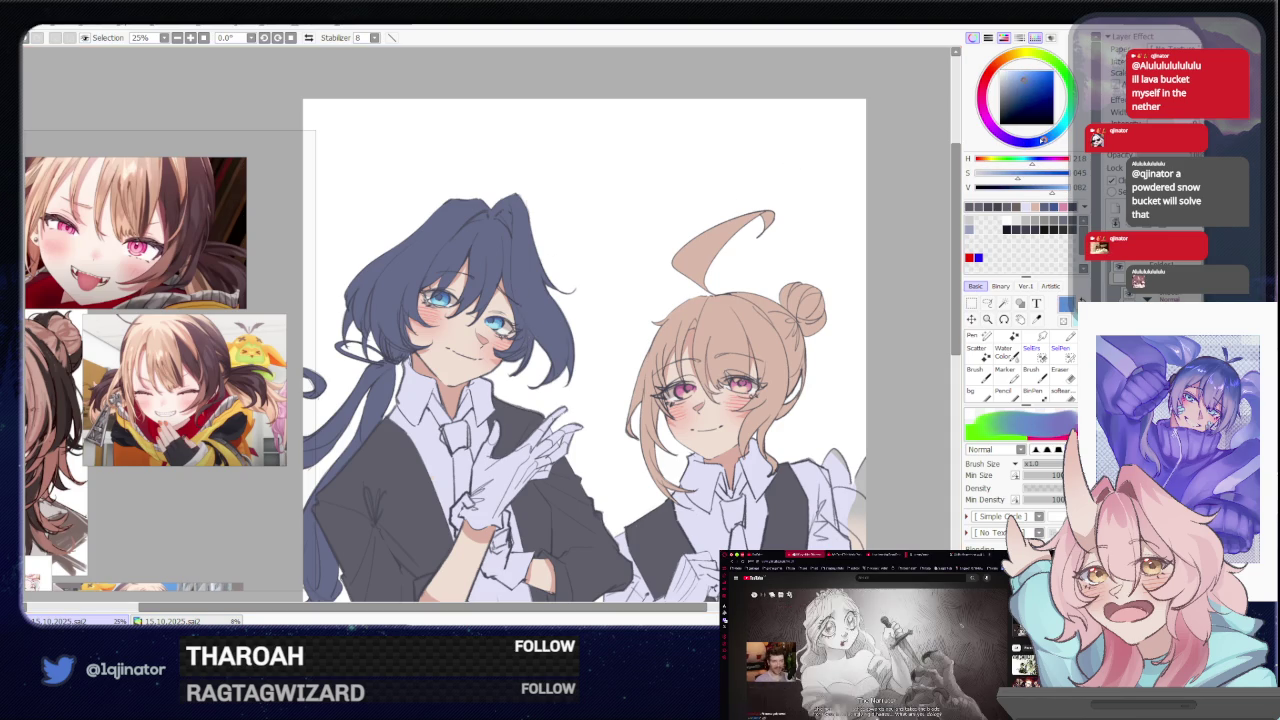
left_click_drag(1025, 92, 1019, 83)
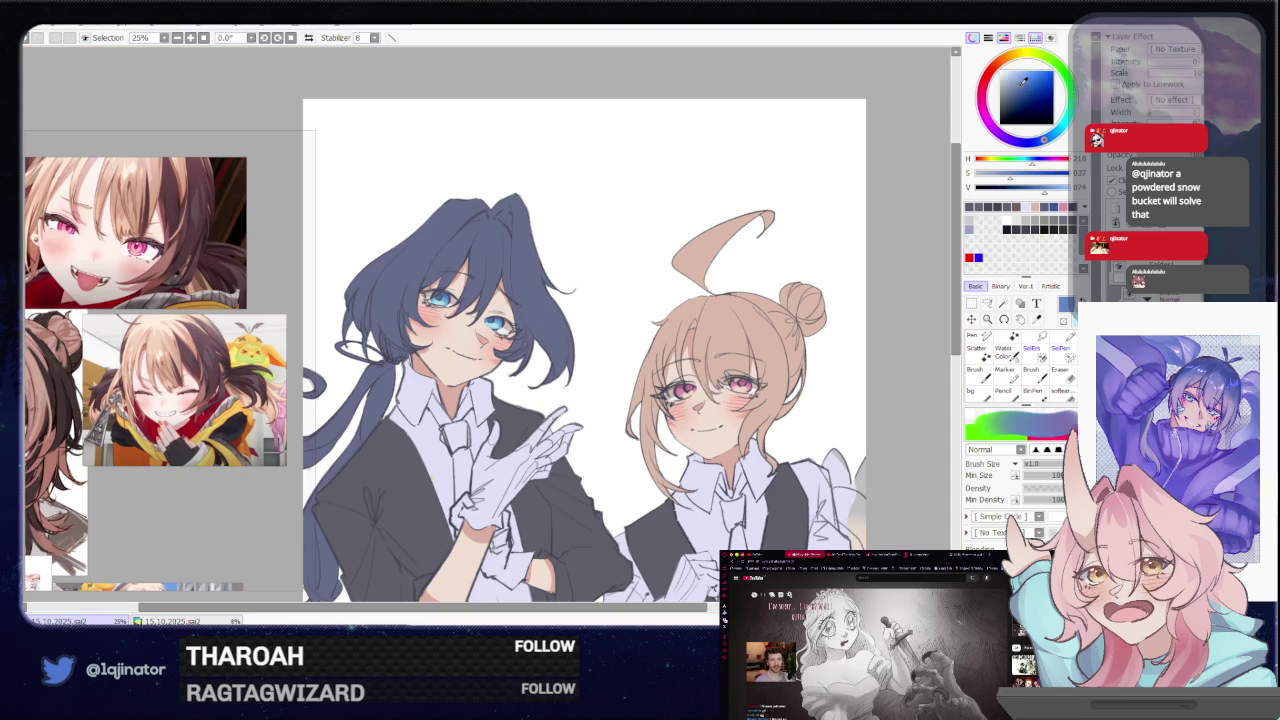
left_click(988, 305)
scroll(541, 330, "up", 4)
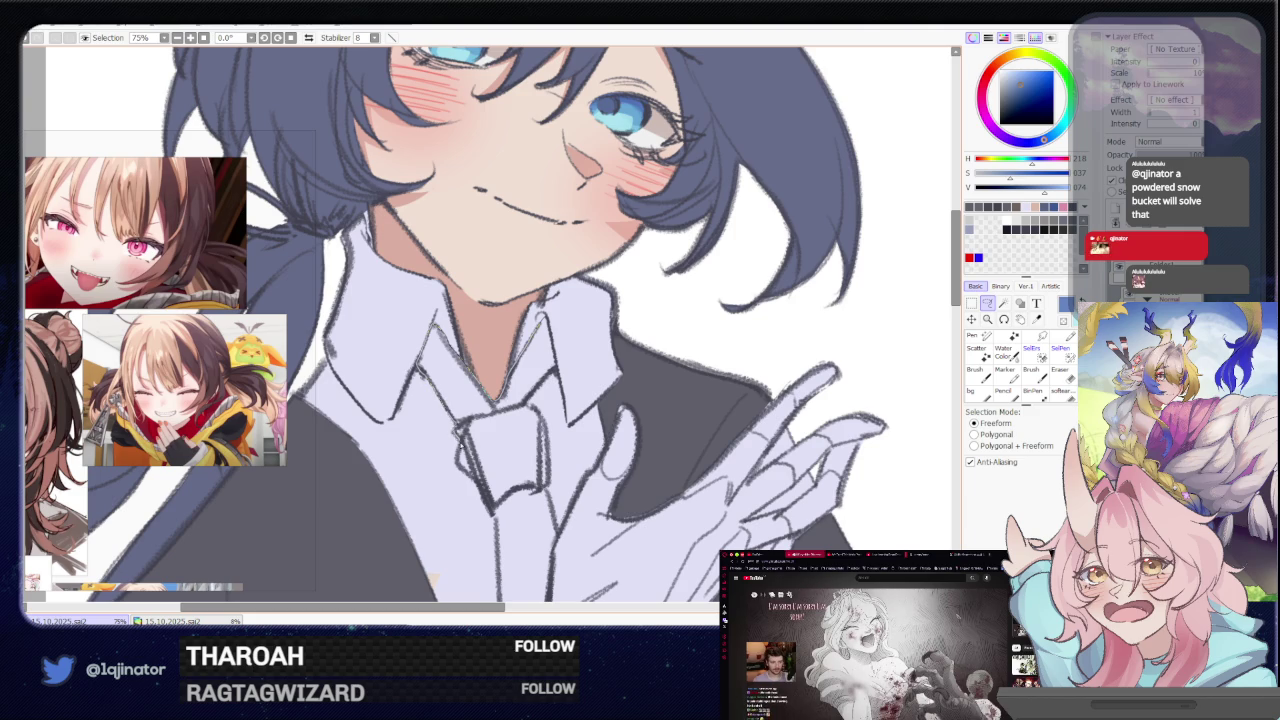
left_click_drag(458, 466, 549, 496)
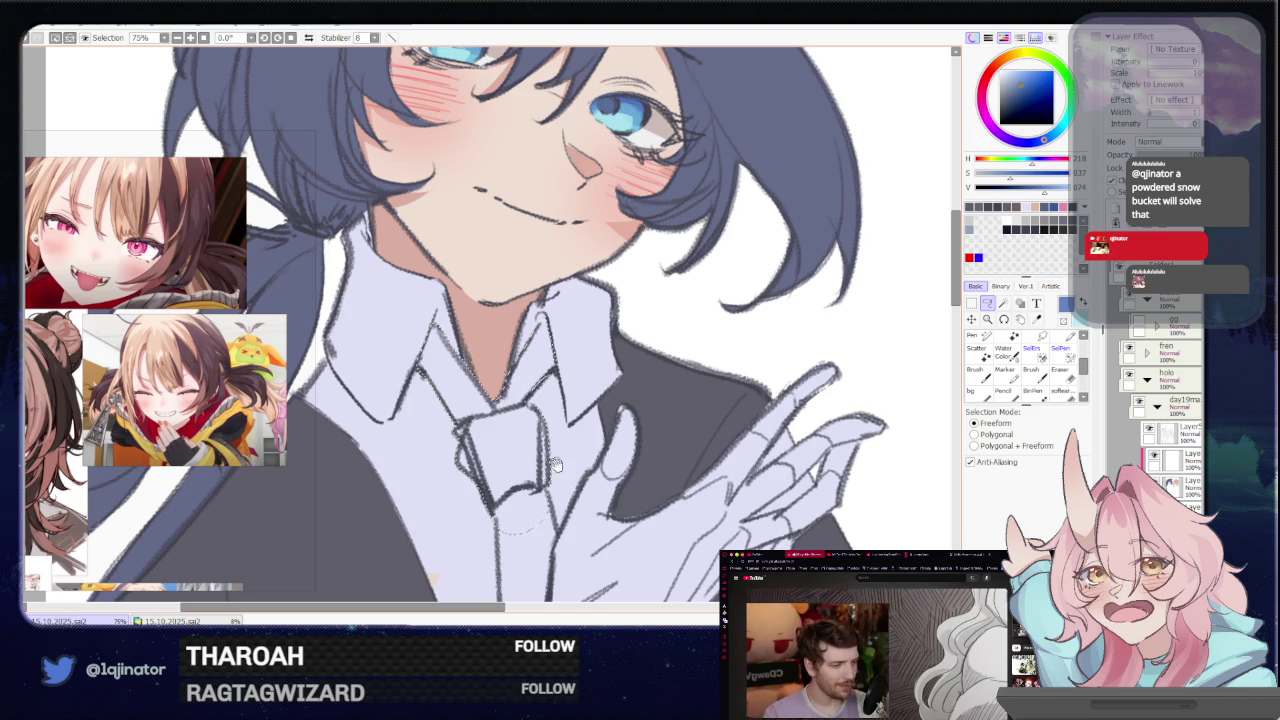
Close the tie outline, fill it mid blue with the Magic Wand, and zoom out to 25%
scroll(538, 412, "down", 3)
left_click_drag(538, 412, 502, 402)
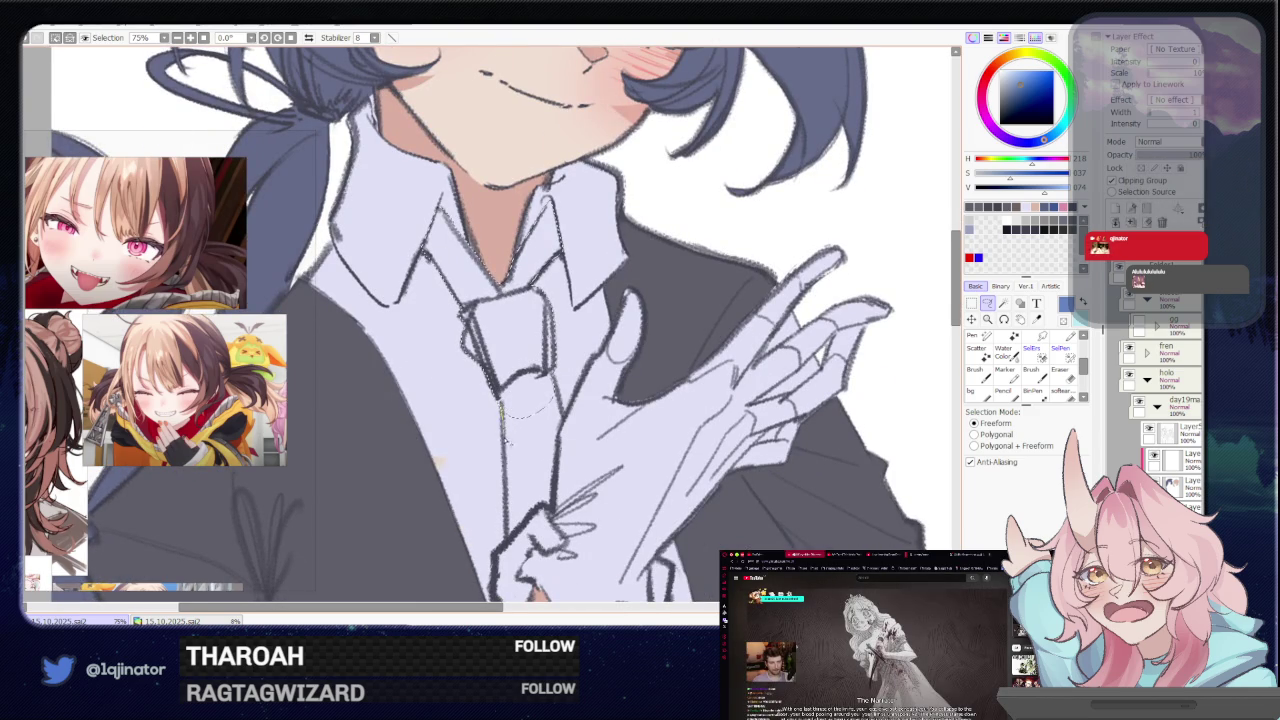
mouse_move(507, 480)
left_mouse_down()
mouse_move(524, 527)
mouse_move(565, 429)
left_mouse_up()
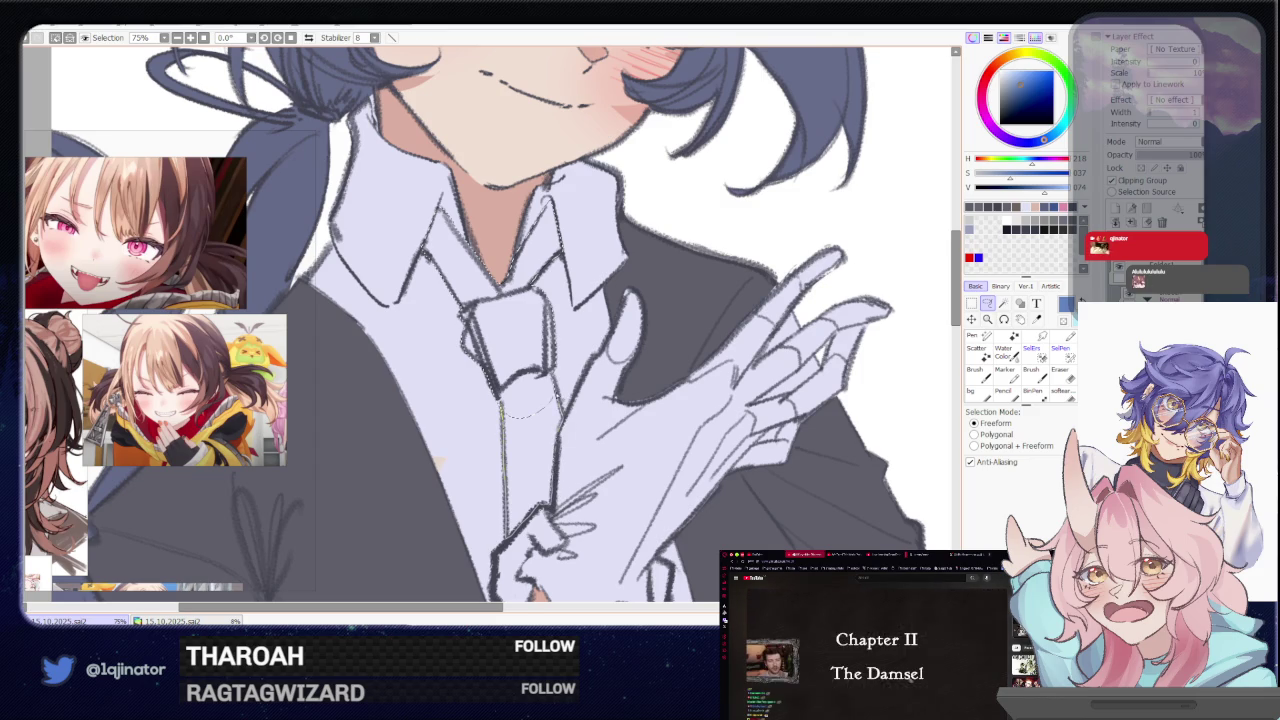
key("w")
left_click(537, 451)
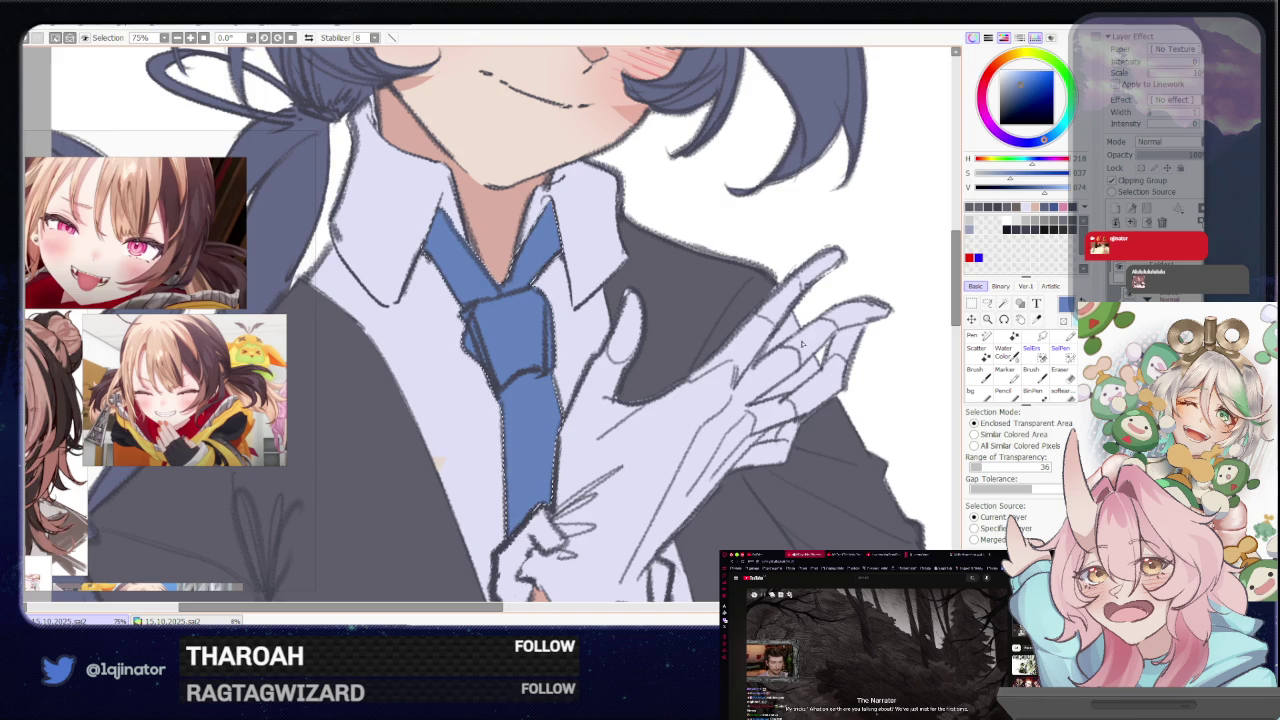
scroll(703, 376, "down", 2)
scroll(703, 376, "down", 2)
left_click_drag(968, 344, 943, 338)
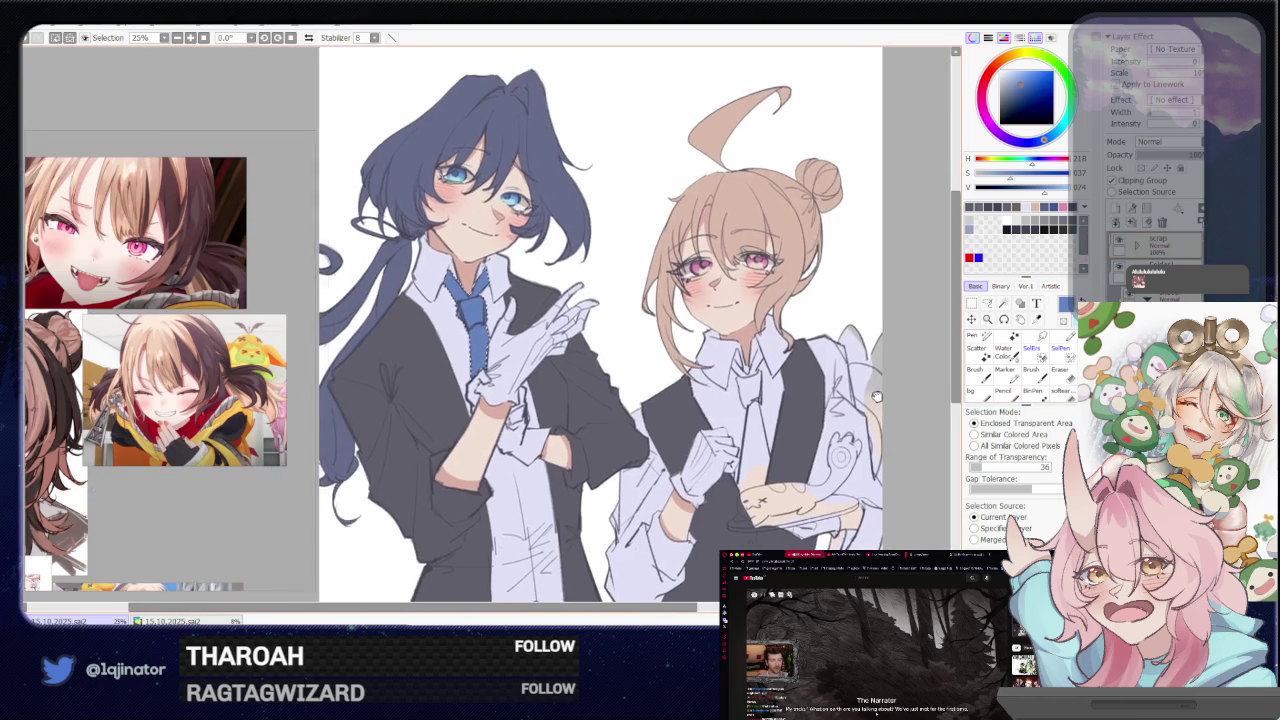
left_click(987, 303)
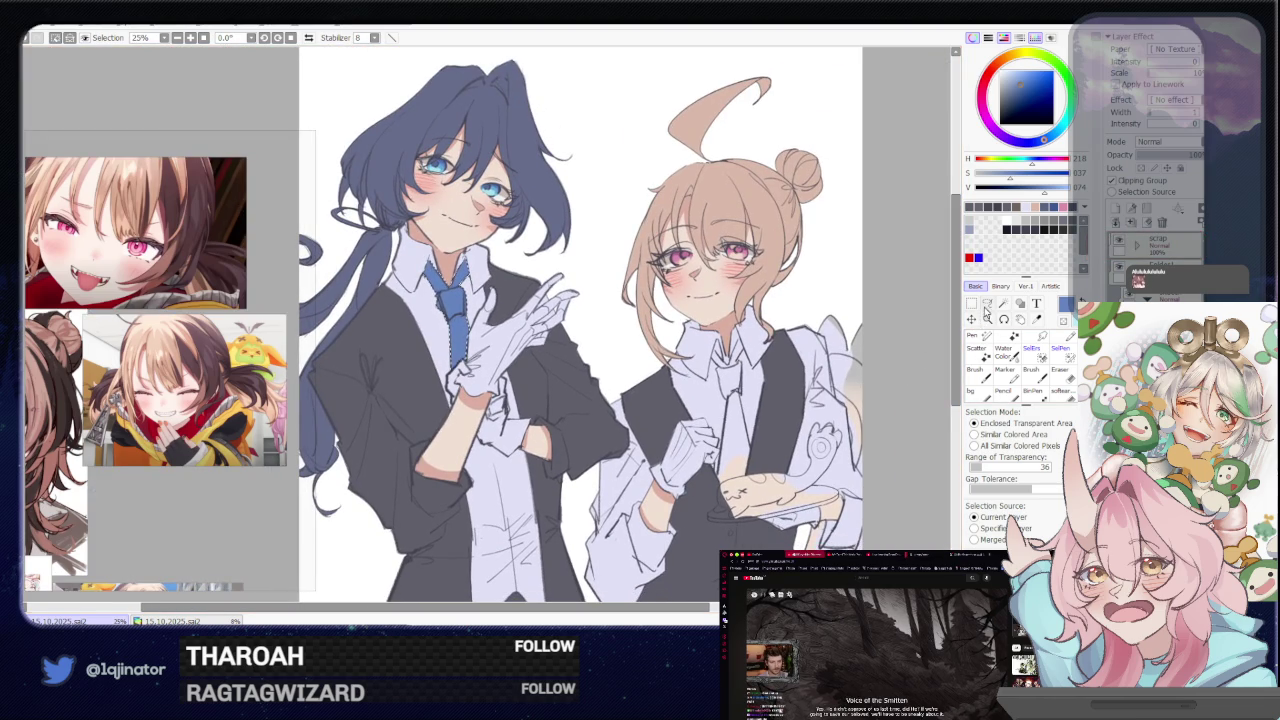
Zoom onto the tan-haired waiter and begin lassoing her tie below the collar
mouse_move(943, 387)
left_mouse_down()
mouse_move(834, 387)
mouse_move(812, 405)
left_mouse_up()
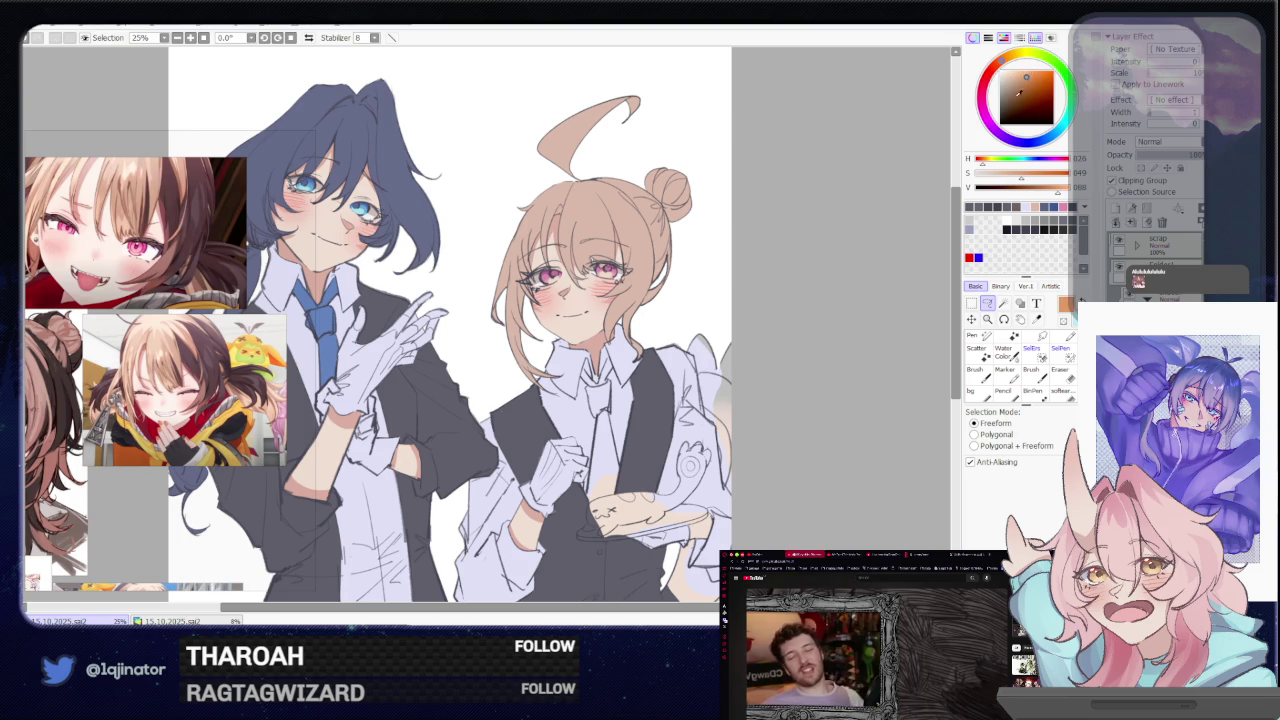
scroll(783, 369, "up", 1)
scroll(707, 363, "up", 1)
scroll(705, 363, "up", 1)
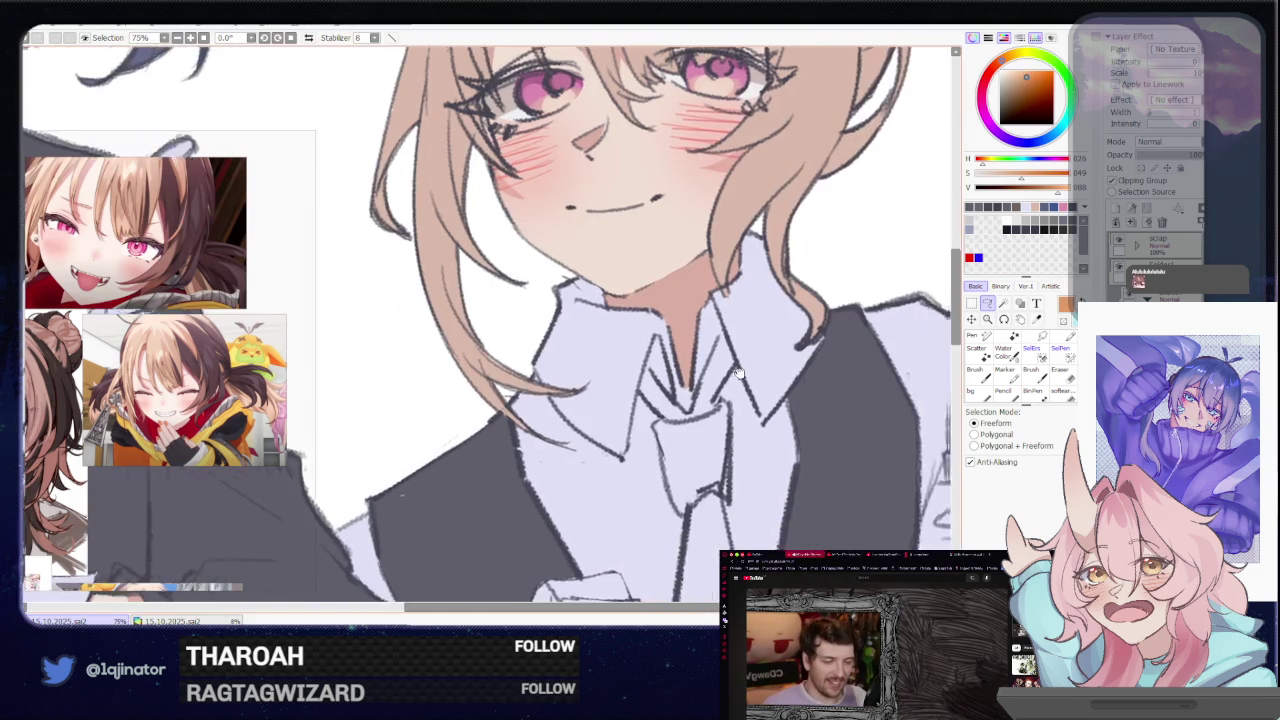
scroll(633, 338, "up", 1)
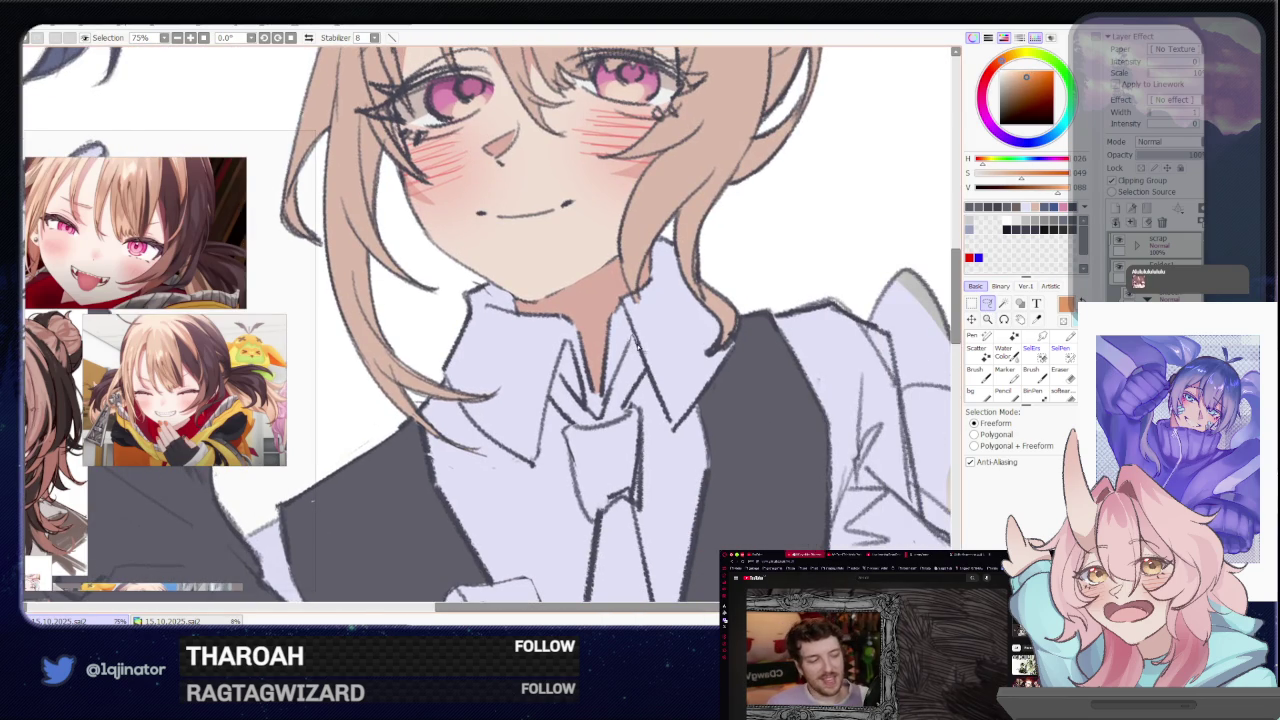
mouse_move(567, 425)
left_mouse_down()
mouse_move(582, 505)
mouse_move(636, 498)
left_mouse_up()
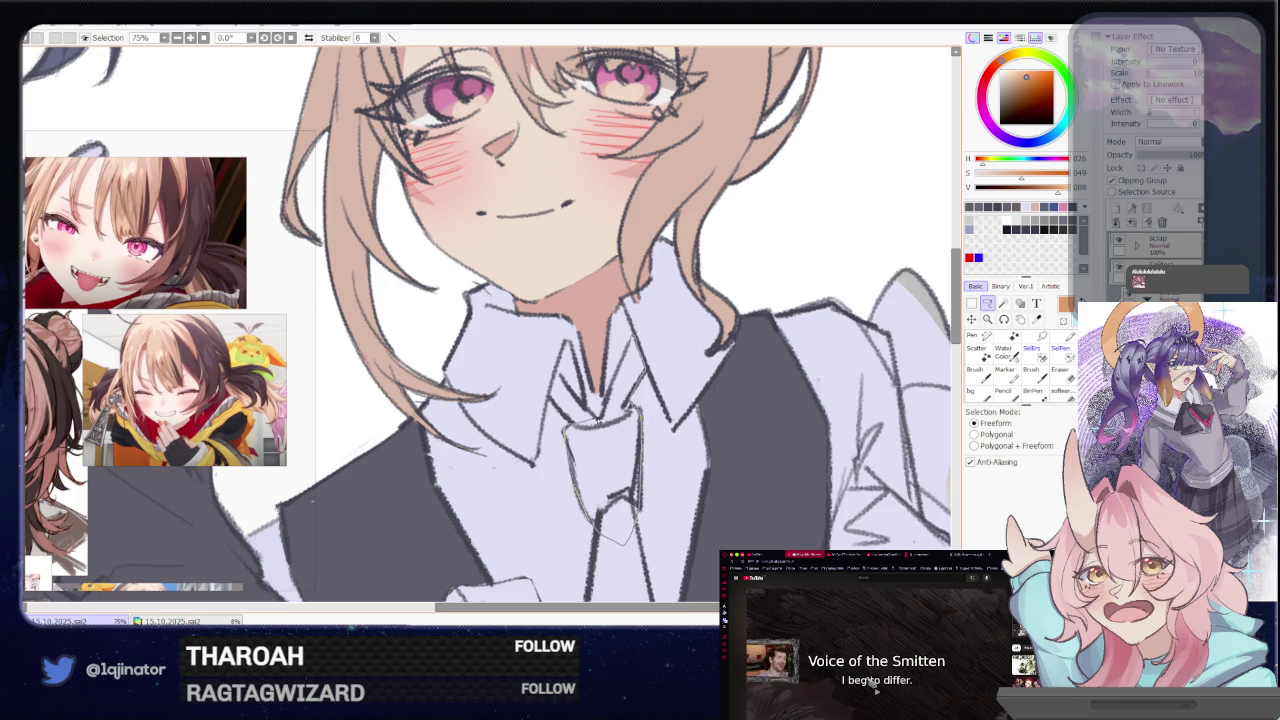
scroll(626, 358, "up", 2)
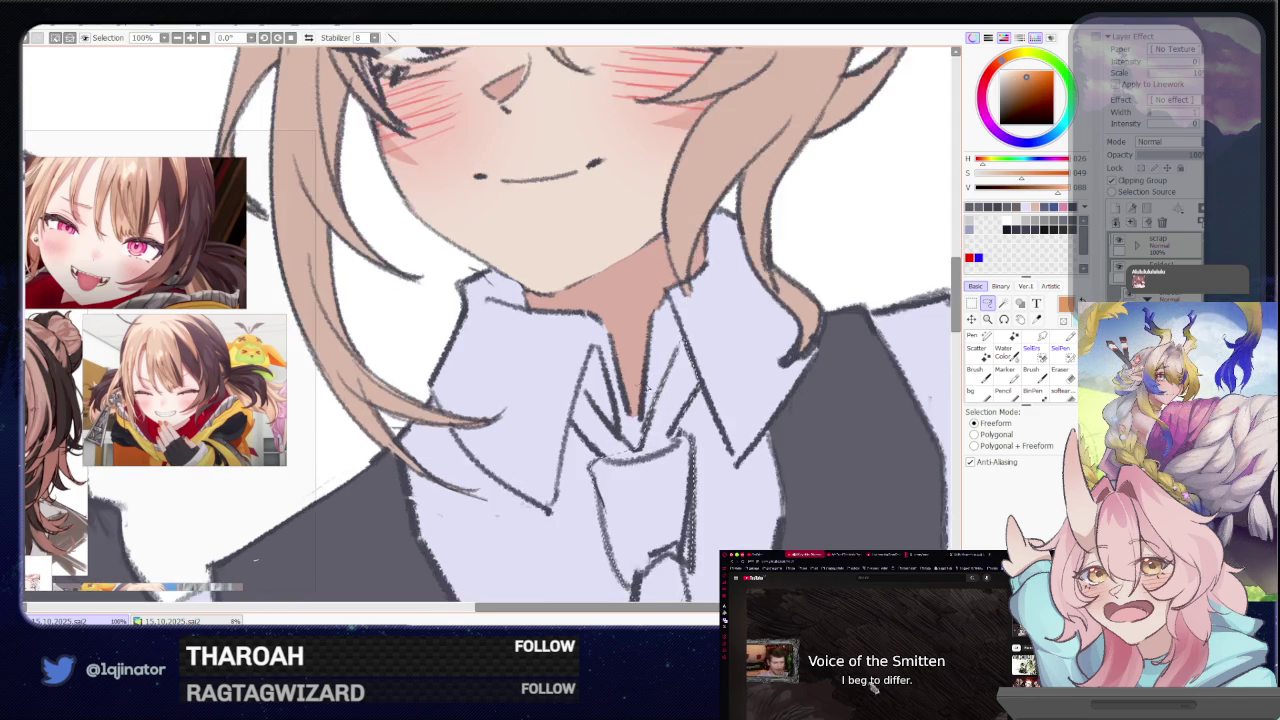
Rotate the view along the tie, close the selection, fill it orange, and zoom back to 25%
left_click_drag(626, 358, 535, 388)
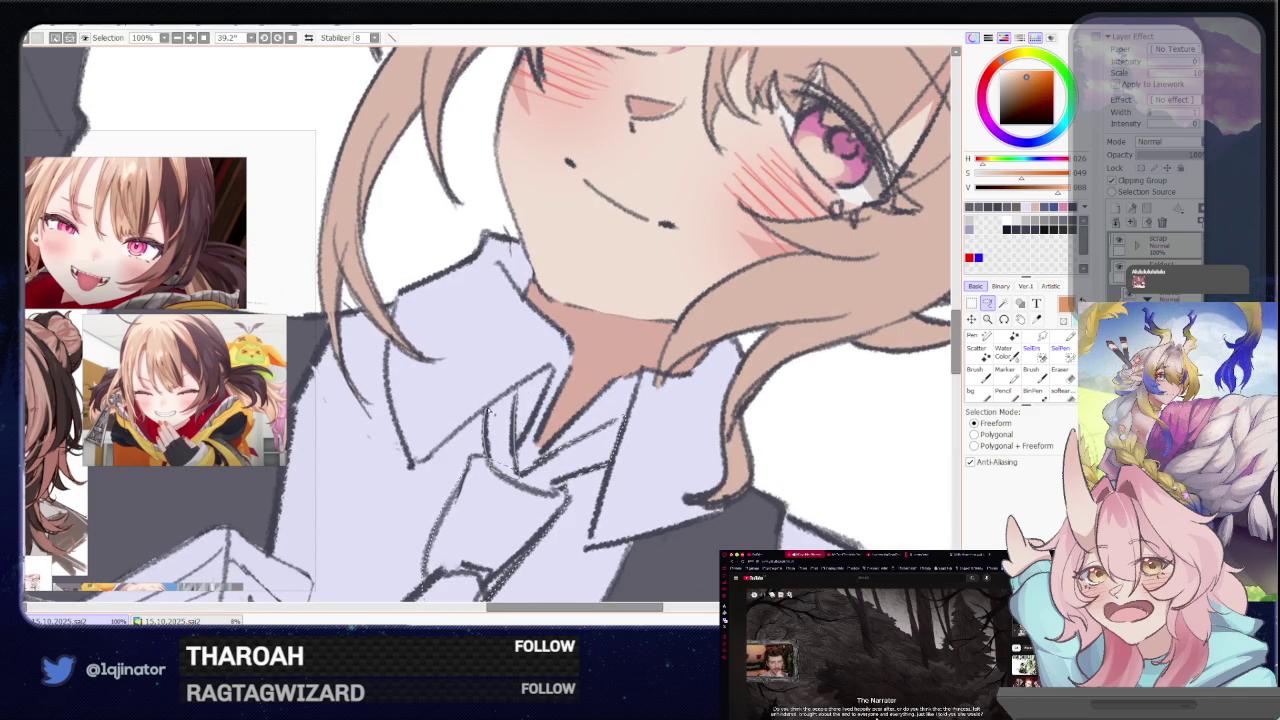
left_click_drag(530, 458, 643, 318)
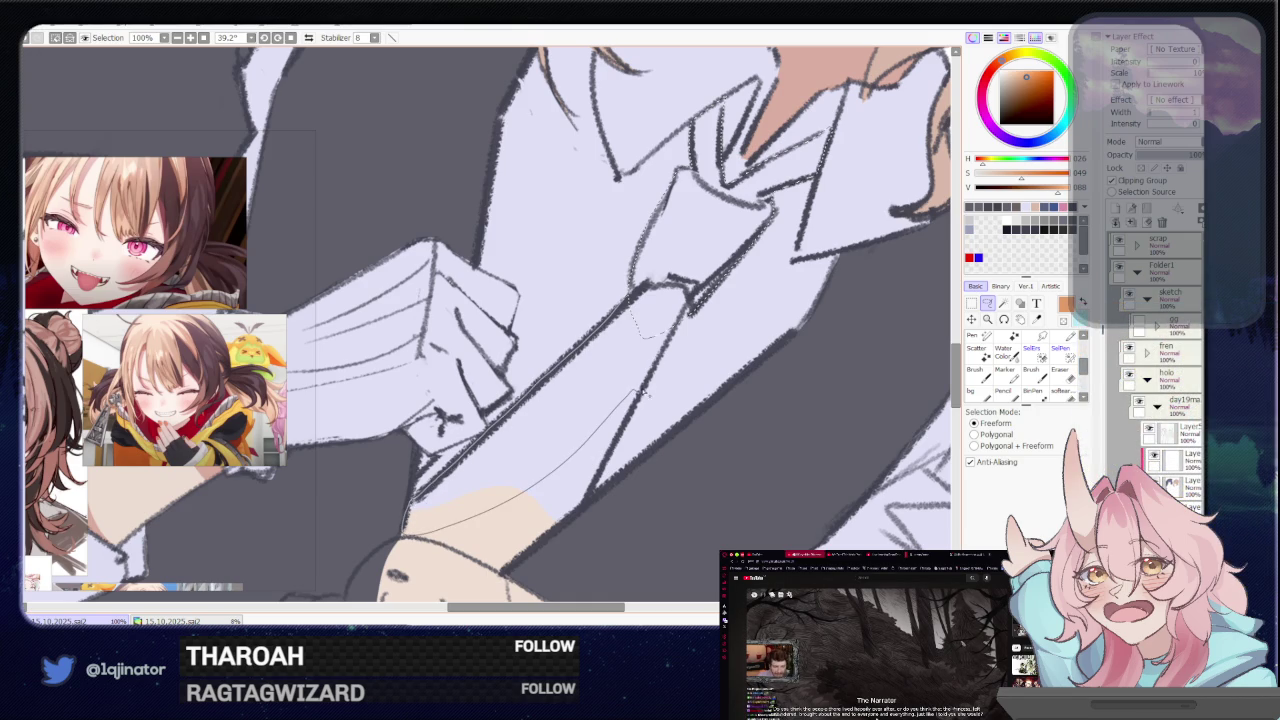
left_click_drag(683, 323, 680, 325)
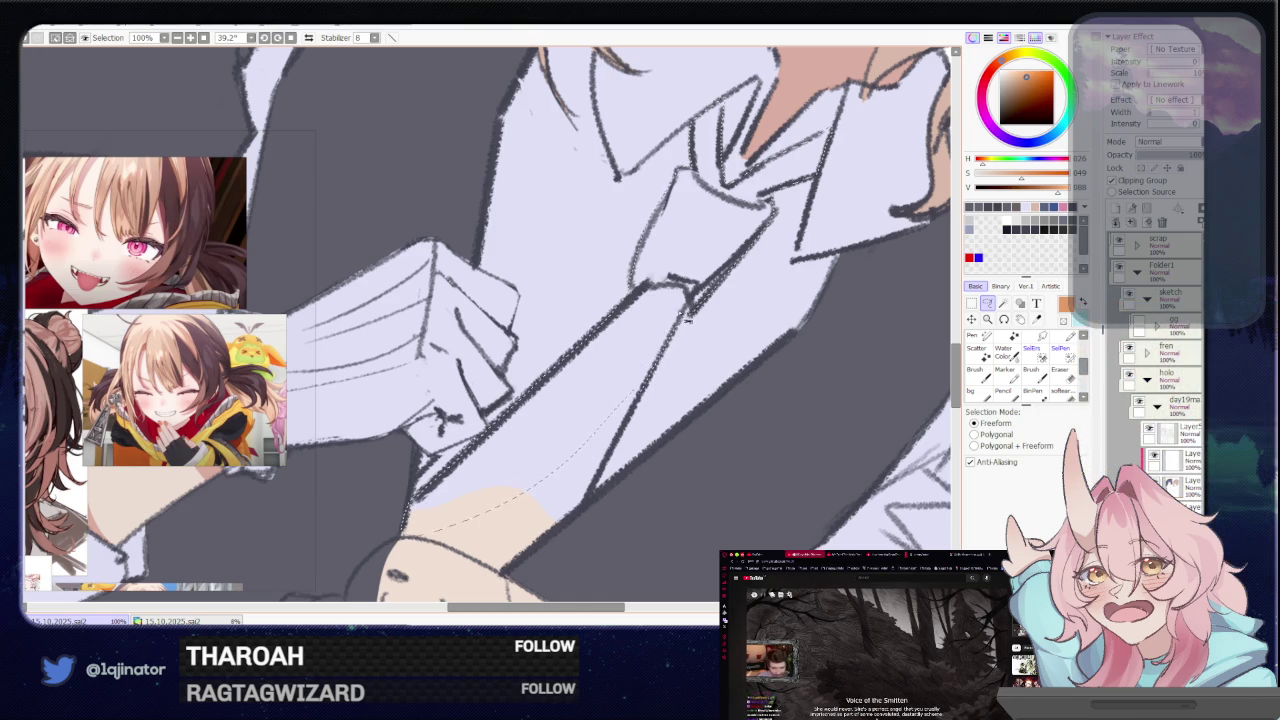
scroll(680, 325, "down", 2)
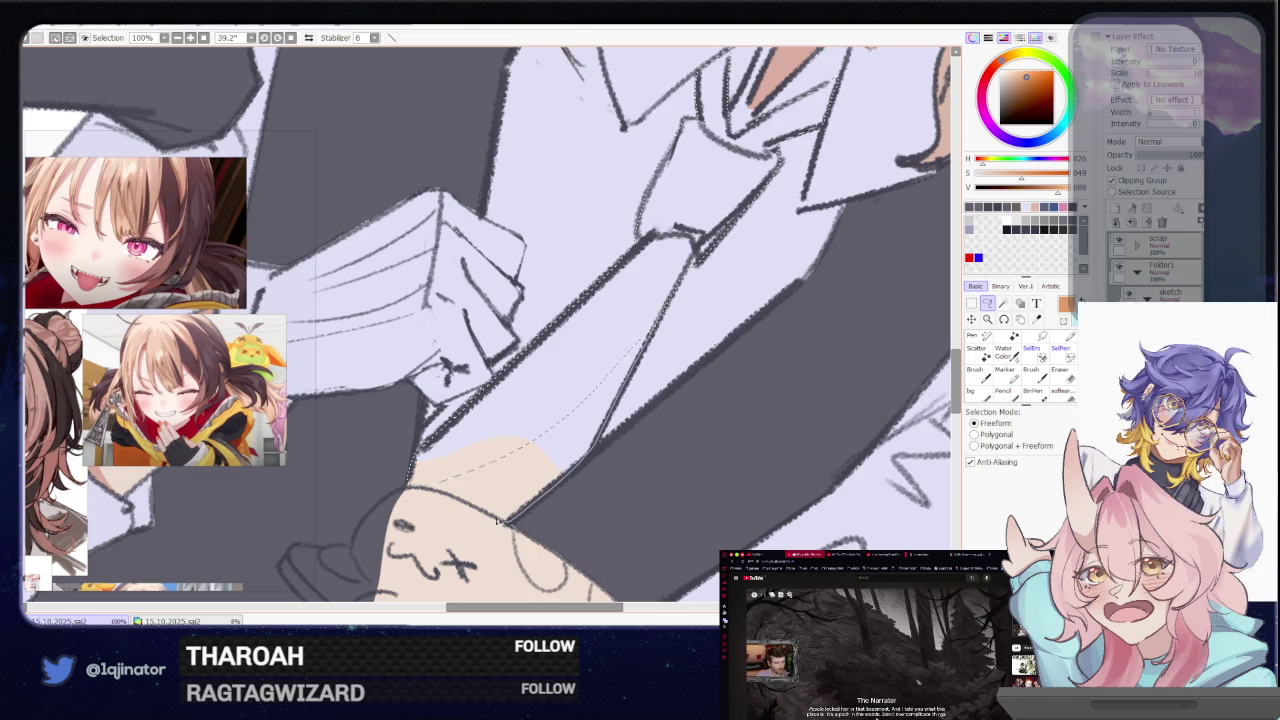
left_click_drag(566, 389, 578, 441)
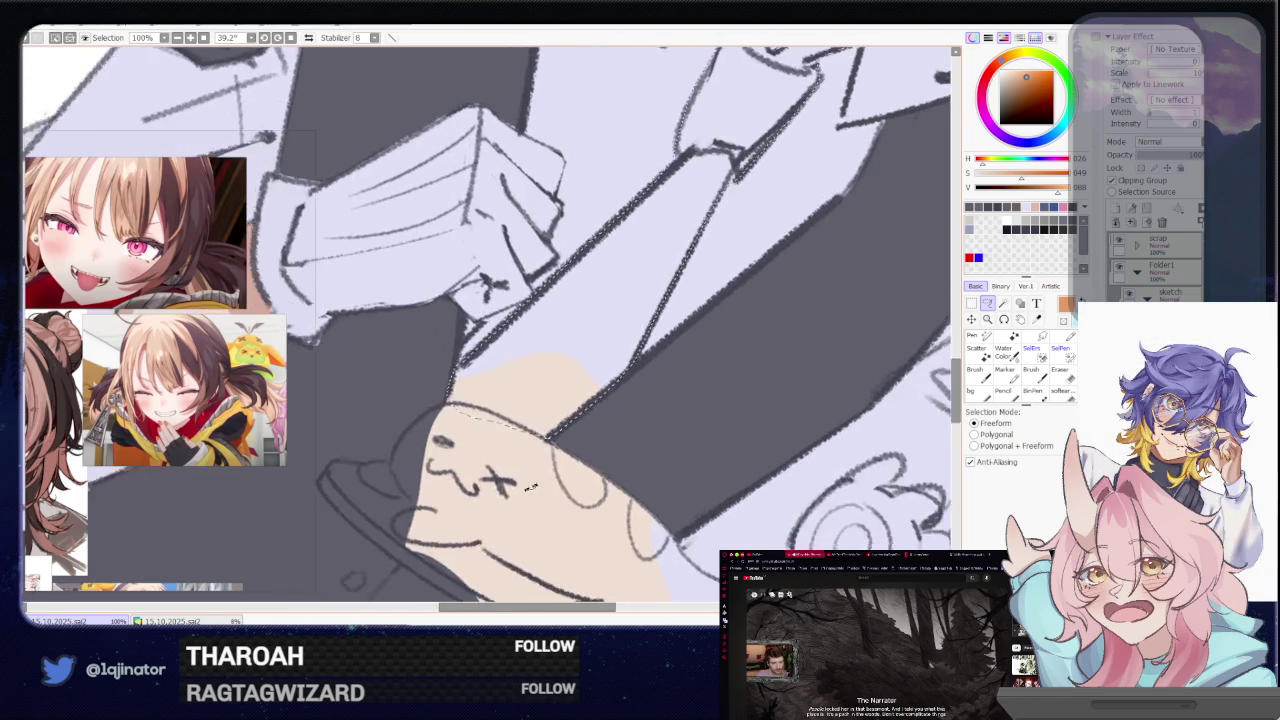
scroll(578, 441, "down", 2)
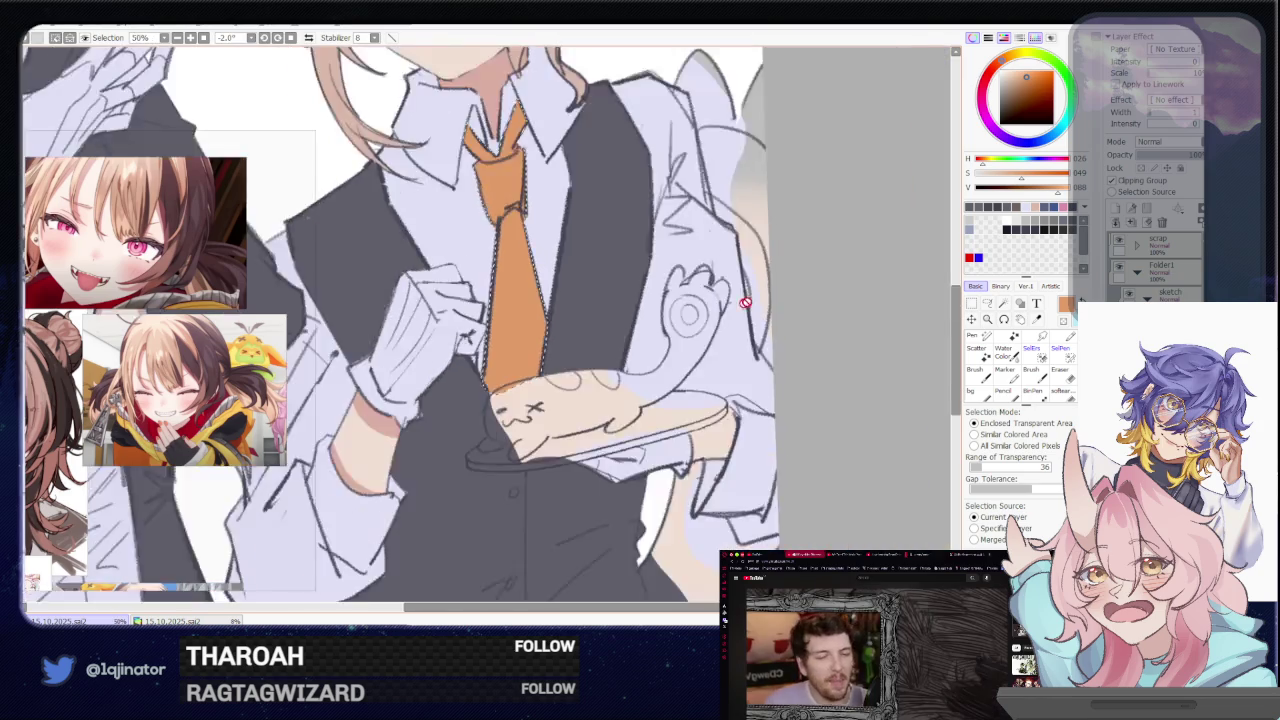
scroll(746, 297, "down", 3)
left_click(987, 303)
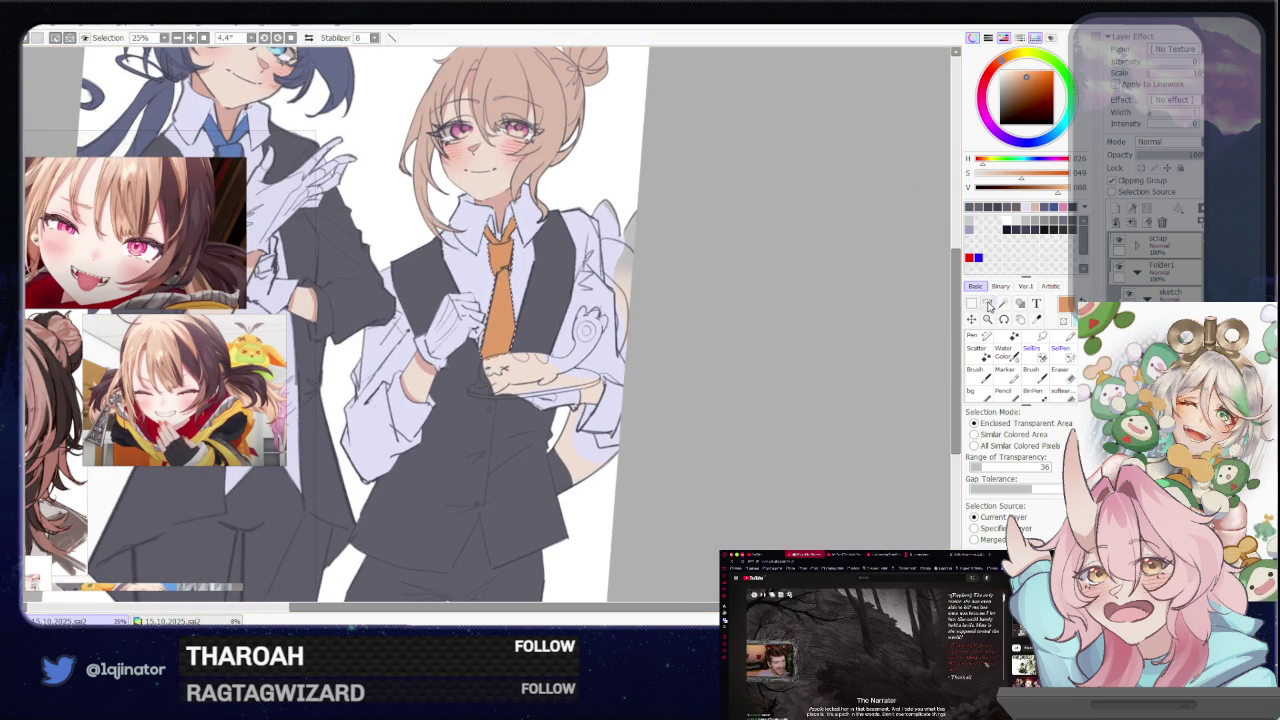
Tilt the view and zoom in on the waiters' lower bodies
mouse_move(726, 400)
left_mouse_down()
mouse_move(732, 386)
mouse_move(806, 366)
mouse_move(801, 418)
left_mouse_up()
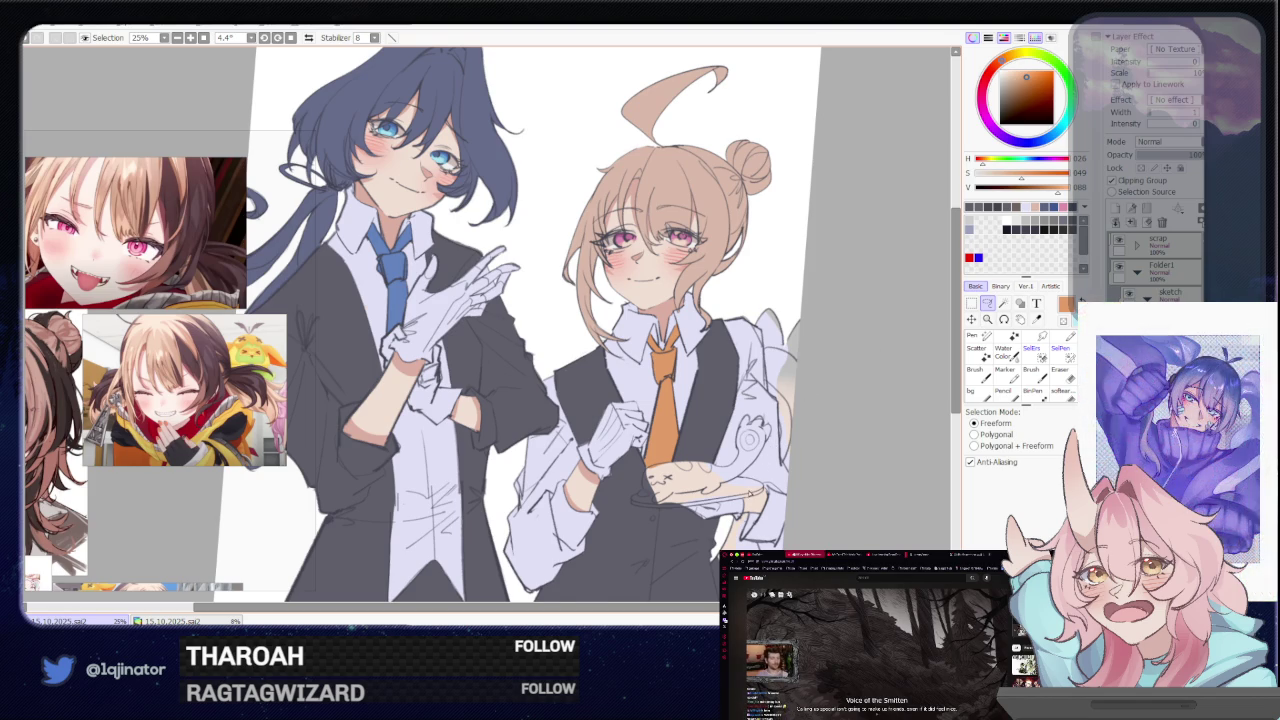
left_click_drag(752, 518, 739, 382)
scroll(742, 467, "up", 1)
scroll(740, 468, "up", 1)
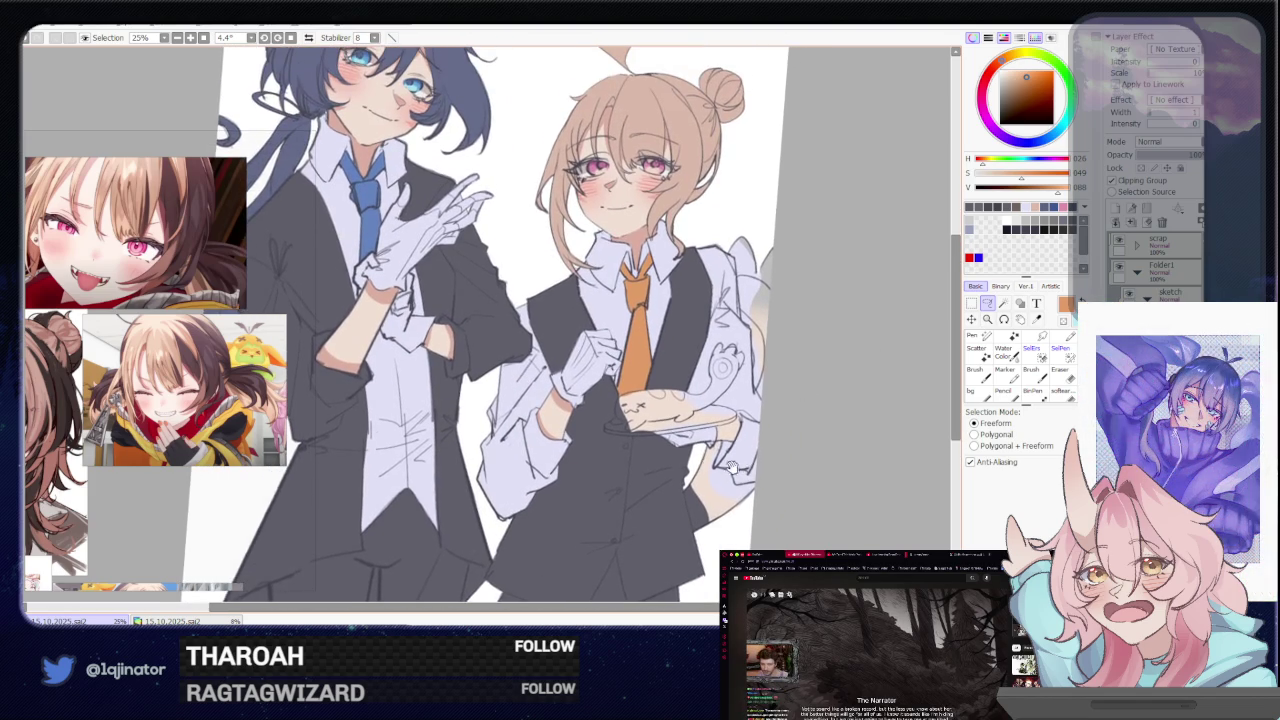
scroll(733, 468, "up", 1)
scroll(693, 478, "up", 1)
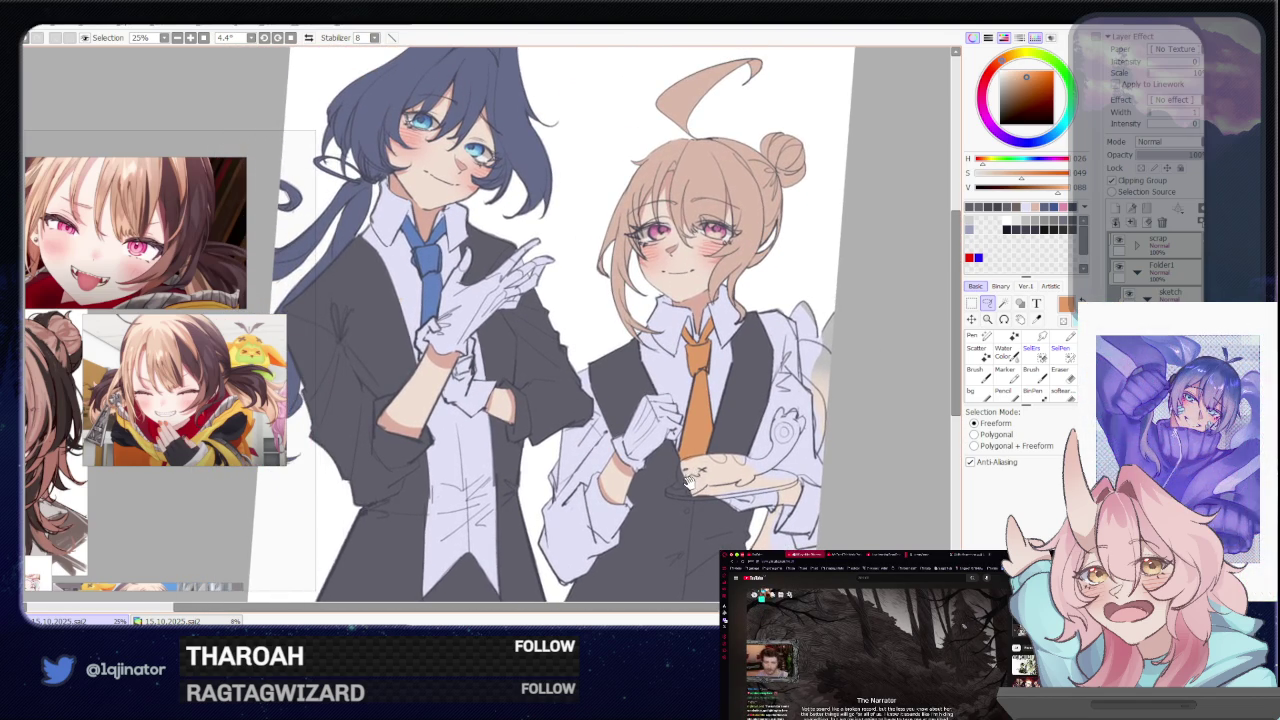
scroll(570, 450, "up", 1)
Choose a lighter, softer painting colour, nudging it a few times
key("b")
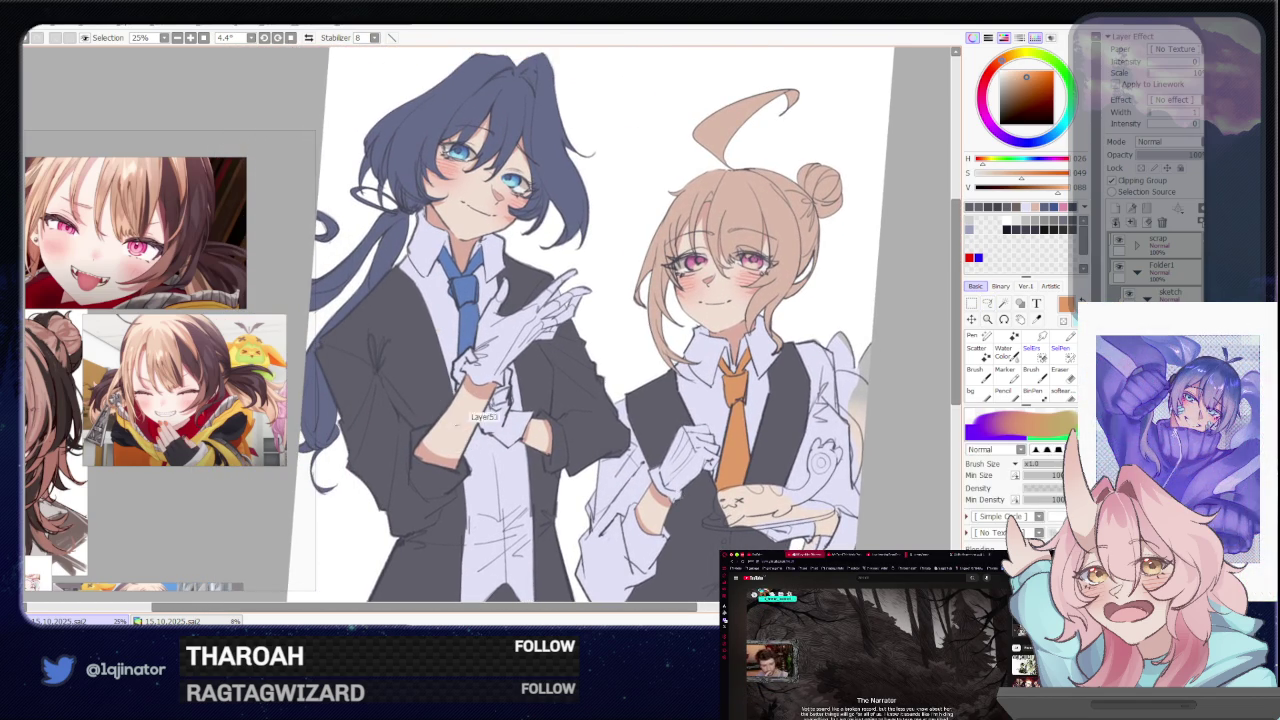
left_click(449, 458, "alt")
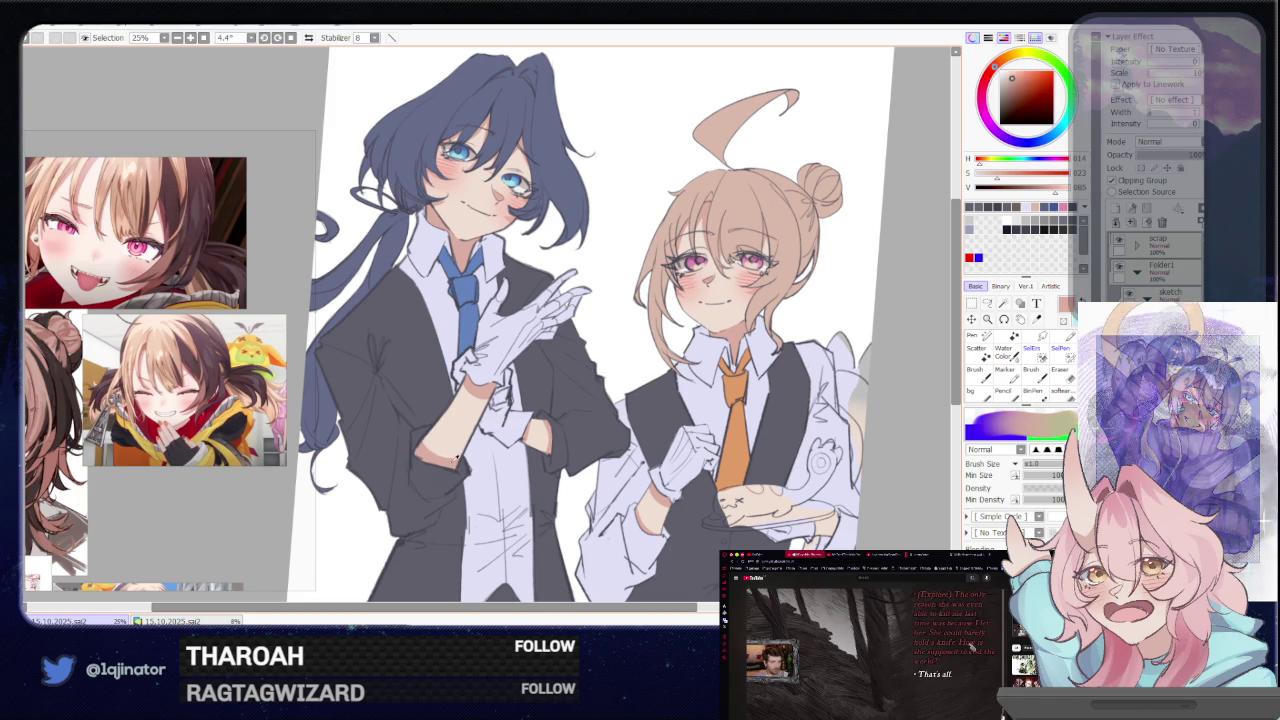
left_click(987, 303)
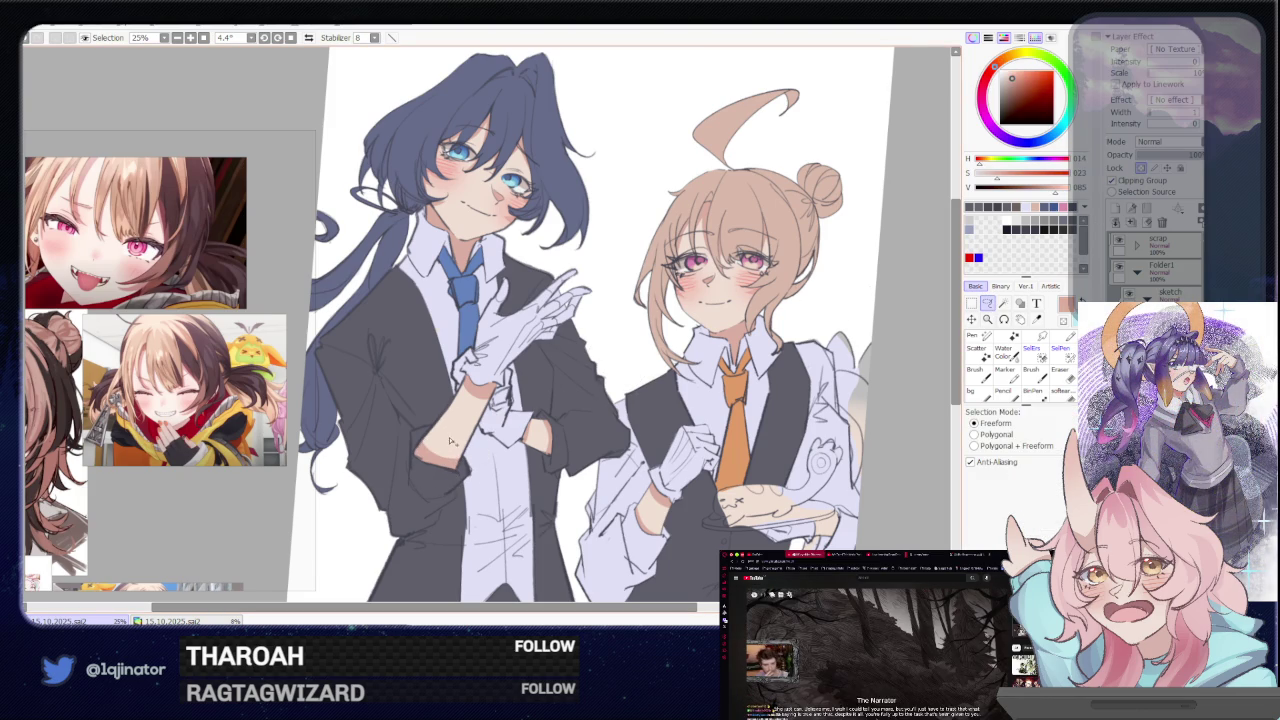
left_click(466, 407, "alt")
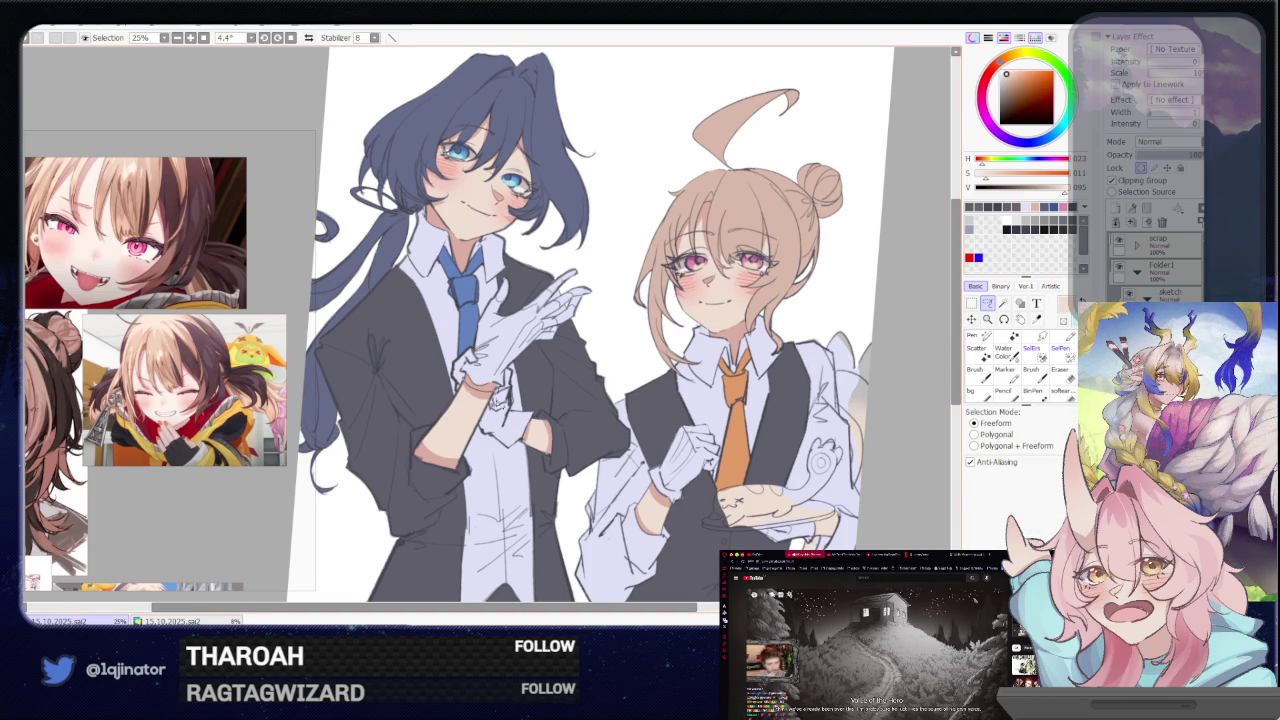
key("w")
left_click(987, 304)
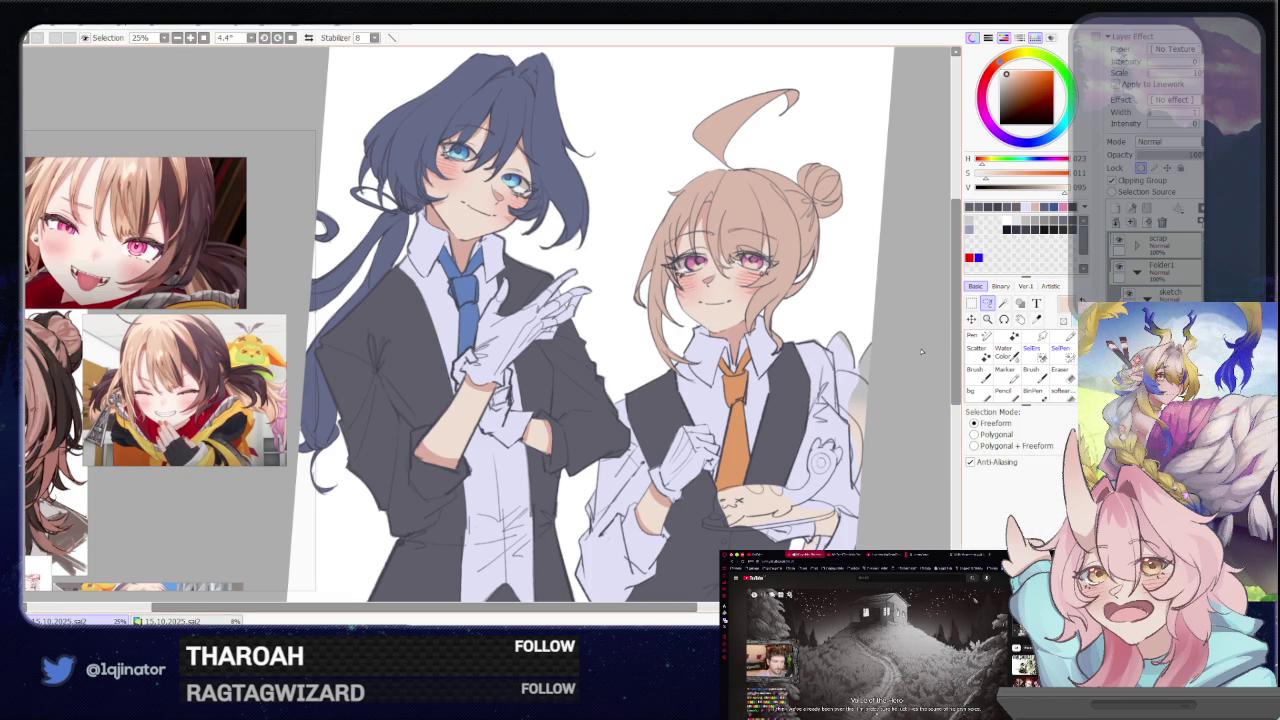
left_click(634, 368, "alt")
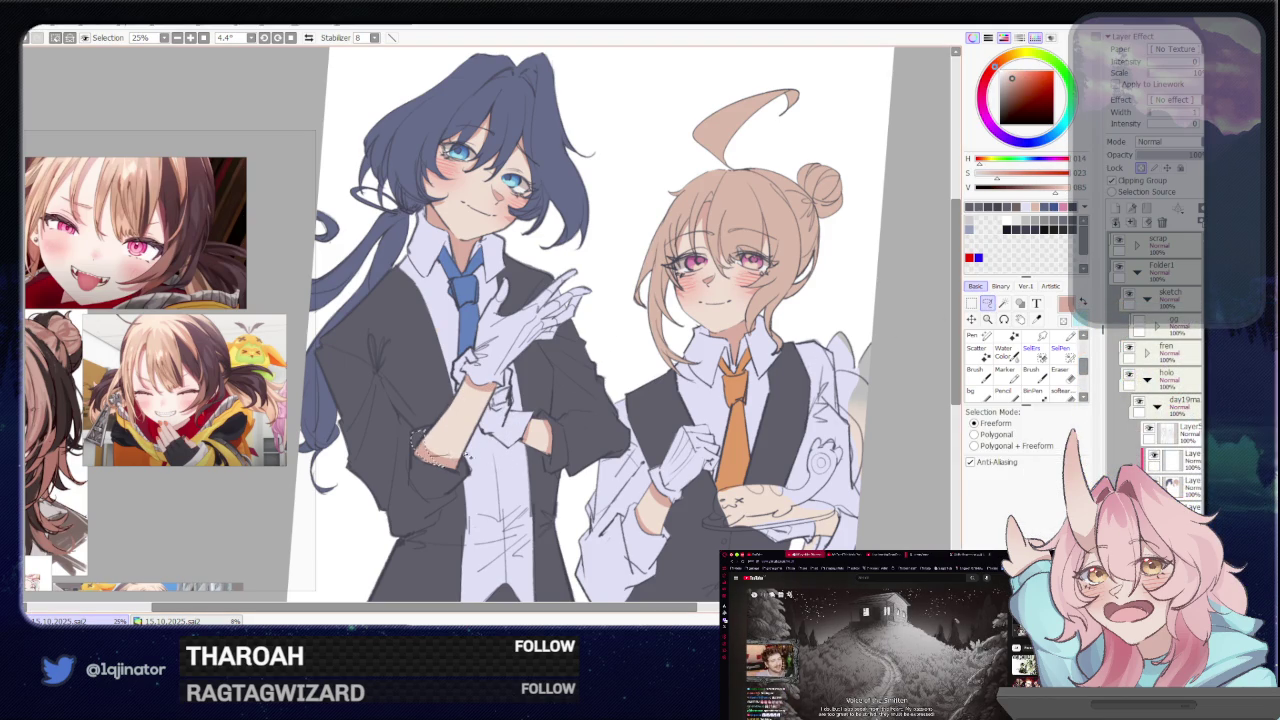
Clear the selection around the hand and pan to the orange-tied waiter
key("ctrl+d")
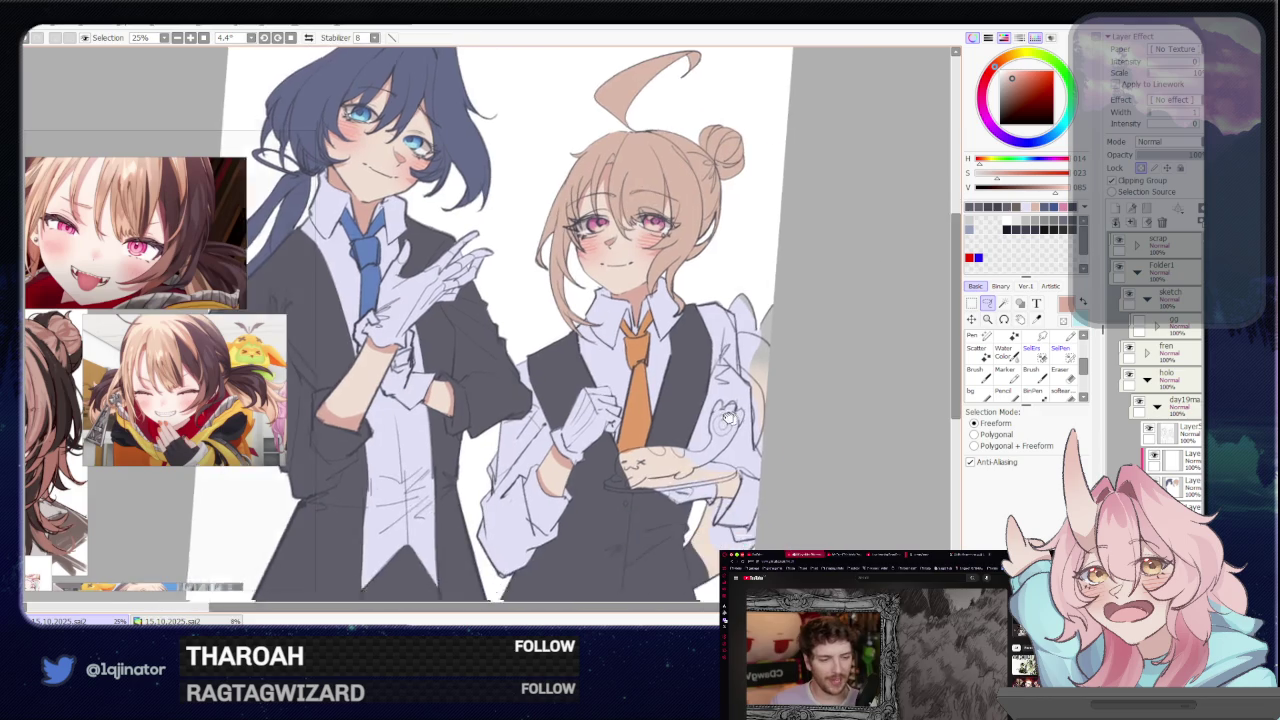
left_click_drag(642, 441, 472, 366)
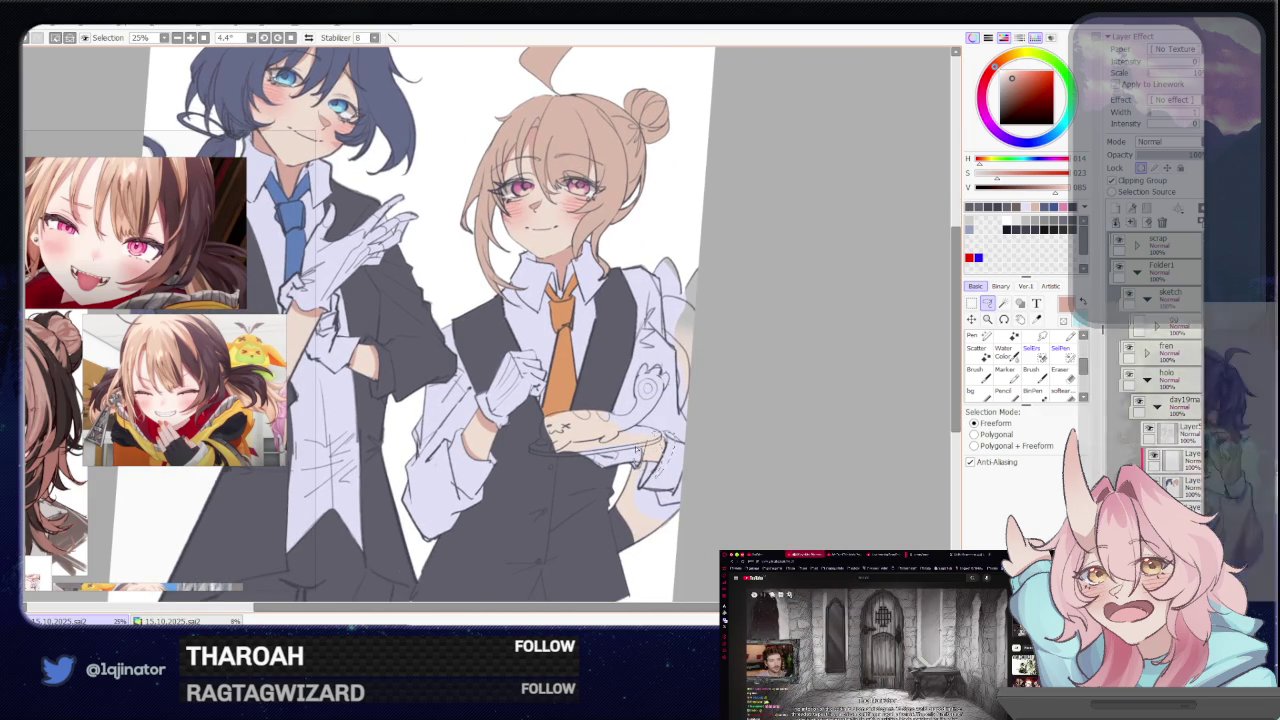
mouse_move(630, 224)
left_mouse_down()
mouse_move(670, 479)
mouse_move(677, 432)
left_mouse_up()
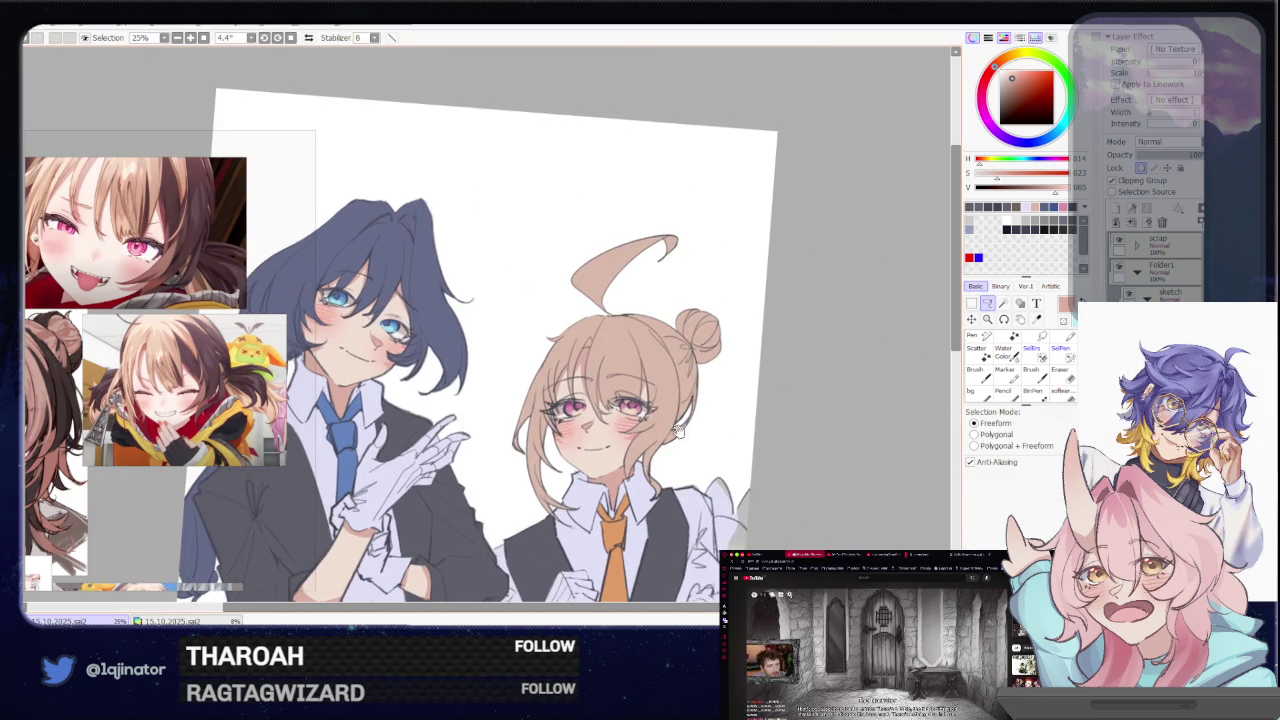
Frame the orange-tied waiter and set the brush colour to dark violet (hue 266)
scroll(681, 398, "up", 1)
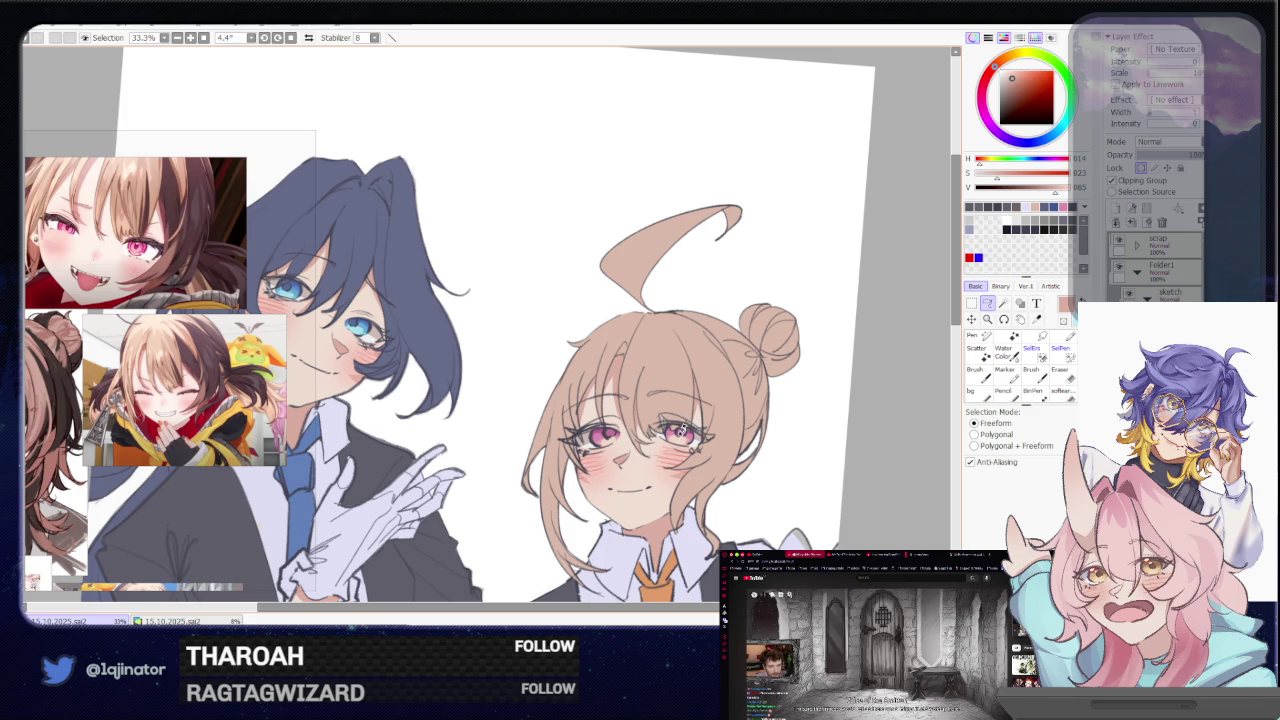
scroll(681, 432, "down", 3)
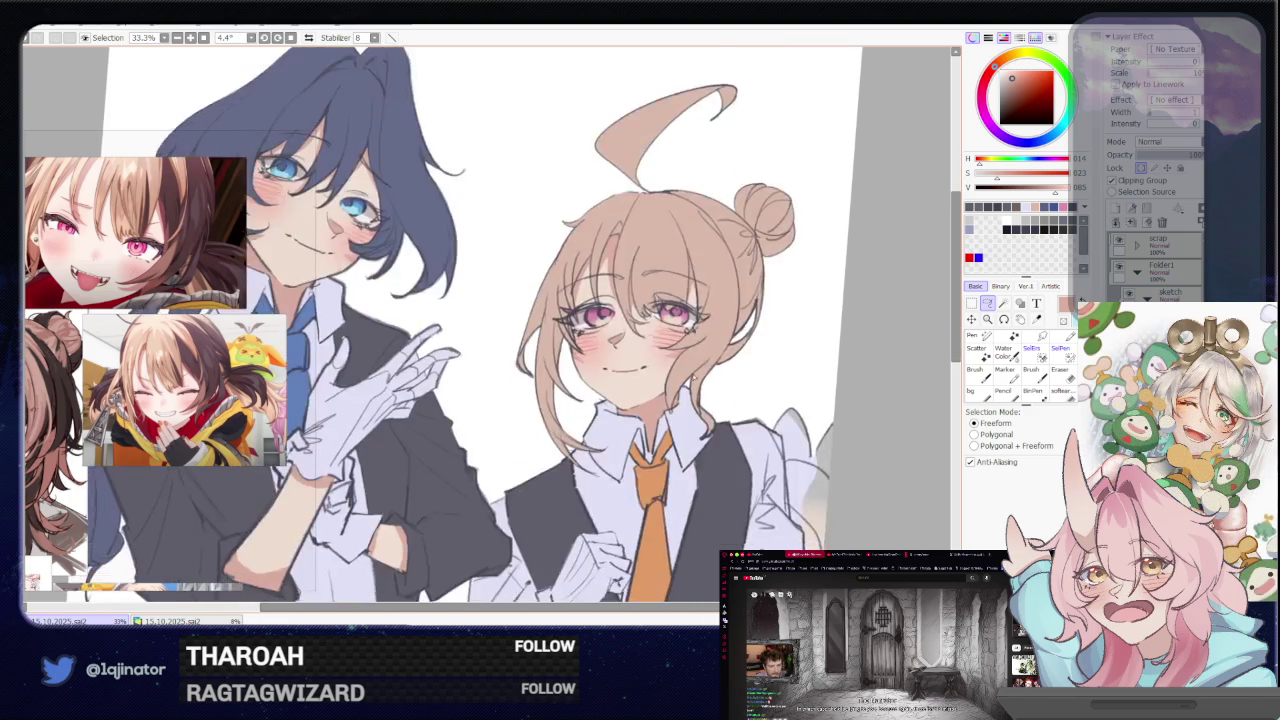
mouse_move(684, 446)
left_mouse_down()
mouse_move(671, 497)
mouse_move(592, 499)
mouse_move(623, 420)
mouse_move(640, 486)
left_mouse_up()
scroll(592, 499, "up", 2)
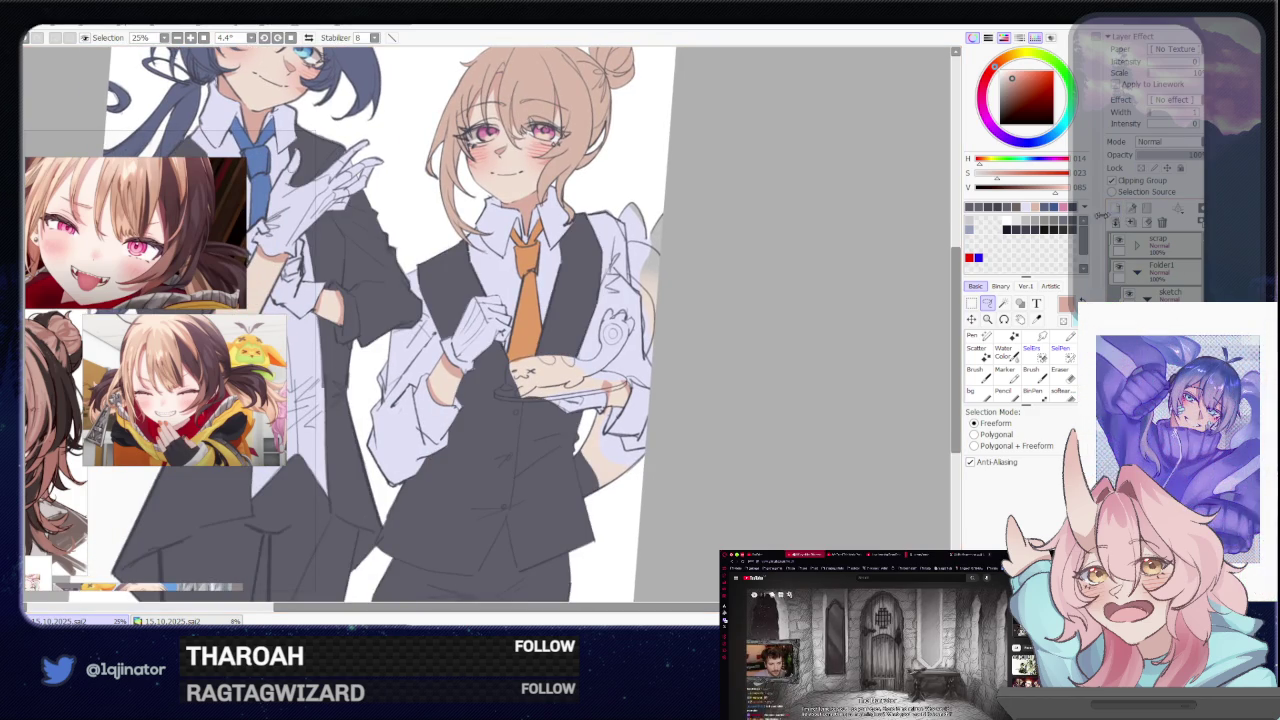
key("b")
left_click(568, 482, "alt")
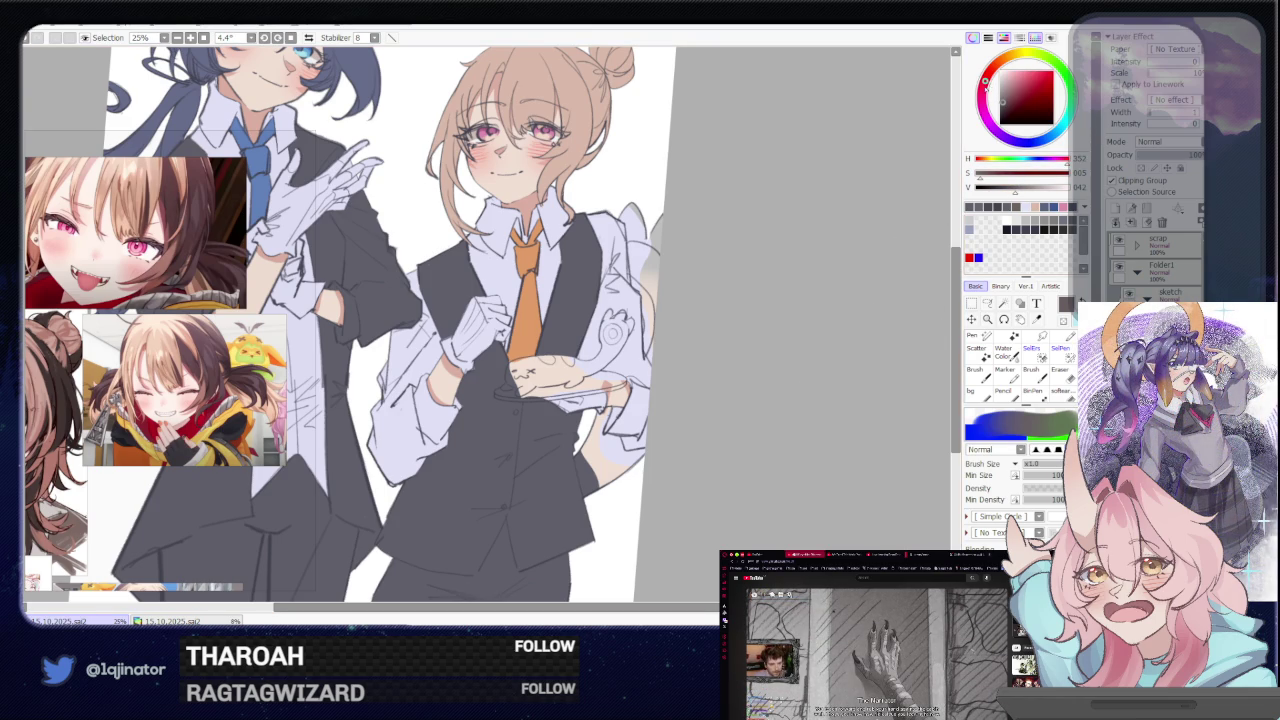
left_click_drag(983, 87, 1007, 137)
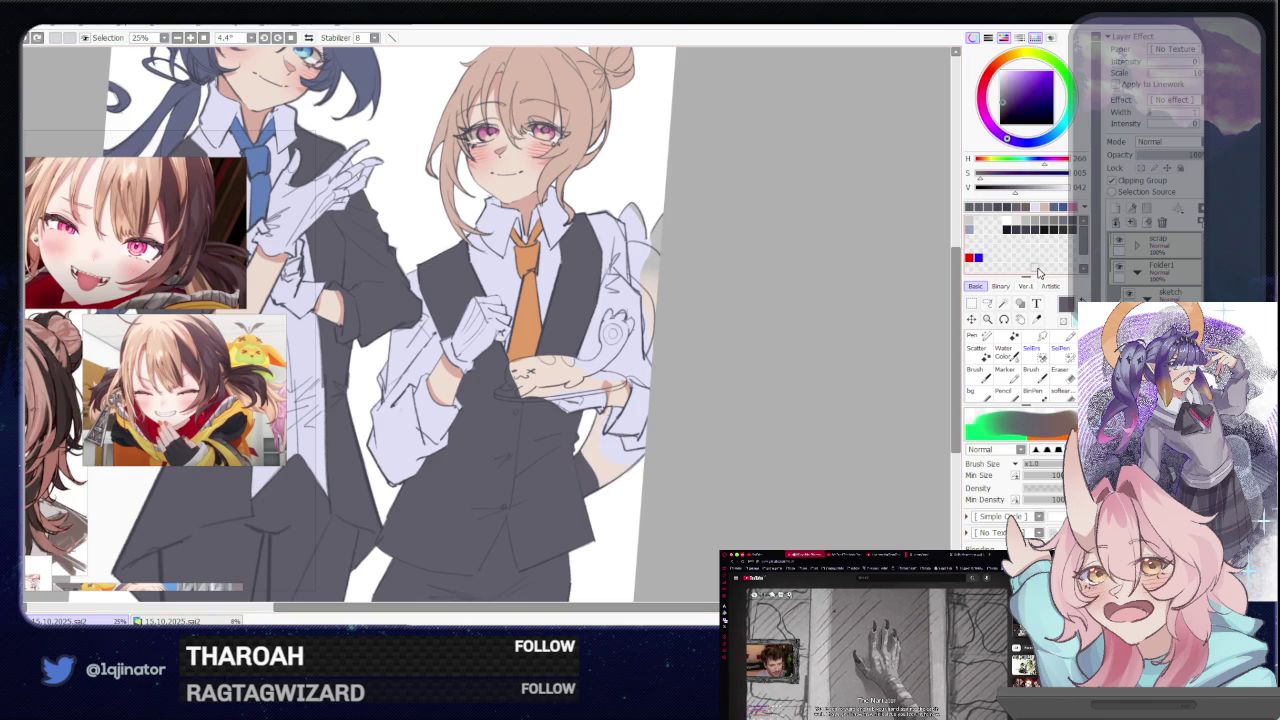
left_click(987, 302)
Lasso a freeform selection along the sleeve and the shirt's right edge
mouse_move(788, 415)
left_mouse_down()
mouse_move(673, 325)
mouse_move(667, 411)
left_mouse_up()
scroll(673, 325, "up", 3)
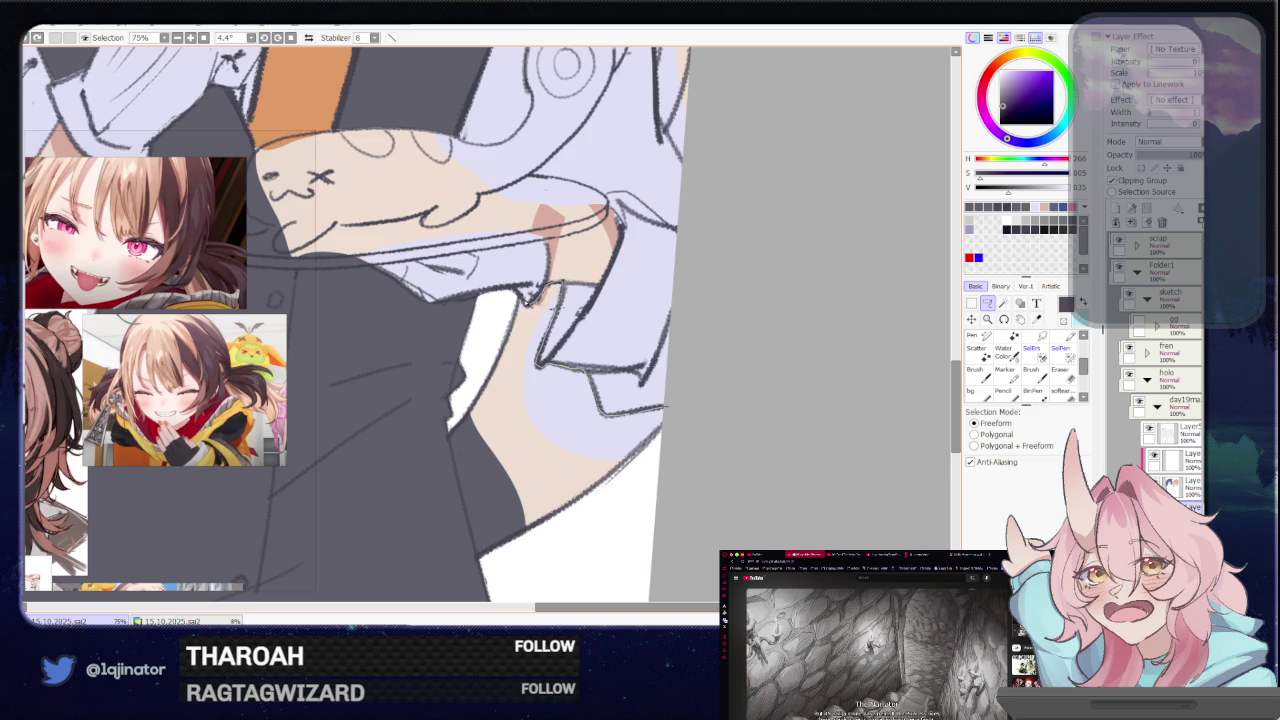
left_click_drag(515, 296, 456, 477)
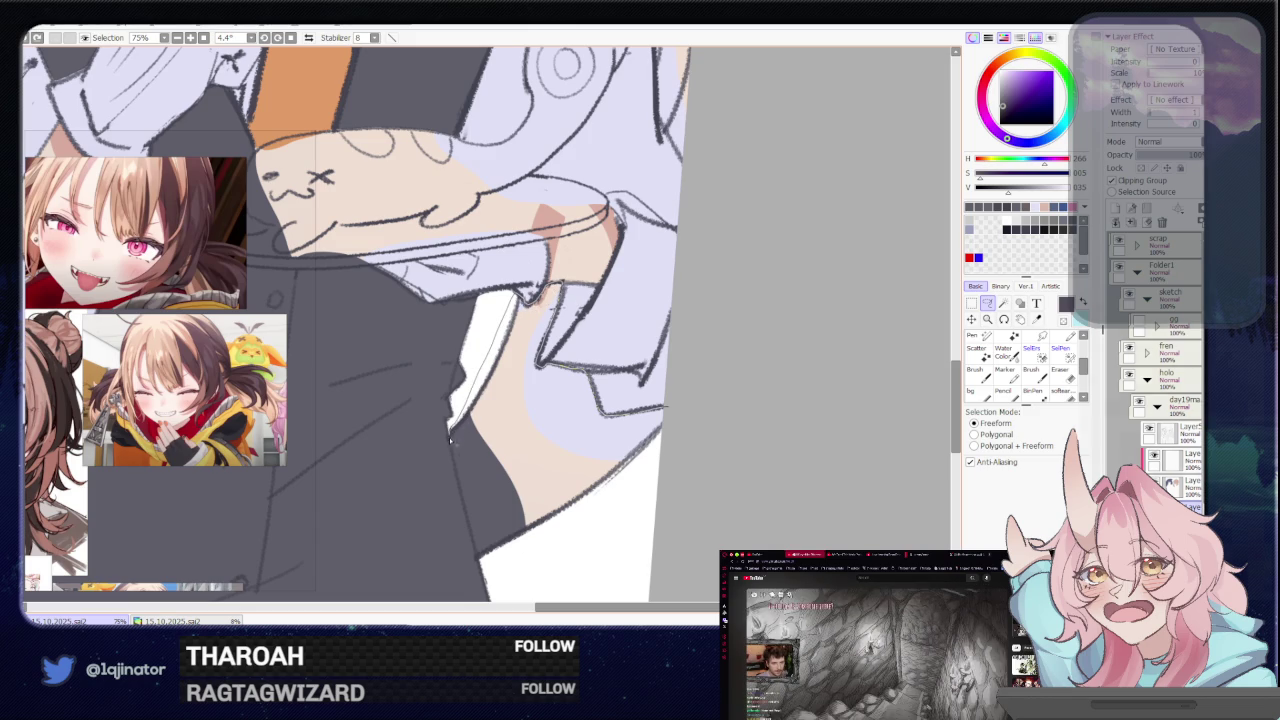
left_click_drag(545, 570, 638, 530)
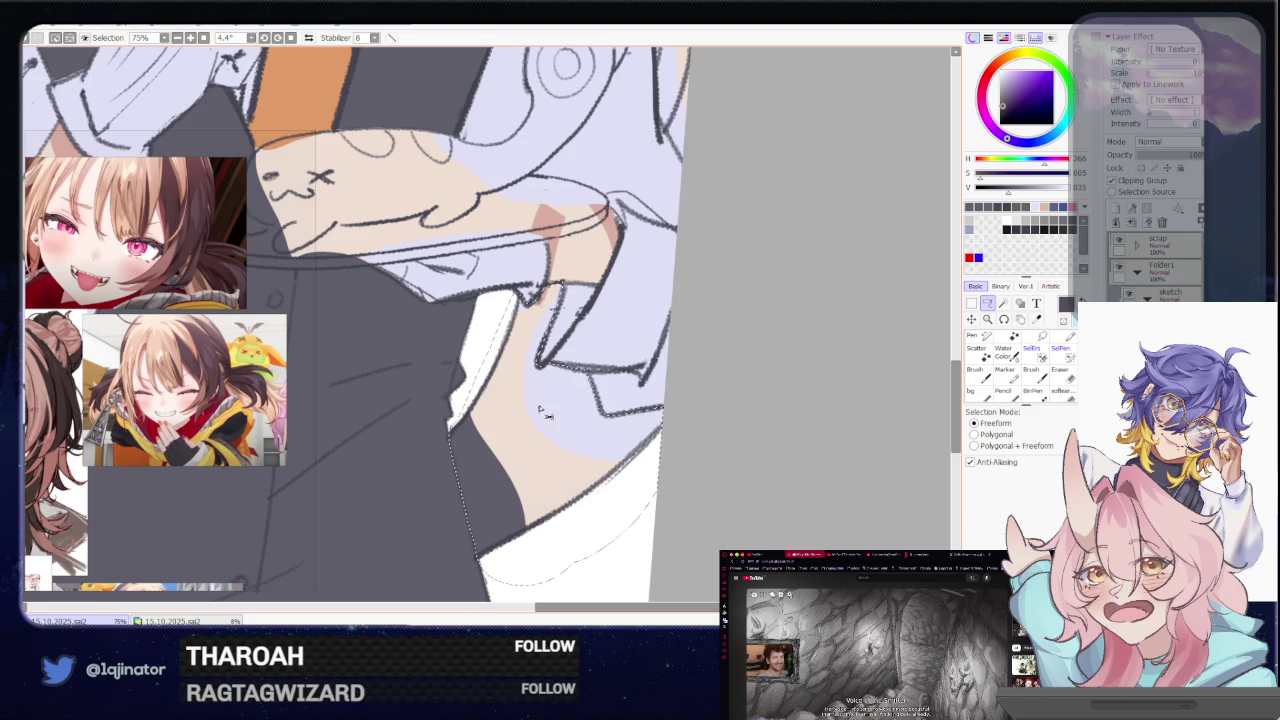
Rotate the view to about 28° and back to 6°, then switch to the Magic Wand
scroll(584, 420, "up", 3)
scroll(583, 320, "up", 2)
mouse_move(627, 360)
left_mouse_down()
mouse_move(623, 429)
mouse_move(580, 517)
left_mouse_up()
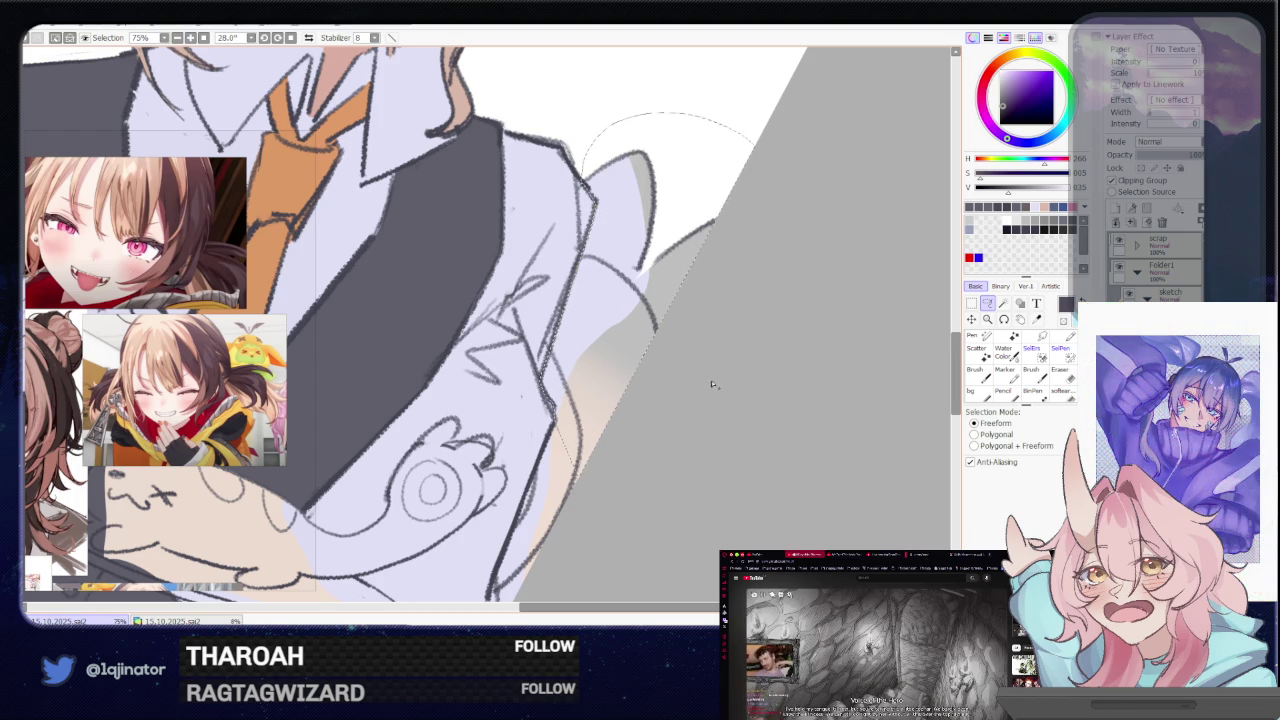
left_click_drag(558, 426, 614, 330)
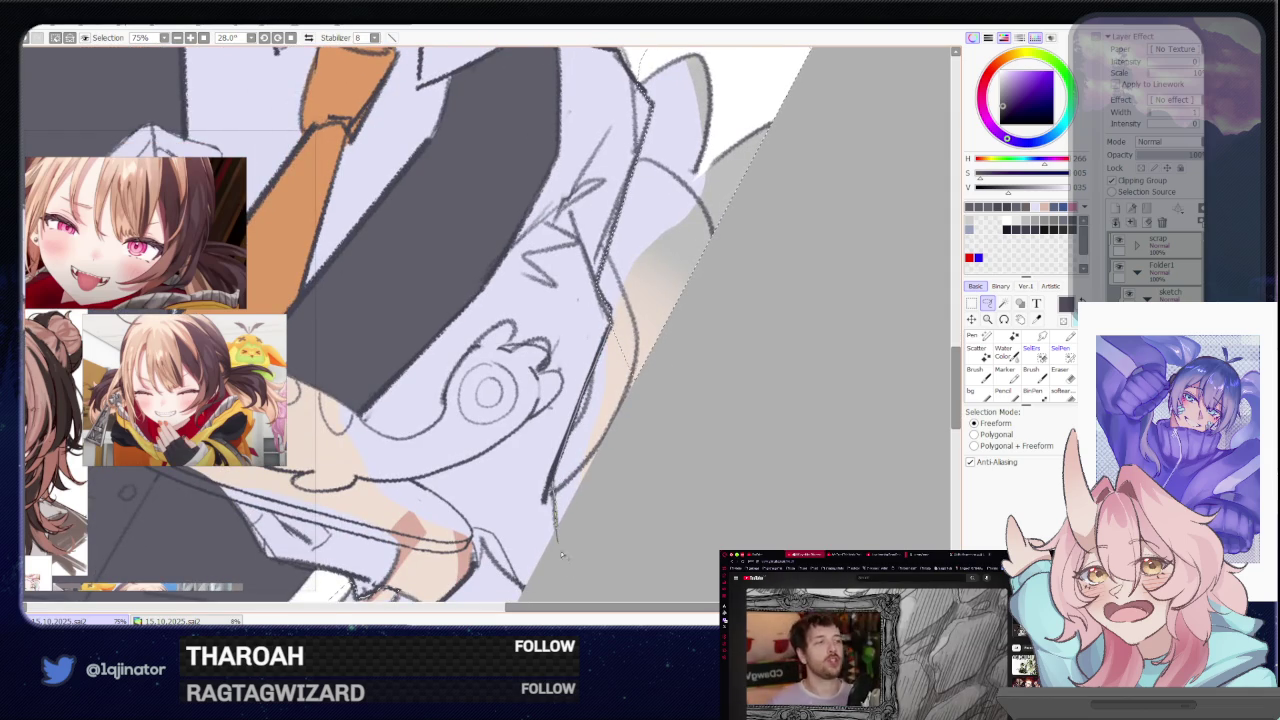
scroll(616, 314, "down", 3)
key("w")
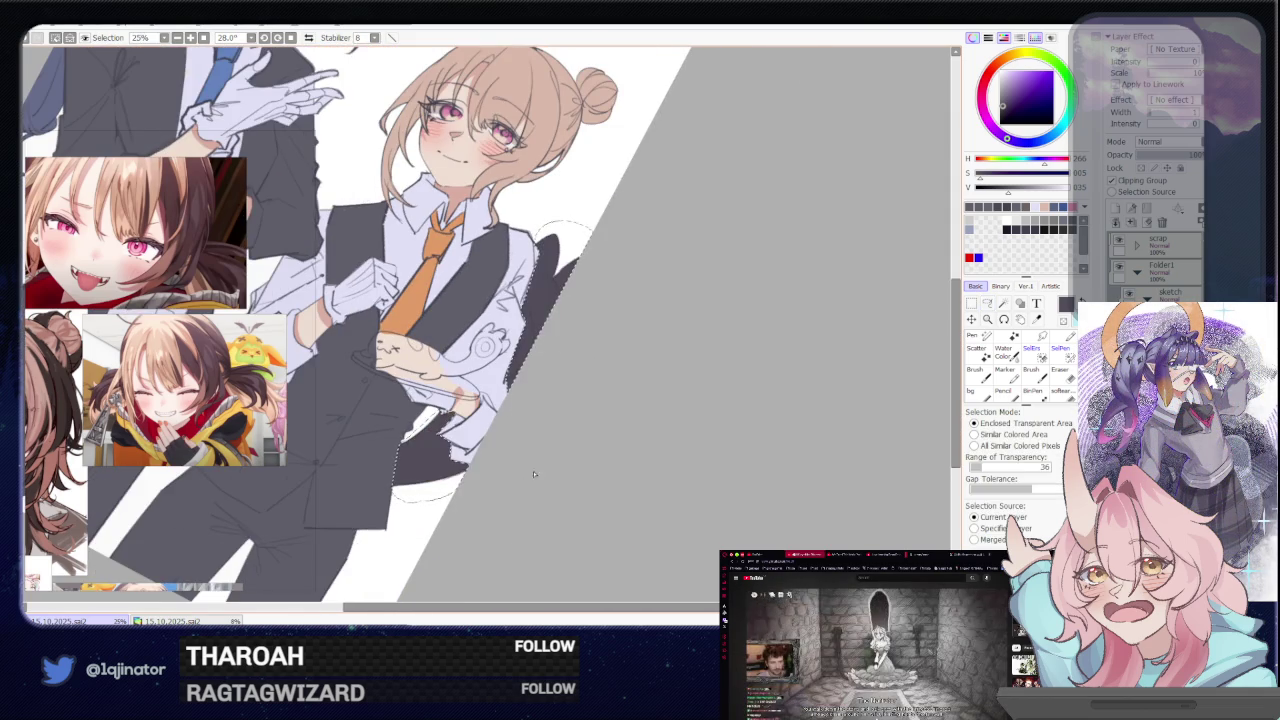
left_click_drag(616, 314, 697, 447)
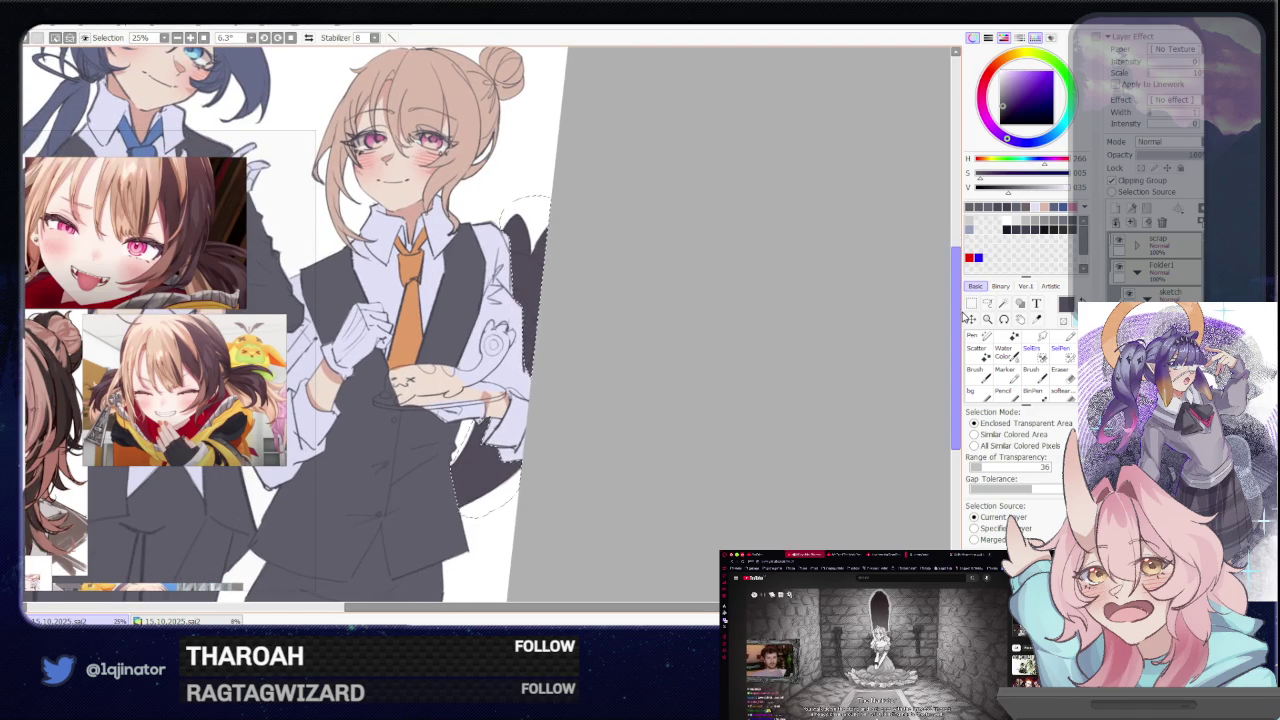
Frame both waiters' heads and torsos, then eyedrop the tie's orange-brown as the current colour
key("l")
mouse_move(677, 412)
left_mouse_down()
mouse_move(818, 412)
mouse_move(806, 363)
left_mouse_up()
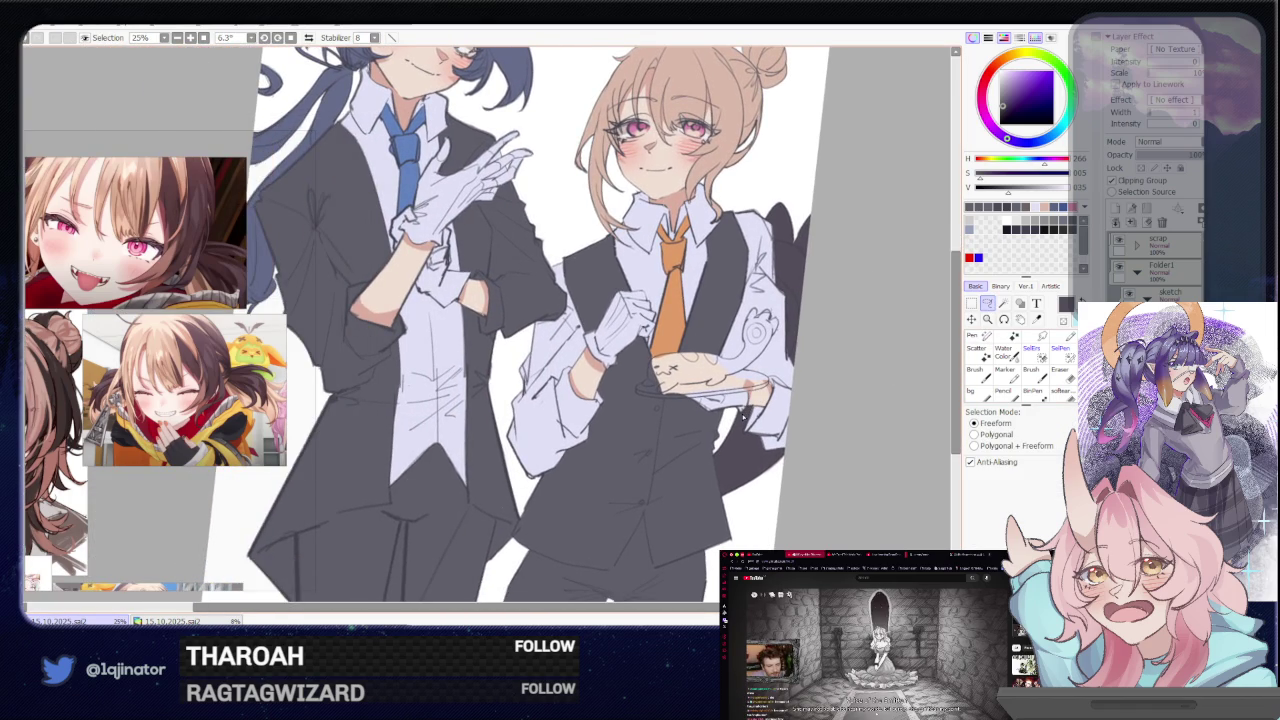
left_click_drag(740, 336, 739, 468)
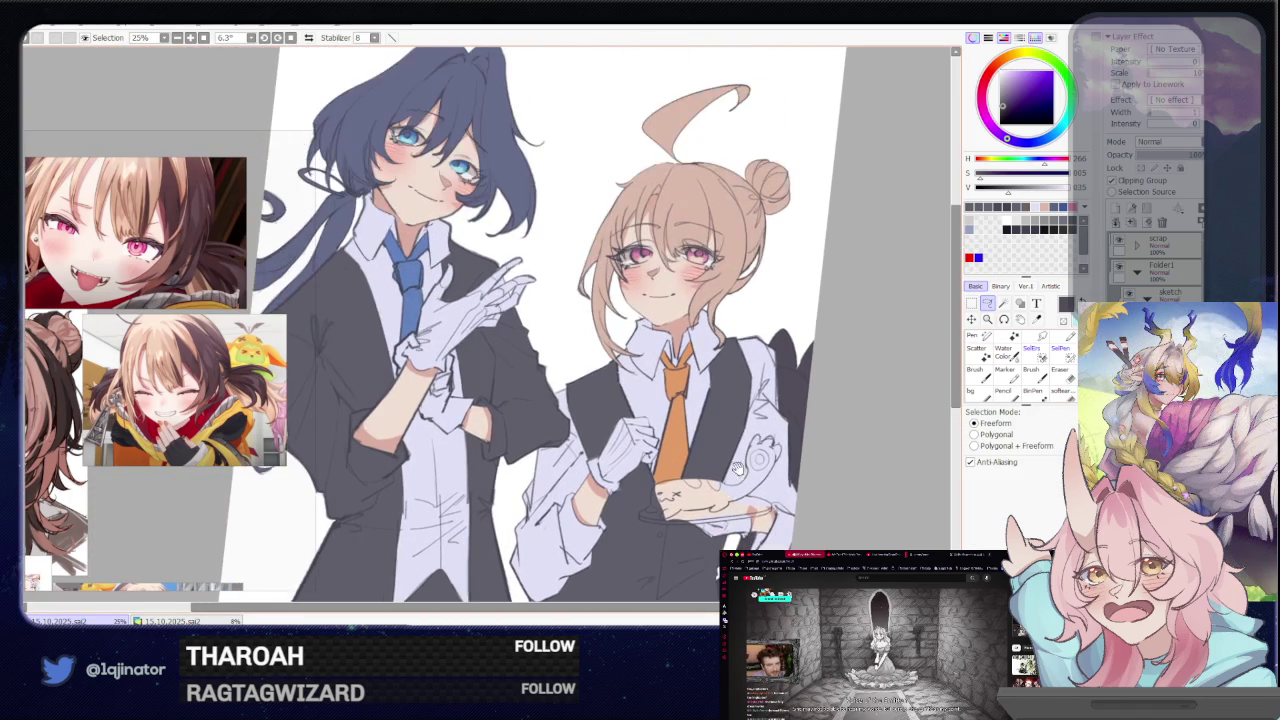
left_click_drag(727, 381, 722, 412)
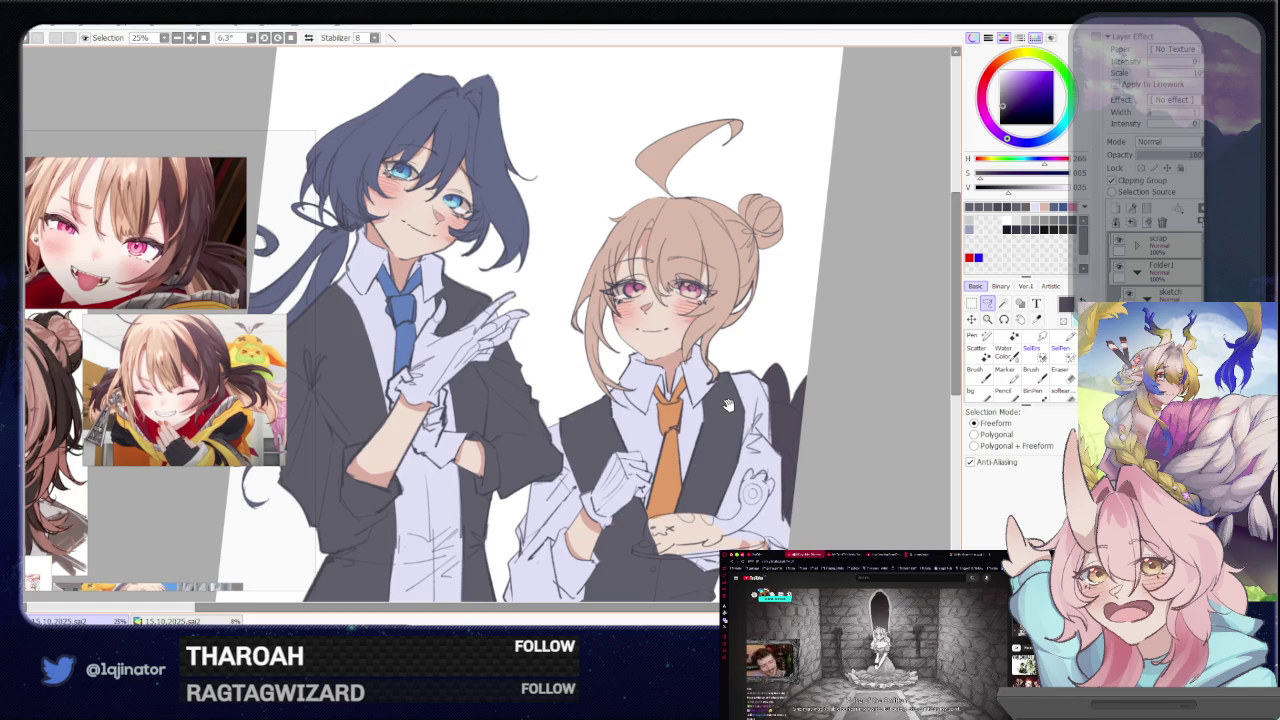
scroll(727, 405, "down", 2)
scroll(724, 402, "down", 2)
scroll(720, 410, "down", 1)
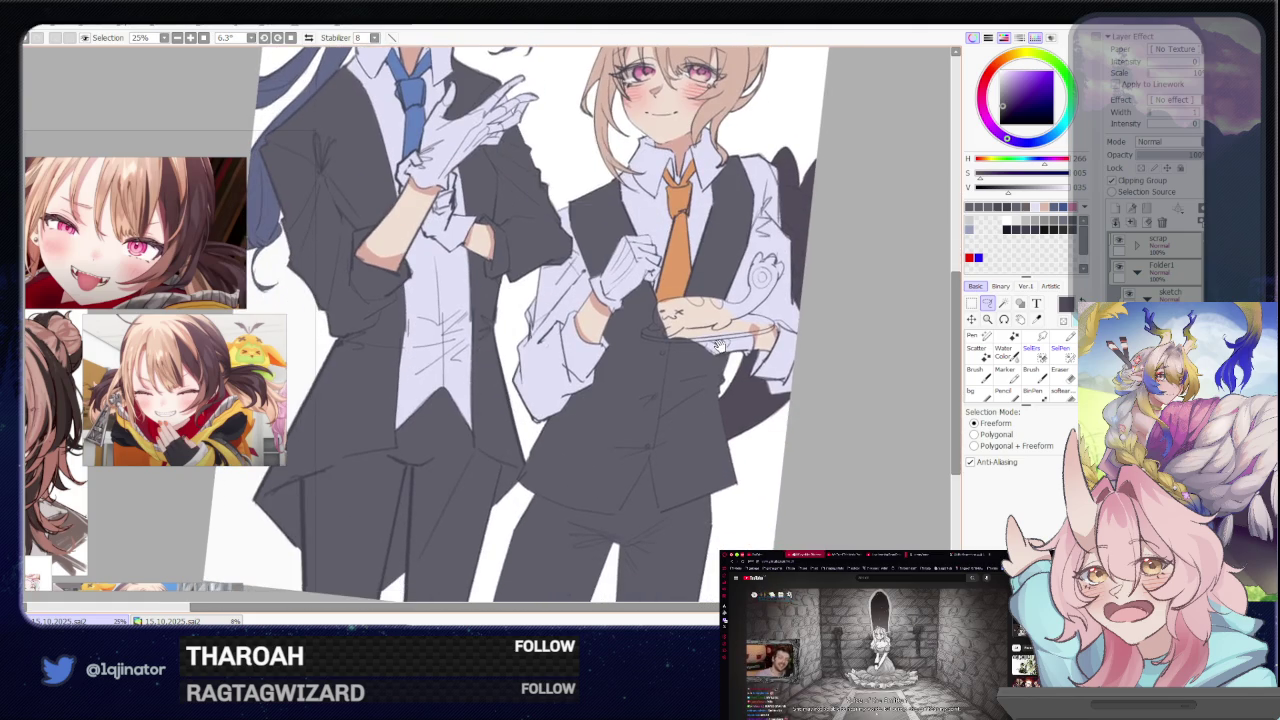
mouse_move(742, 403)
left_mouse_down()
mouse_move(714, 375)
mouse_move(693, 407)
left_mouse_up()
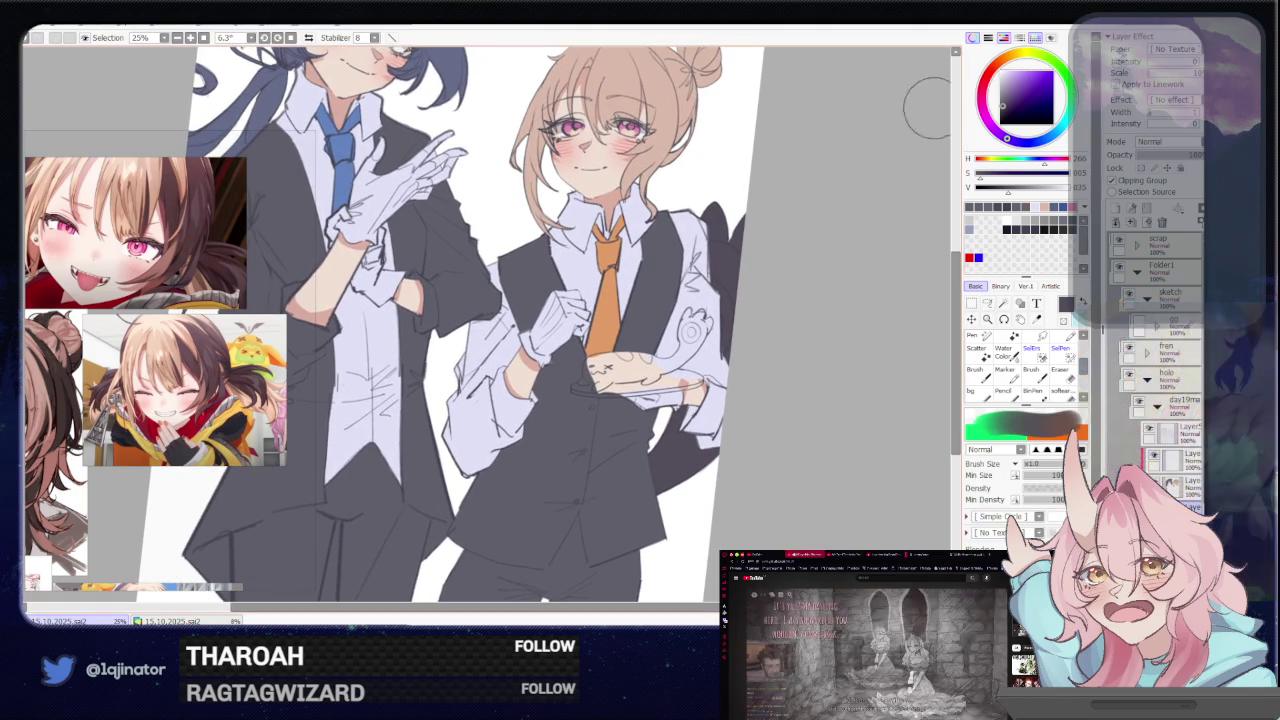
left_click(606, 322, "alt")
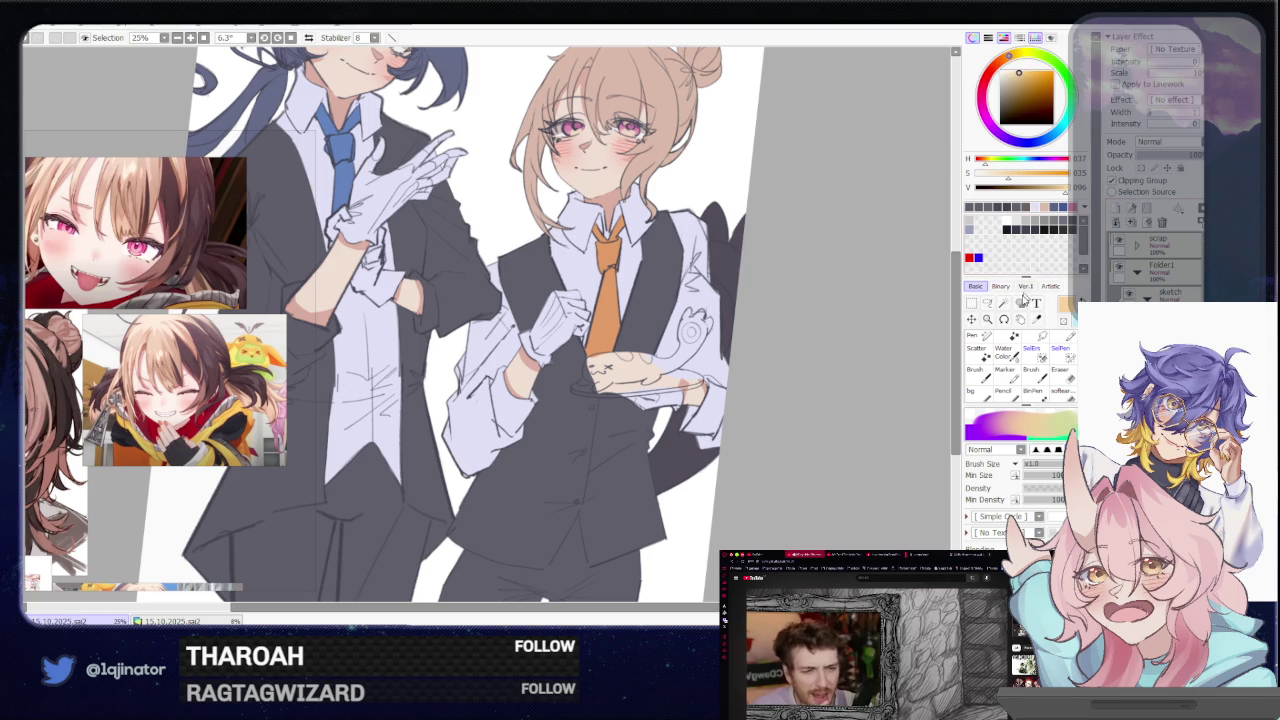
left_click(987, 303)
Airbrush a trial soft glow over the hands and plate, then undo it
left_click_drag(865, 382, 691, 380)
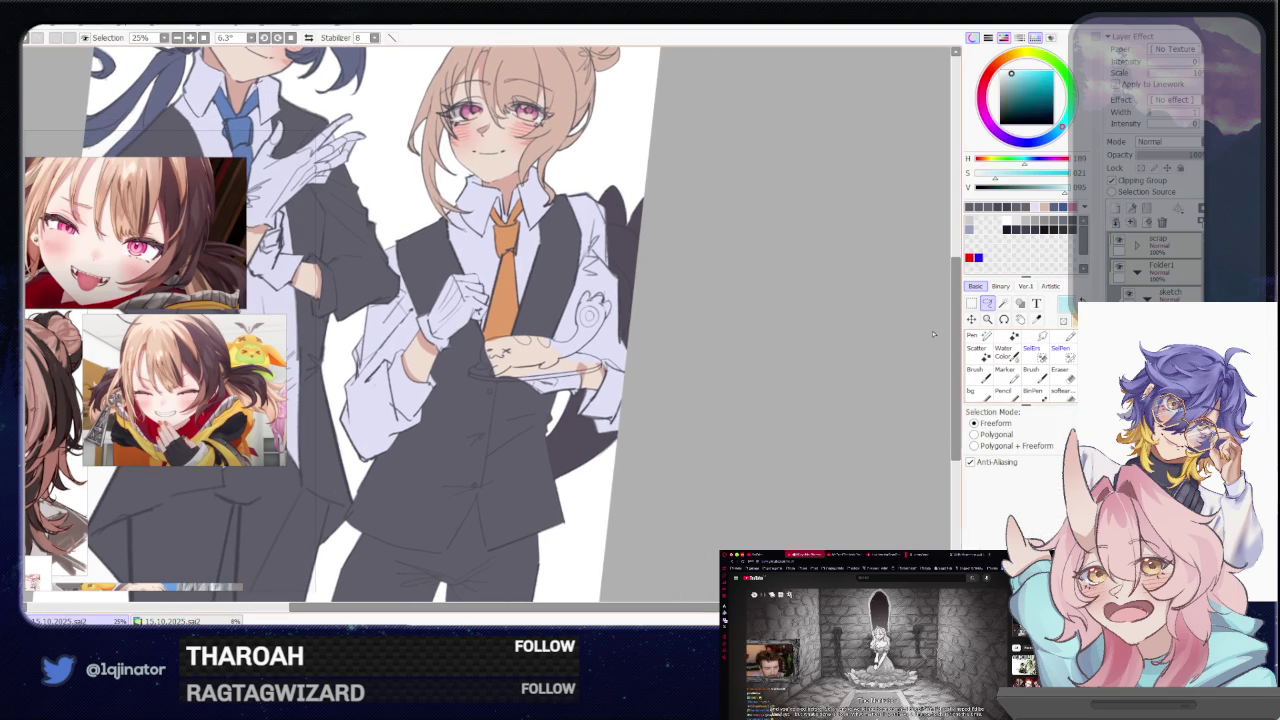
key("n")
left_click(1056, 207)
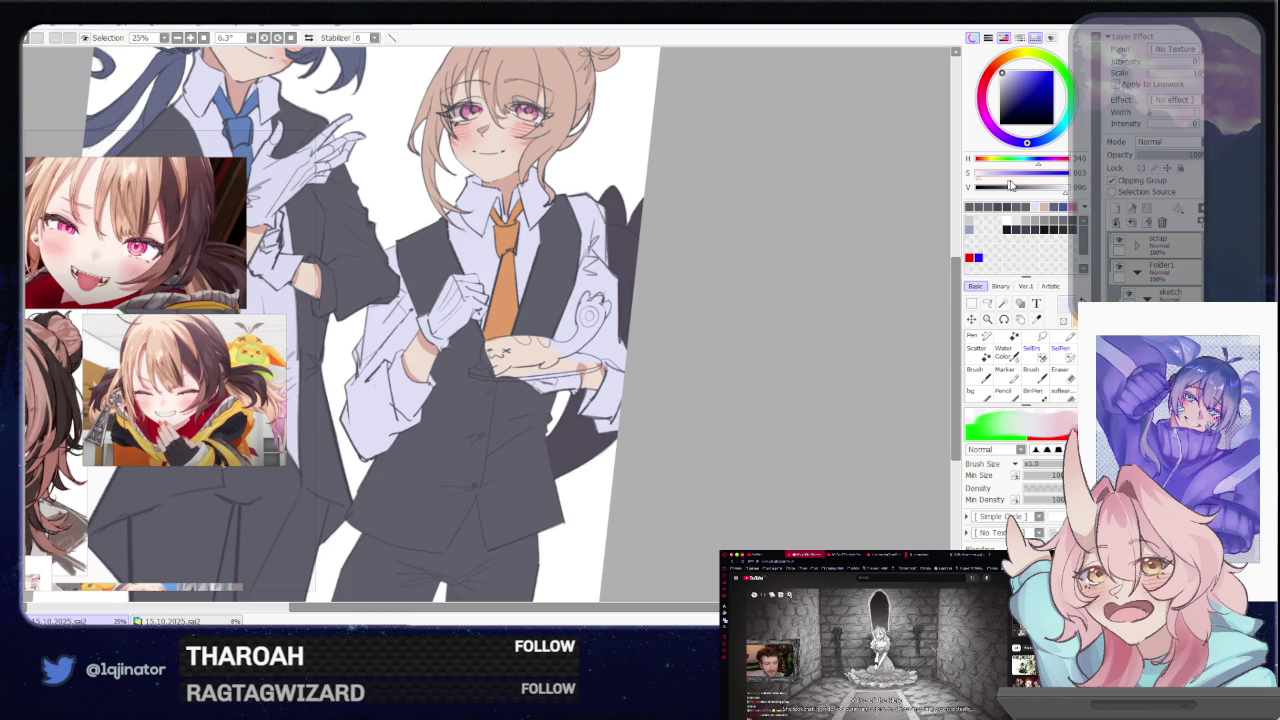
left_click_drag(540, 392, 518, 382)
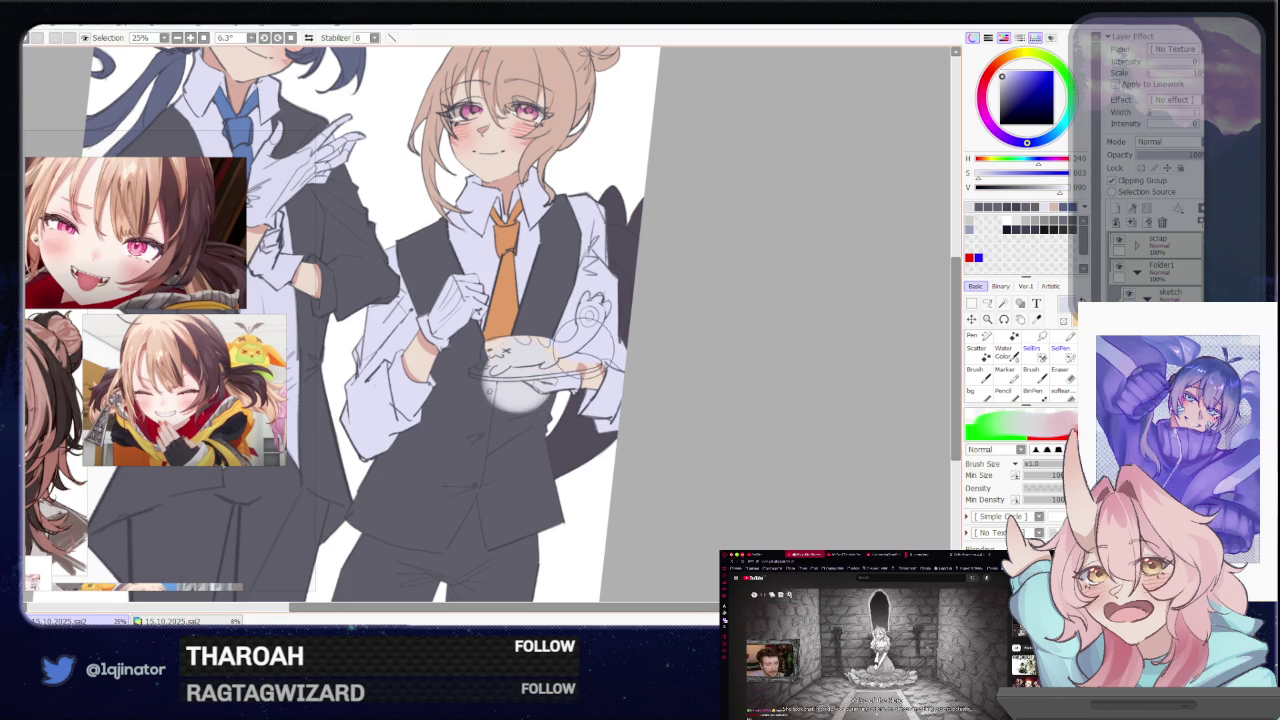
key("ctrl+z")
Return to the Lasso and zoom and rotate the view to line up the plate's lower rim
key("l")
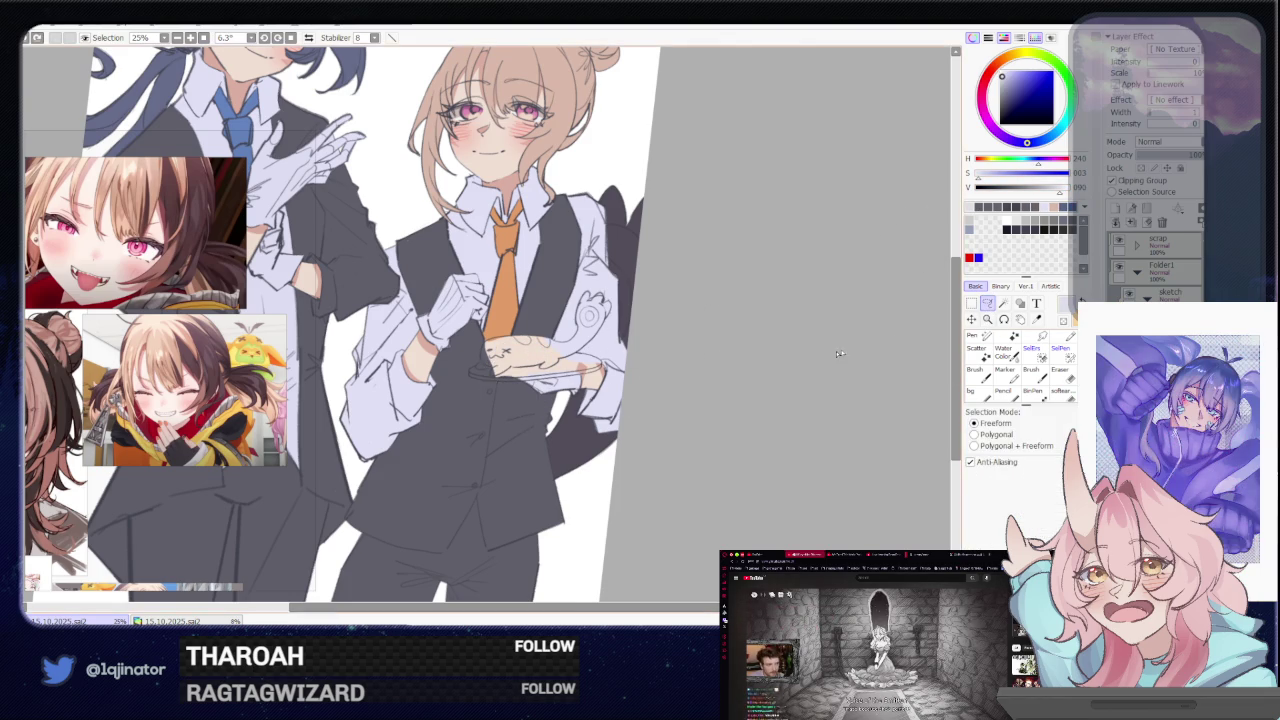
scroll(837, 357, "up", 3)
mouse_move(675, 436)
left_mouse_down()
mouse_move(434, 453)
mouse_move(563, 396)
left_mouse_up()
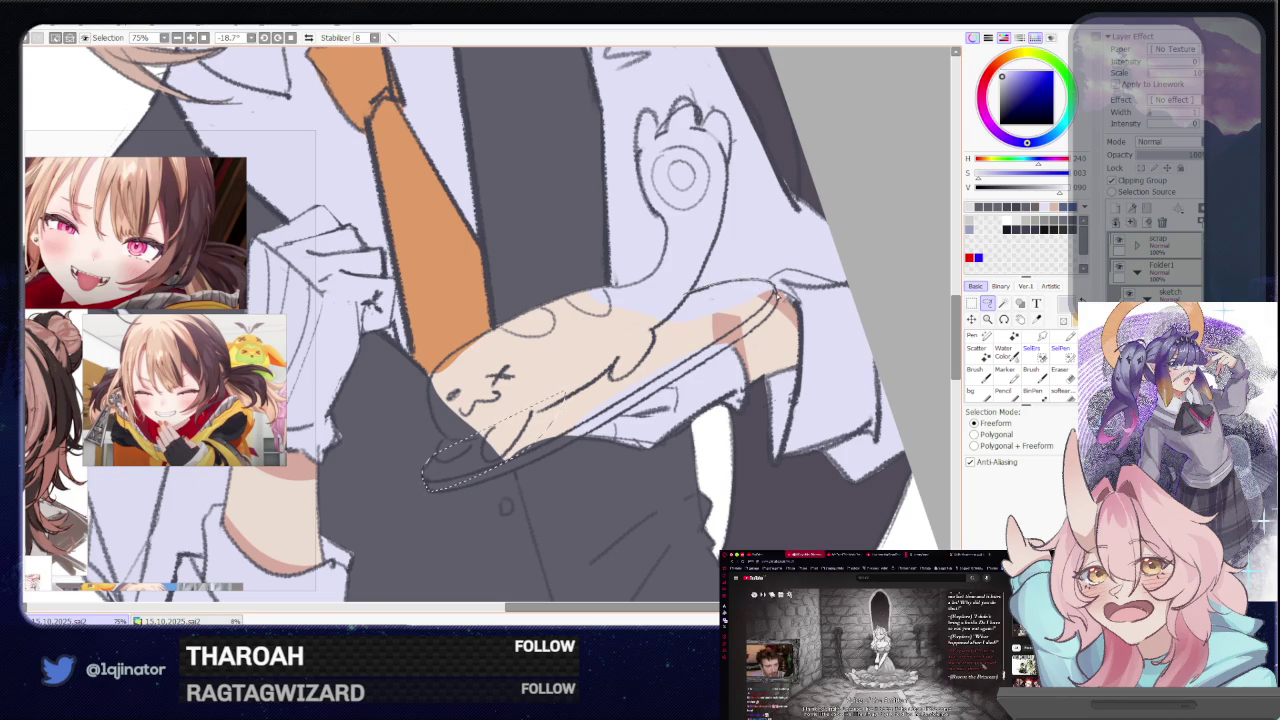
left_click_drag(680, 369, 478, 511)
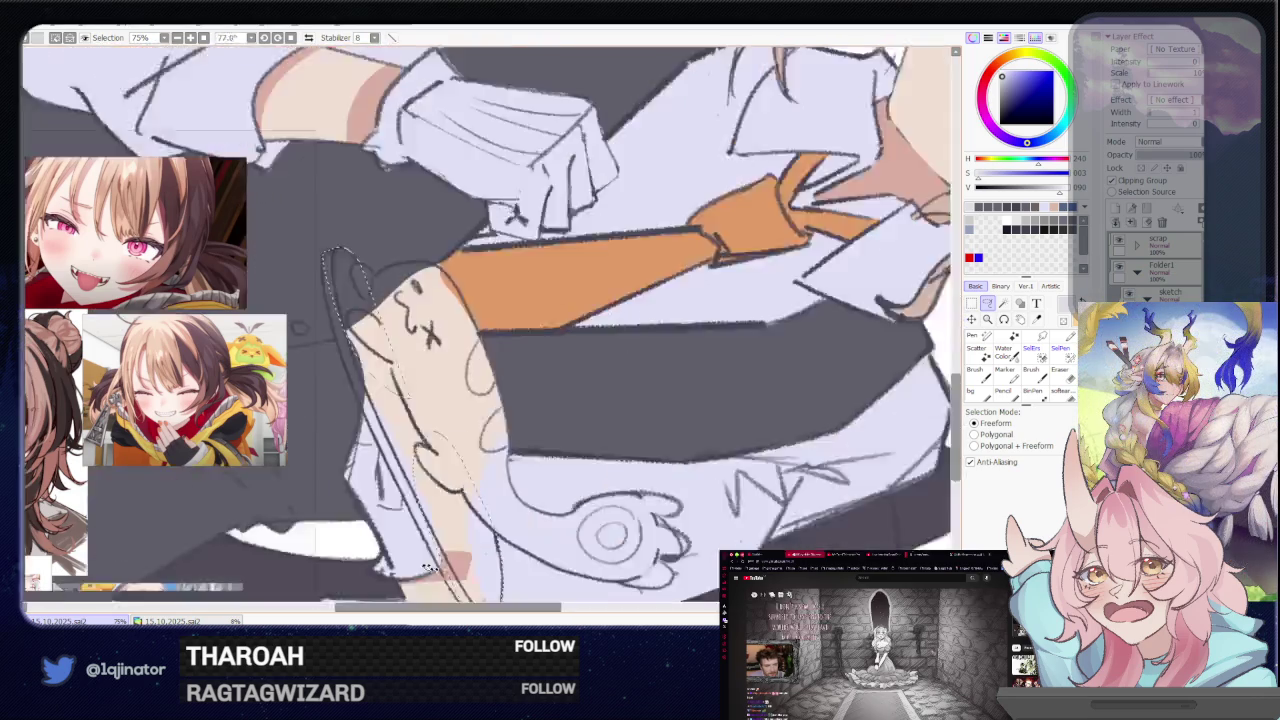
scroll(478, 511, "up", 2)
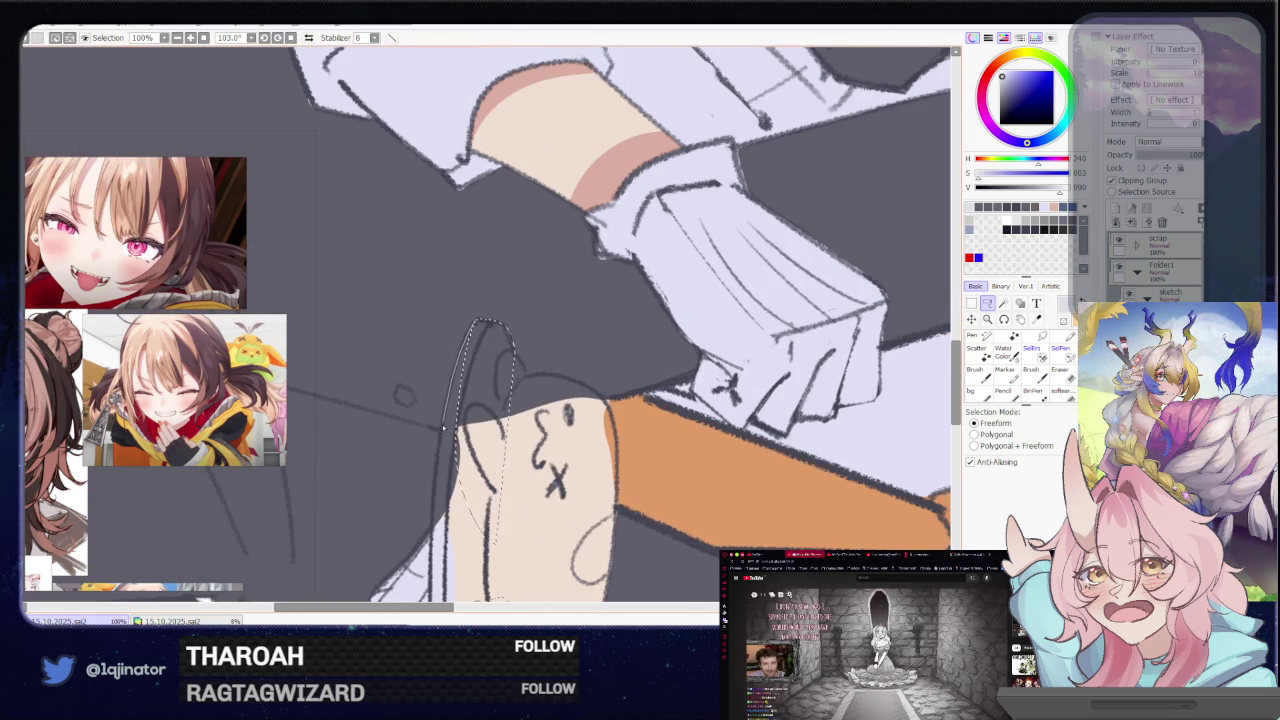
scroll(478, 595, "down", 3)
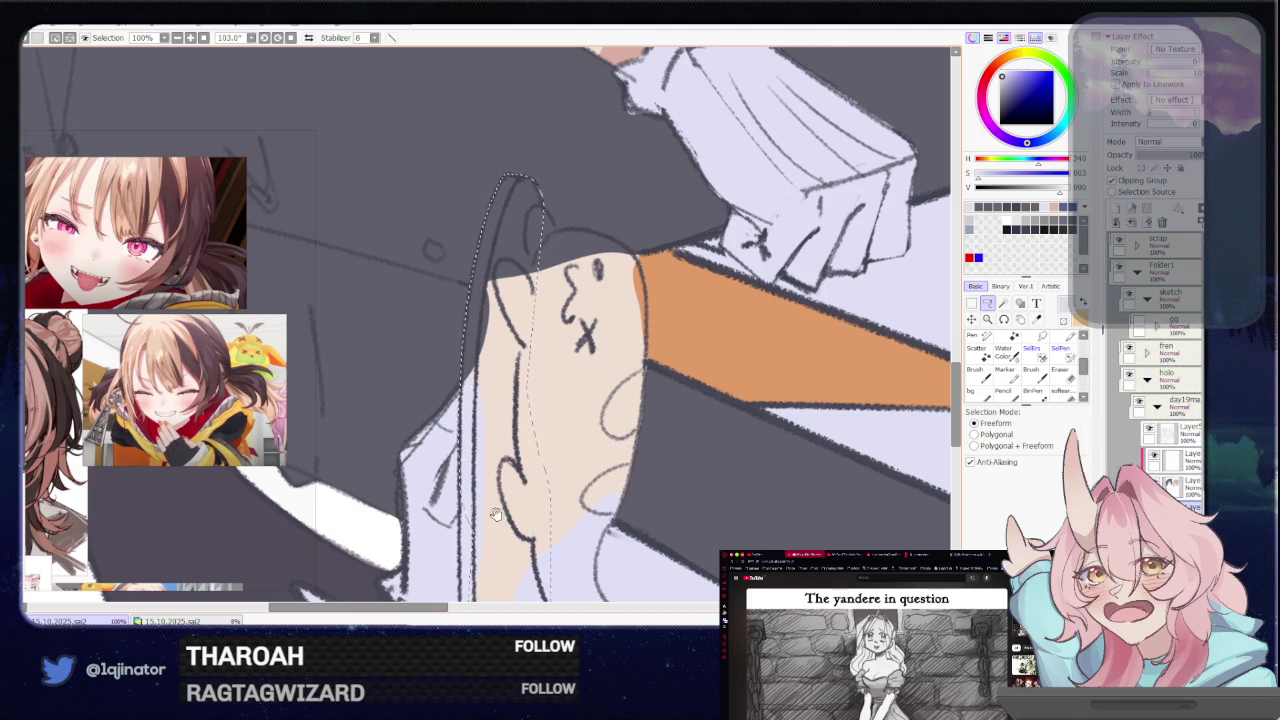
scroll(537, 443, "down", 3)
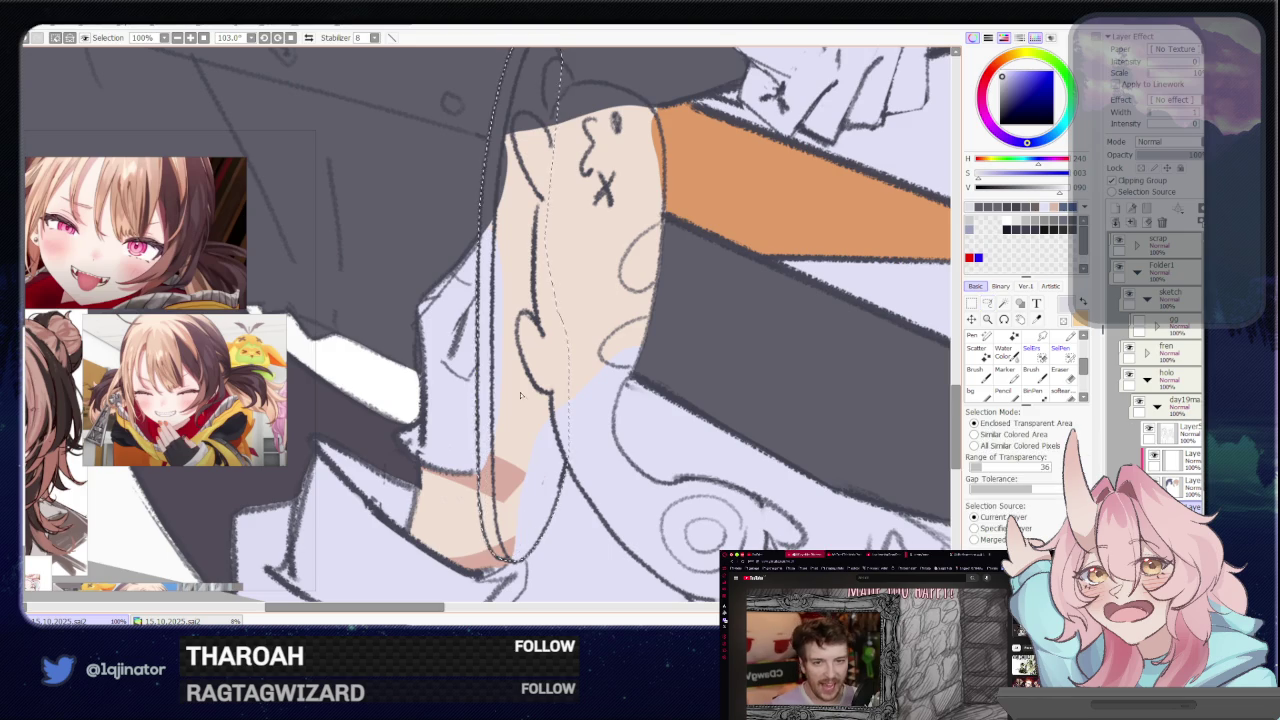
scroll(873, 362, "down", 5)
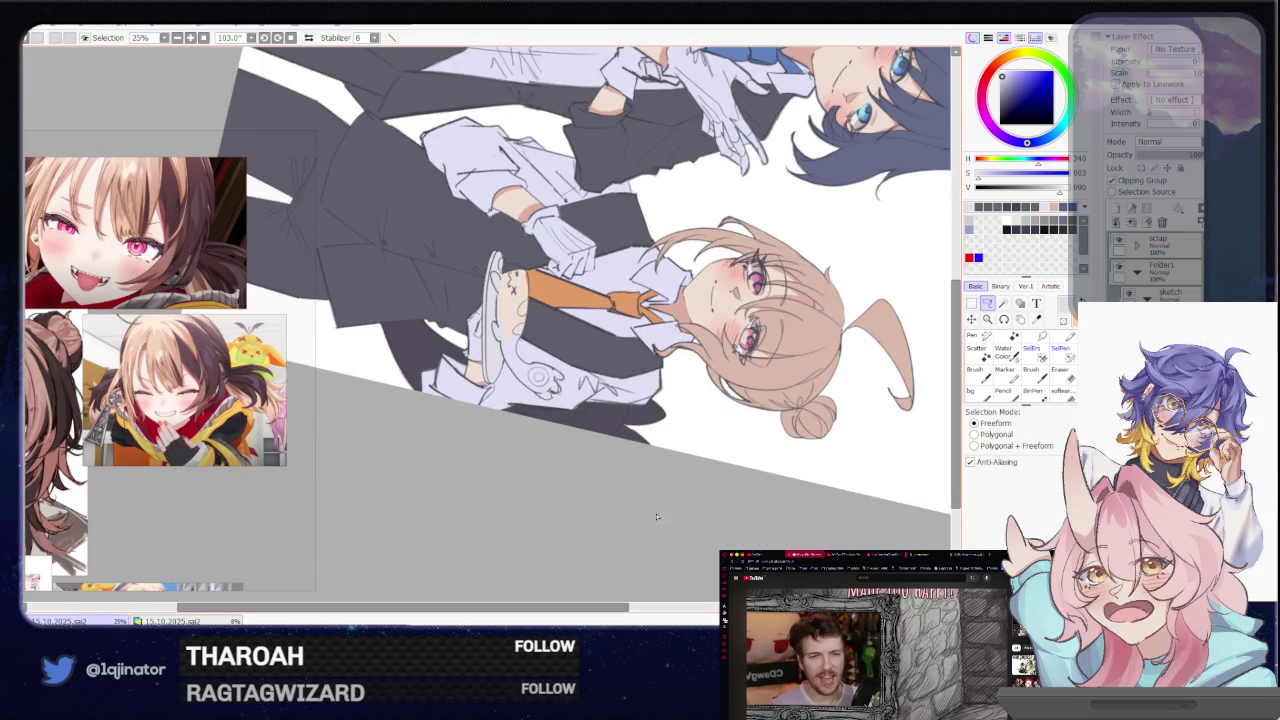
left_click_drag(848, 300, 657, 362)
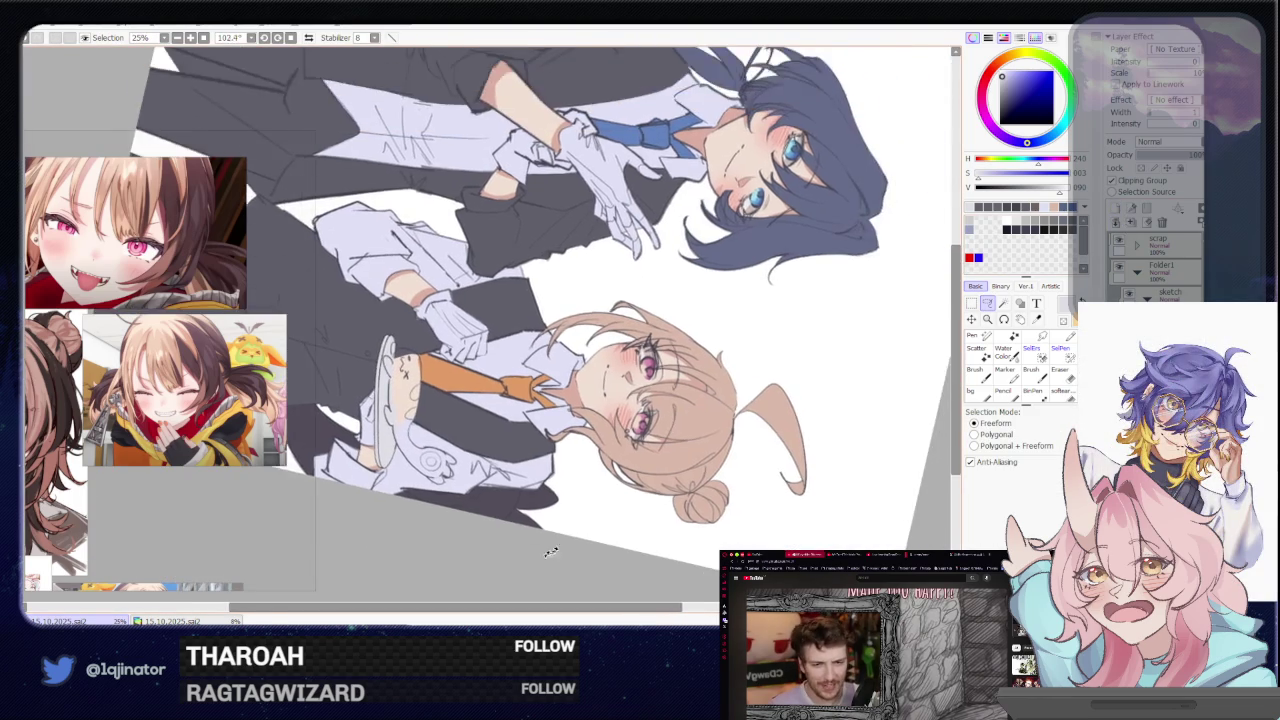
scroll(656, 363, "up", 2)
scroll(550, 420, "up", 2)
scroll(470, 450, "up", 1)
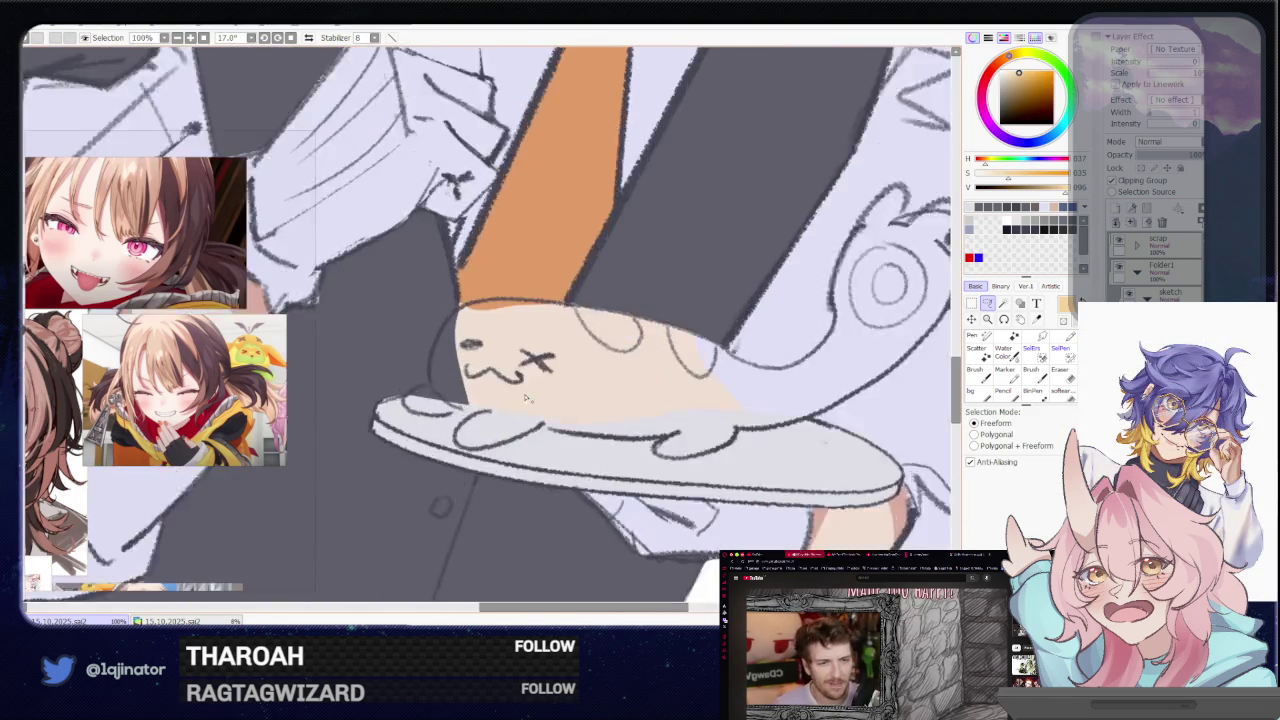
left_click_drag(435, 468, 487, 428)
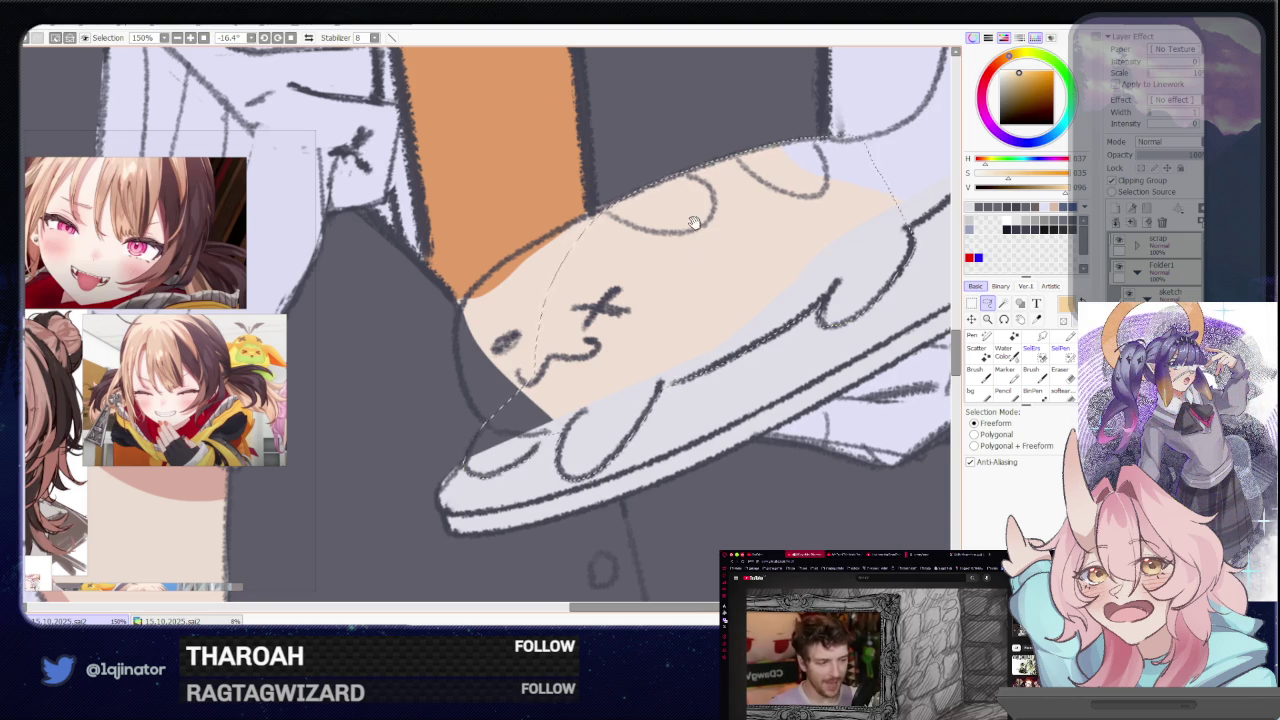
Lasso a freeform selection around the cat's body on the plate
scroll(657, 297, "up", 3)
scroll(657, 297, "up", 1)
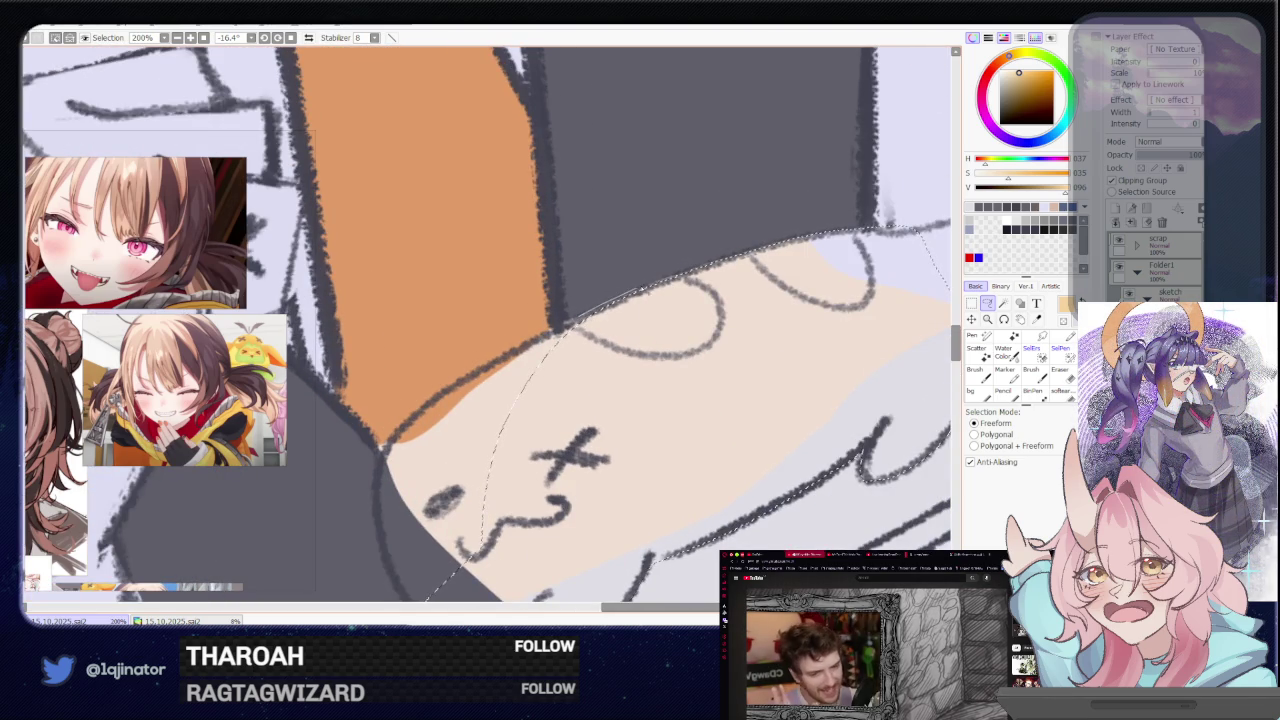
scroll(705, 265, "down", 3)
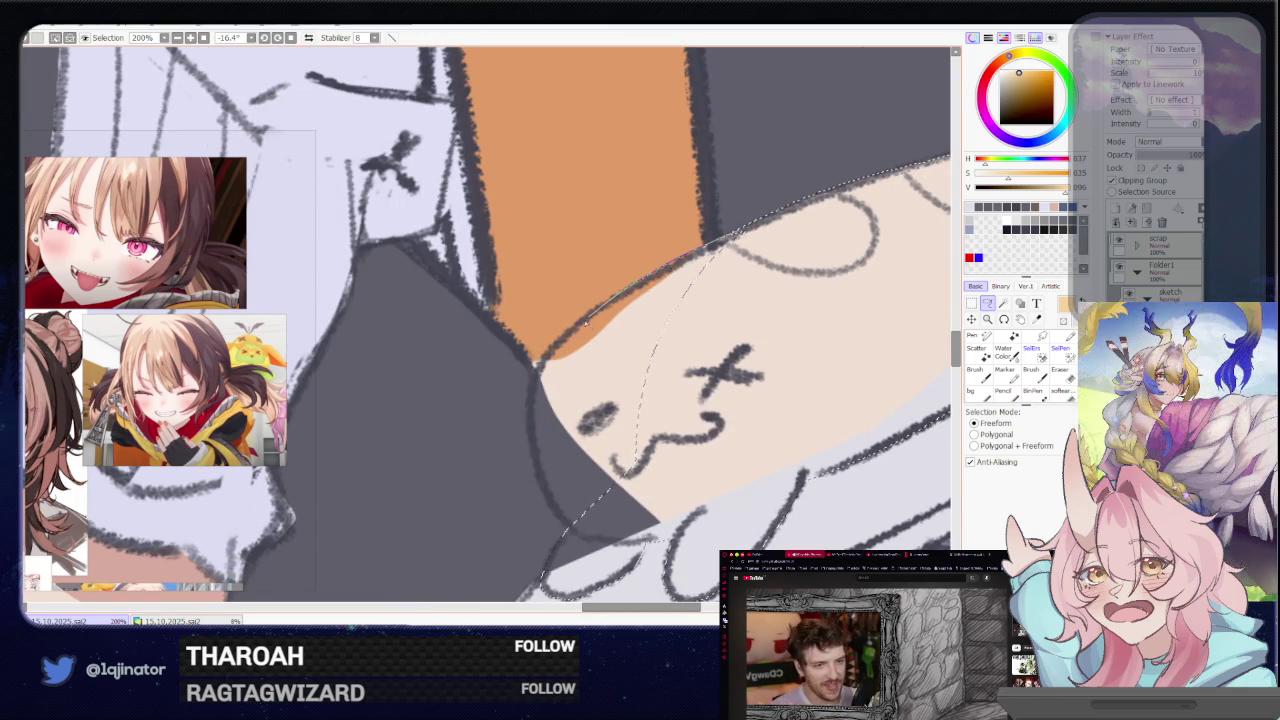
left_click_drag(531, 398, 533, 451)
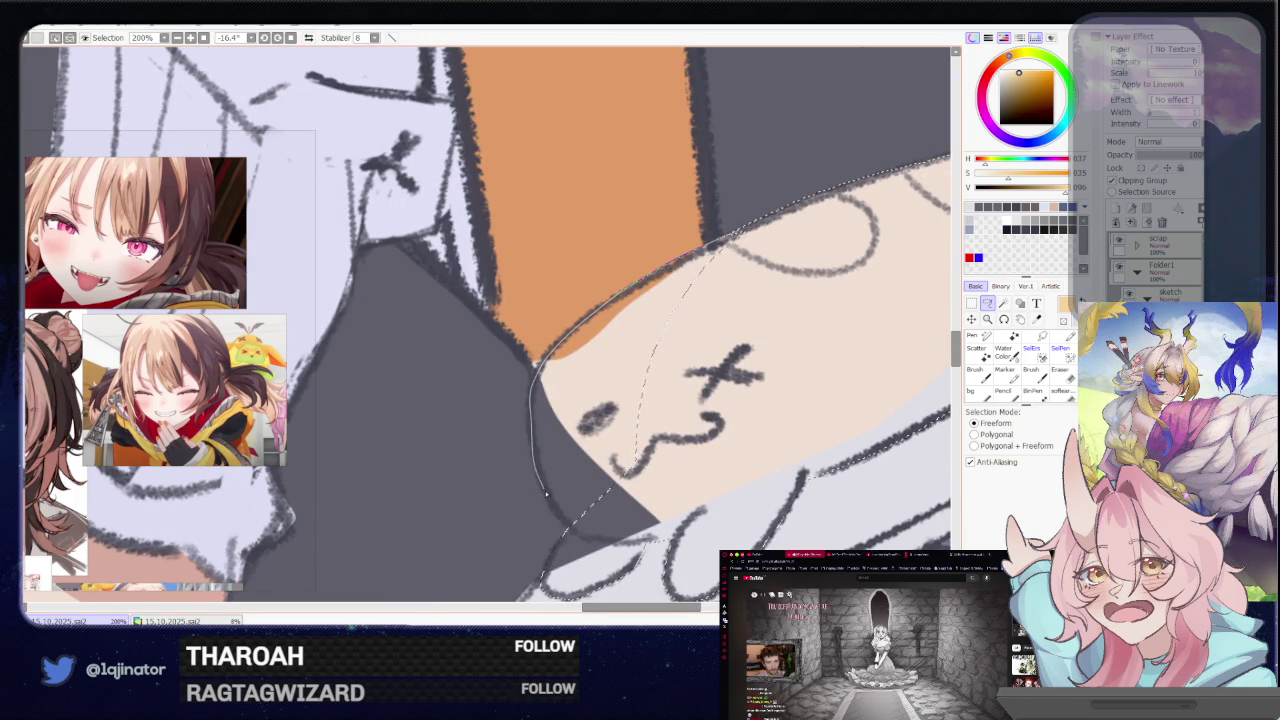
mouse_move(560, 522)
left_mouse_down()
mouse_move(814, 300)
mouse_move(580, 429)
left_mouse_up()
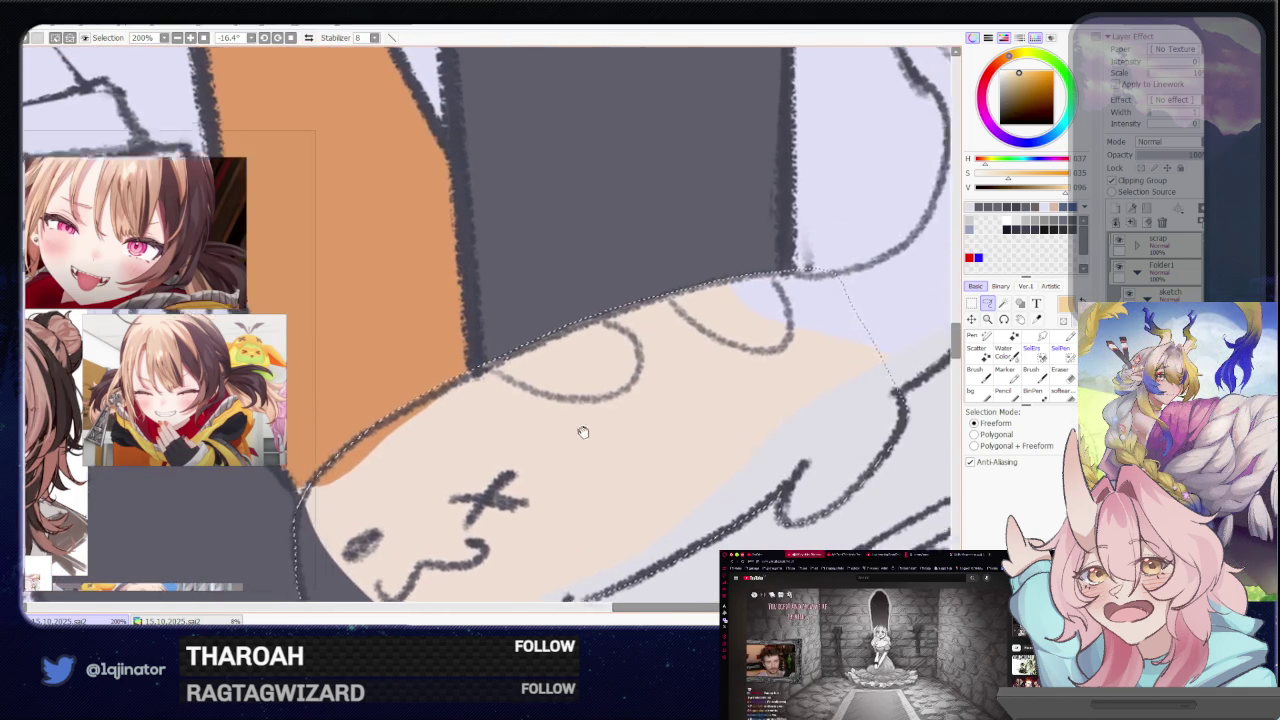
Extend the selection around the cat's curled tail and its tip, rotating the canvas to follow it
mouse_move(848, 280)
left_mouse_down()
mouse_move(558, 370)
mouse_move(576, 370)
left_mouse_up()
mouse_move(600, 421)
left_mouse_down()
mouse_move(480, 452)
mouse_move(408, 502)
left_mouse_up()
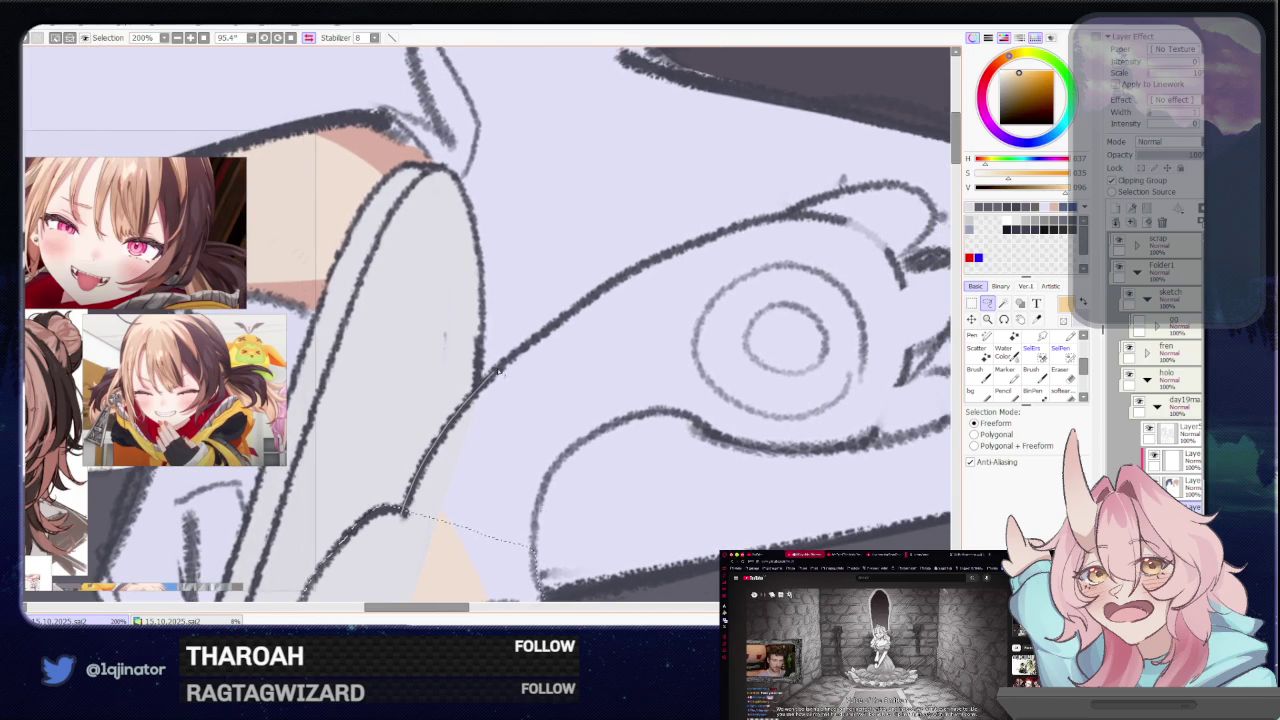
left_click_drag(557, 327, 660, 258)
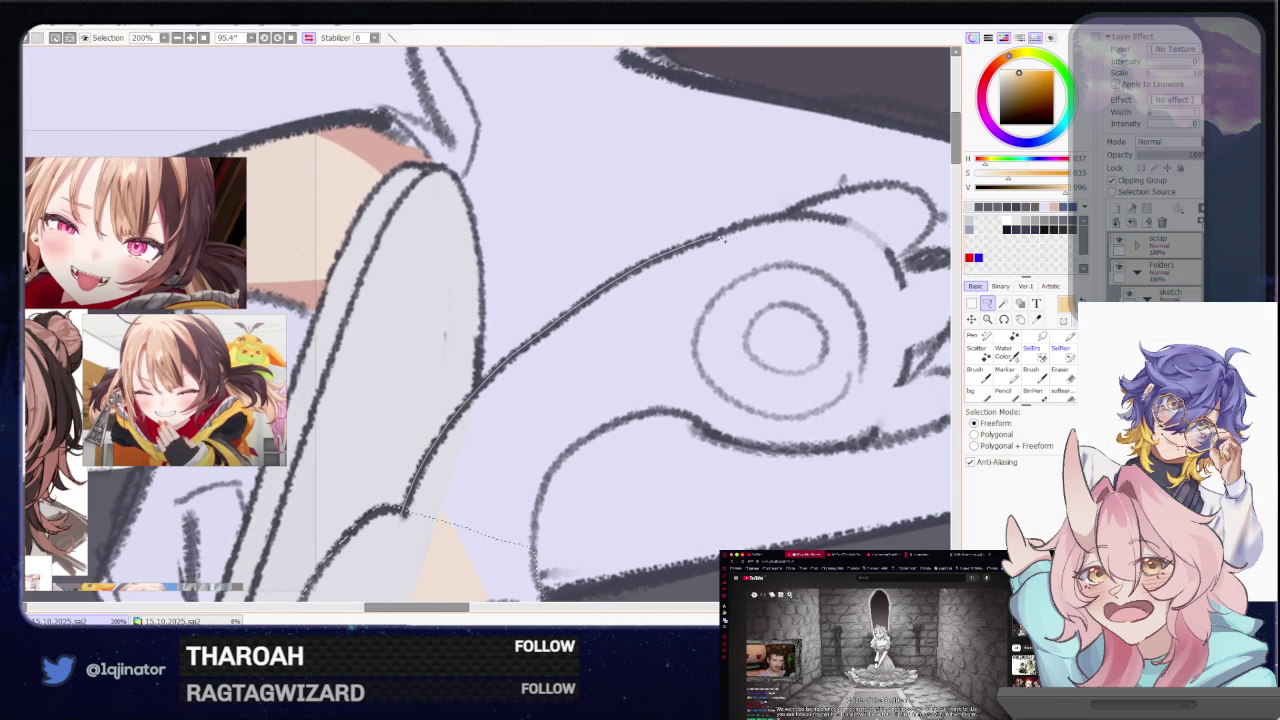
left_click_drag(895, 203, 912, 234)
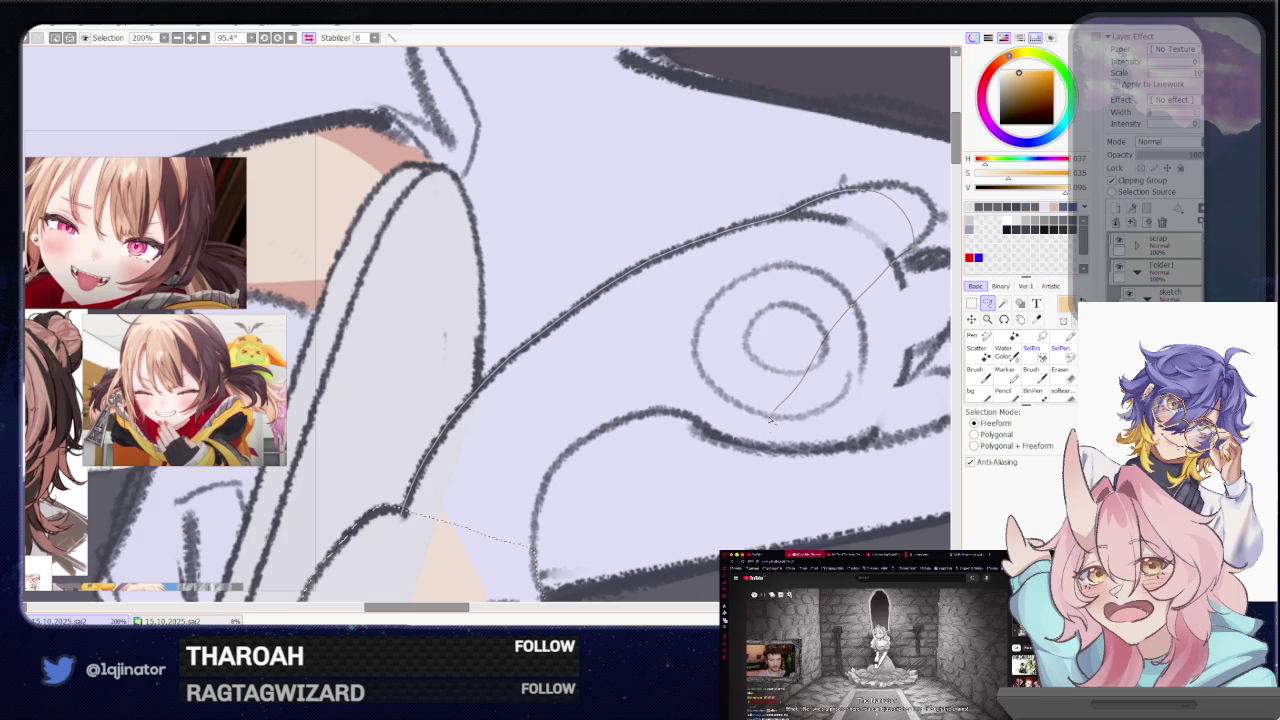
left_click_drag(771, 420, 728, 442)
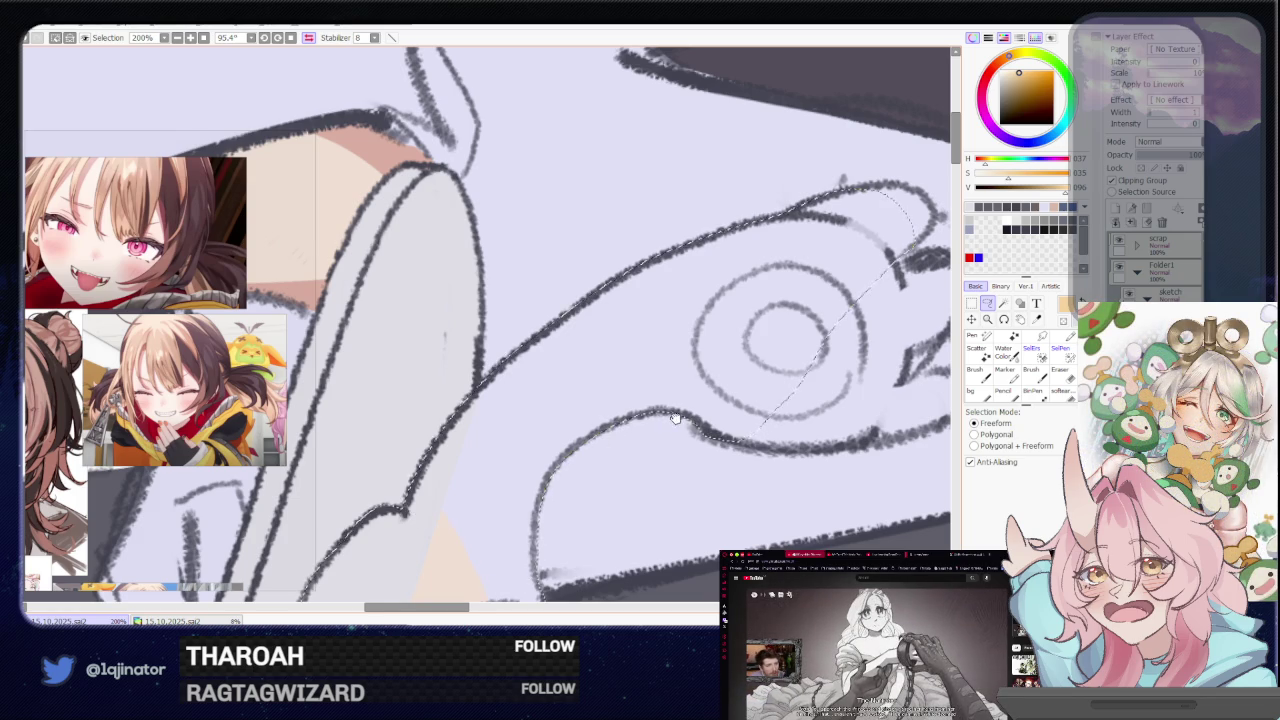
left_click_drag(540, 512, 535, 452)
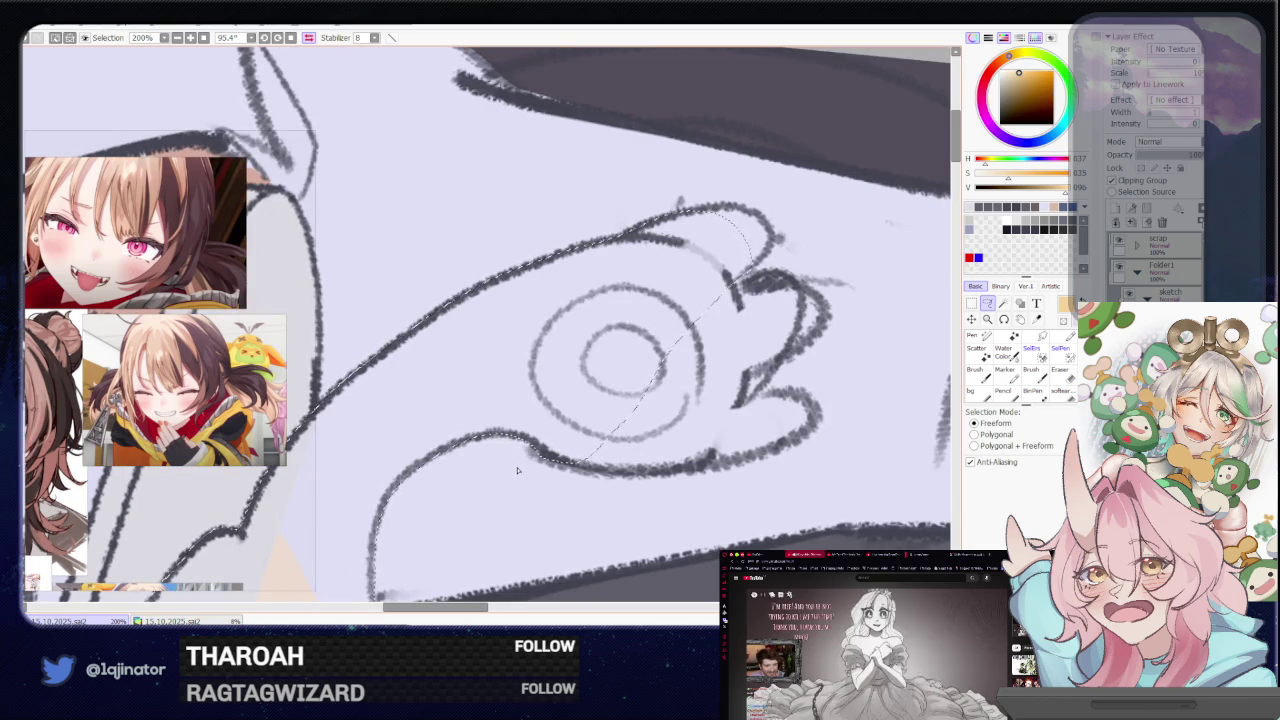
mouse_move(518, 470)
left_mouse_down()
mouse_move(532, 504)
mouse_move(428, 404)
left_mouse_up()
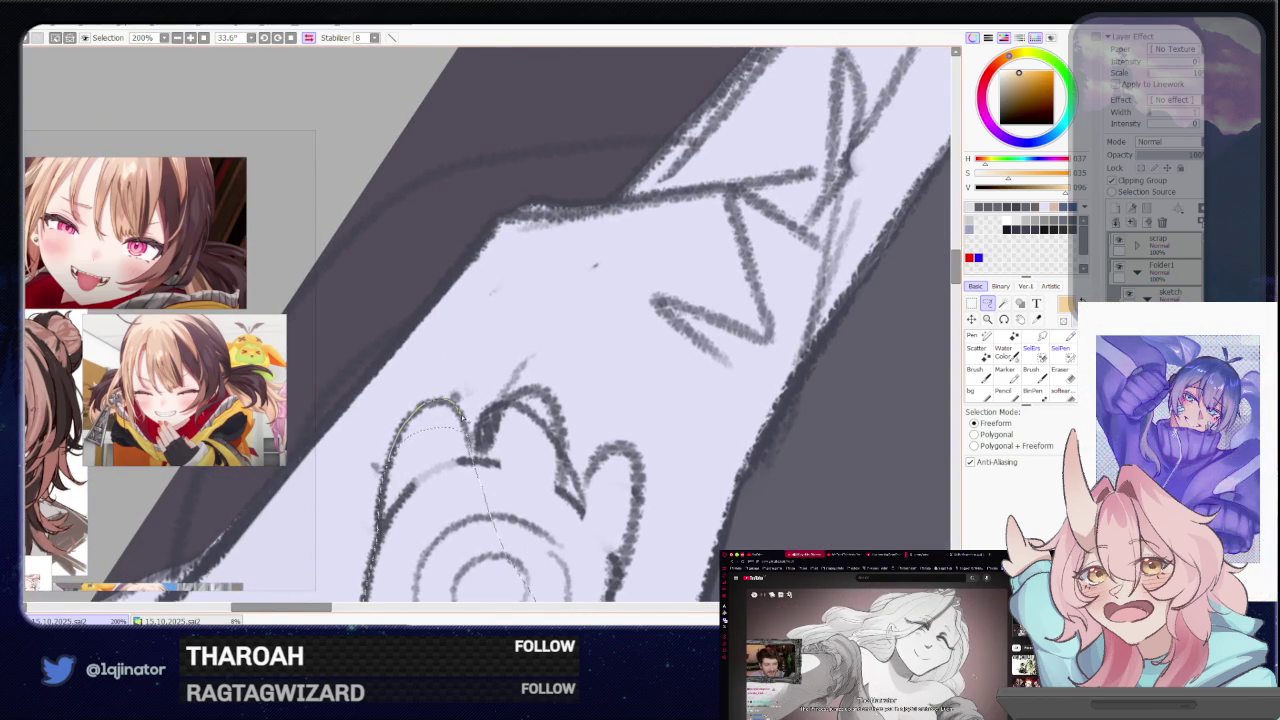
left_click_drag(475, 465, 490, 445)
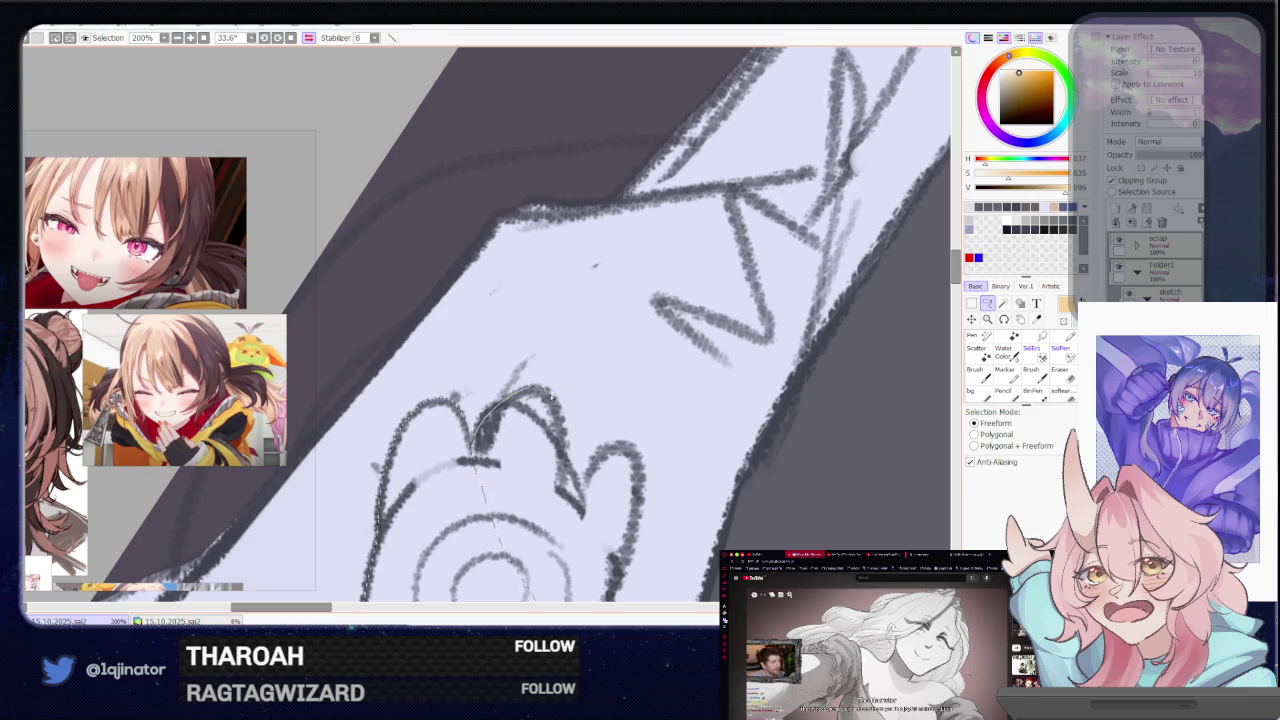
mouse_move(558, 425)
left_mouse_down()
mouse_move(578, 487)
mouse_move(615, 452)
left_mouse_up()
mouse_move(515, 583)
left_mouse_down()
mouse_move(621, 342)
mouse_move(618, 352)
left_mouse_up()
Fill the selected cat shape with yellow using the Bucket
scroll(560, 470, "down", 3)
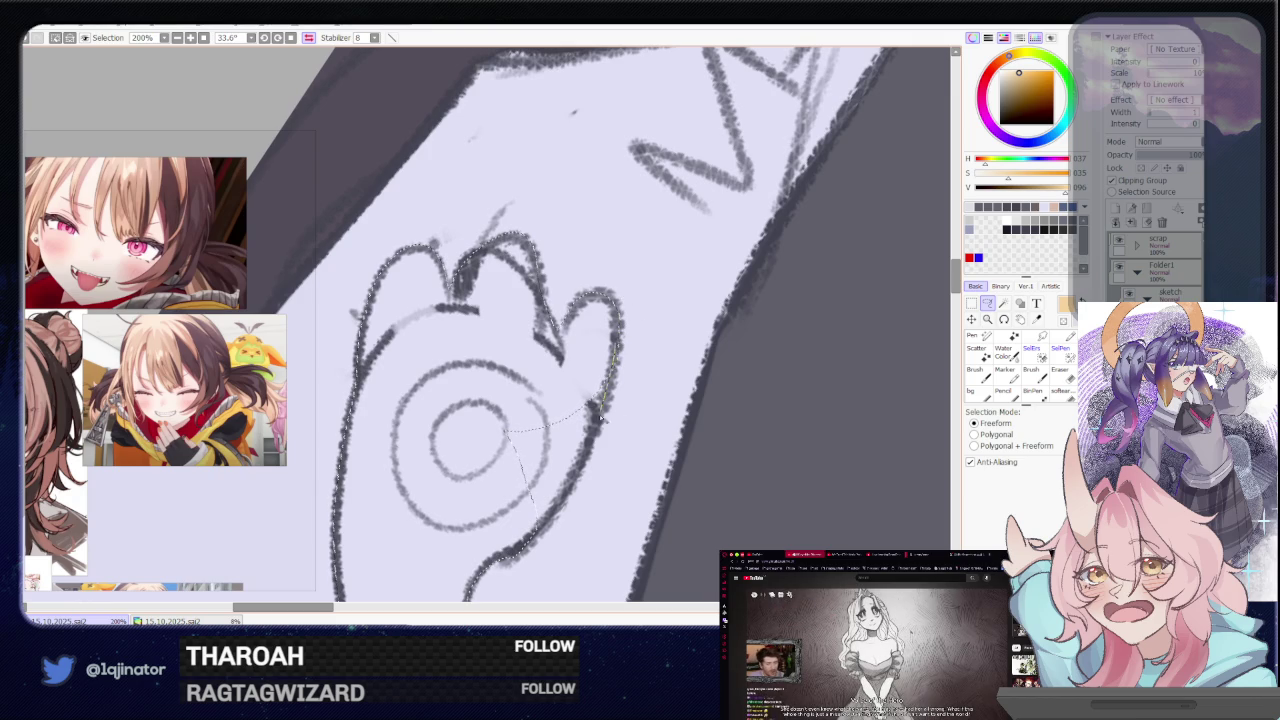
scroll(578, 483, "down", 2)
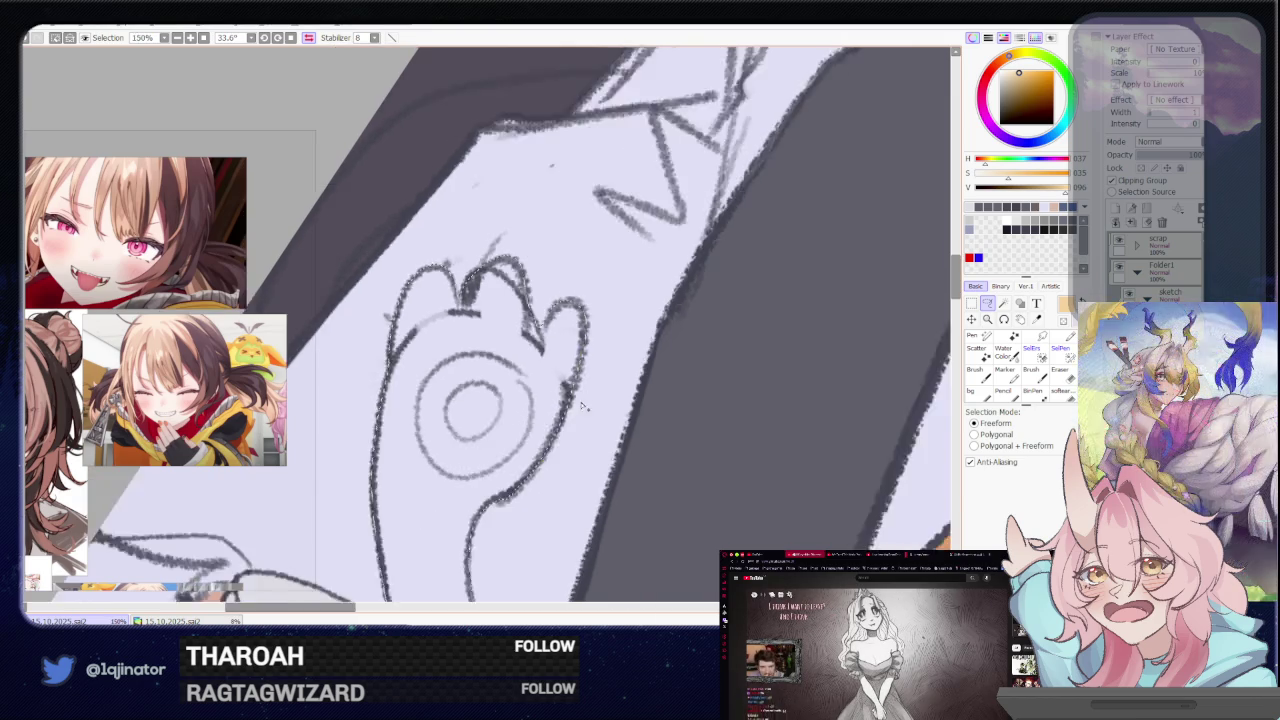
scroll(533, 443, "down", 2)
scroll(533, 443, "down", 1)
key("b")
left_click(528, 480)
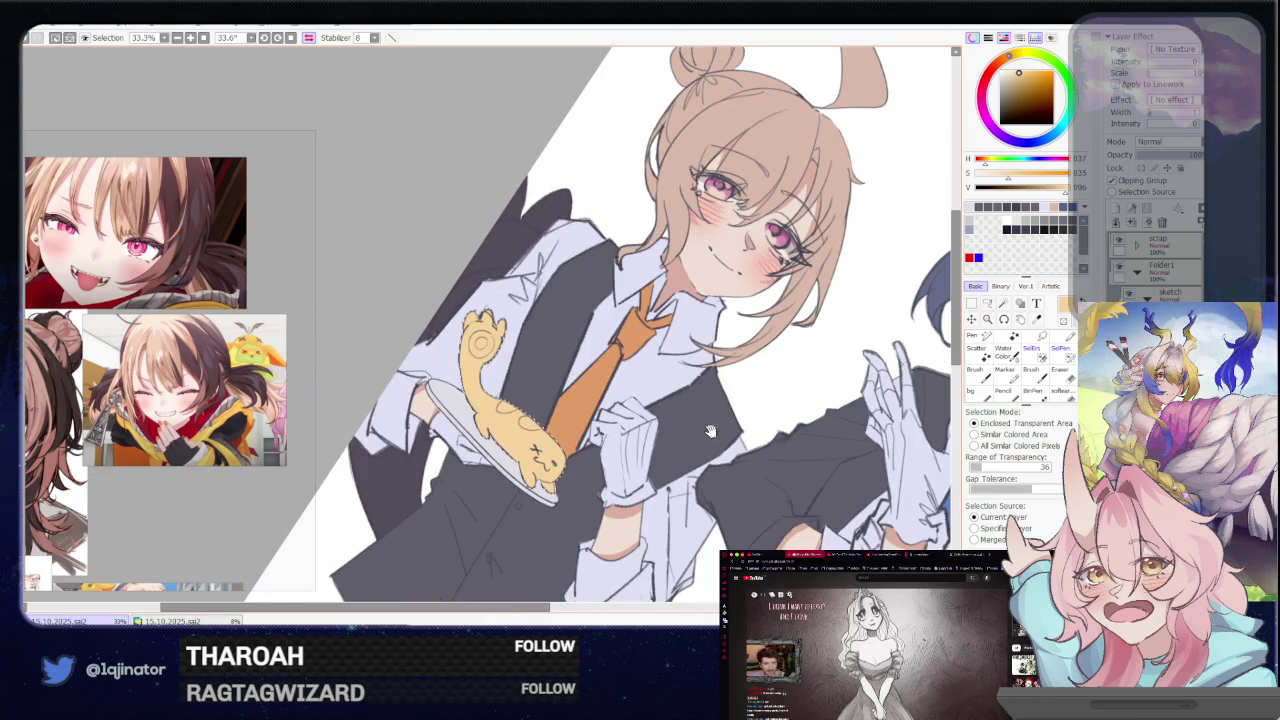
Mirror and straighten the view, then shift the cat's hue by +5 in Hue/Saturation
key("h")
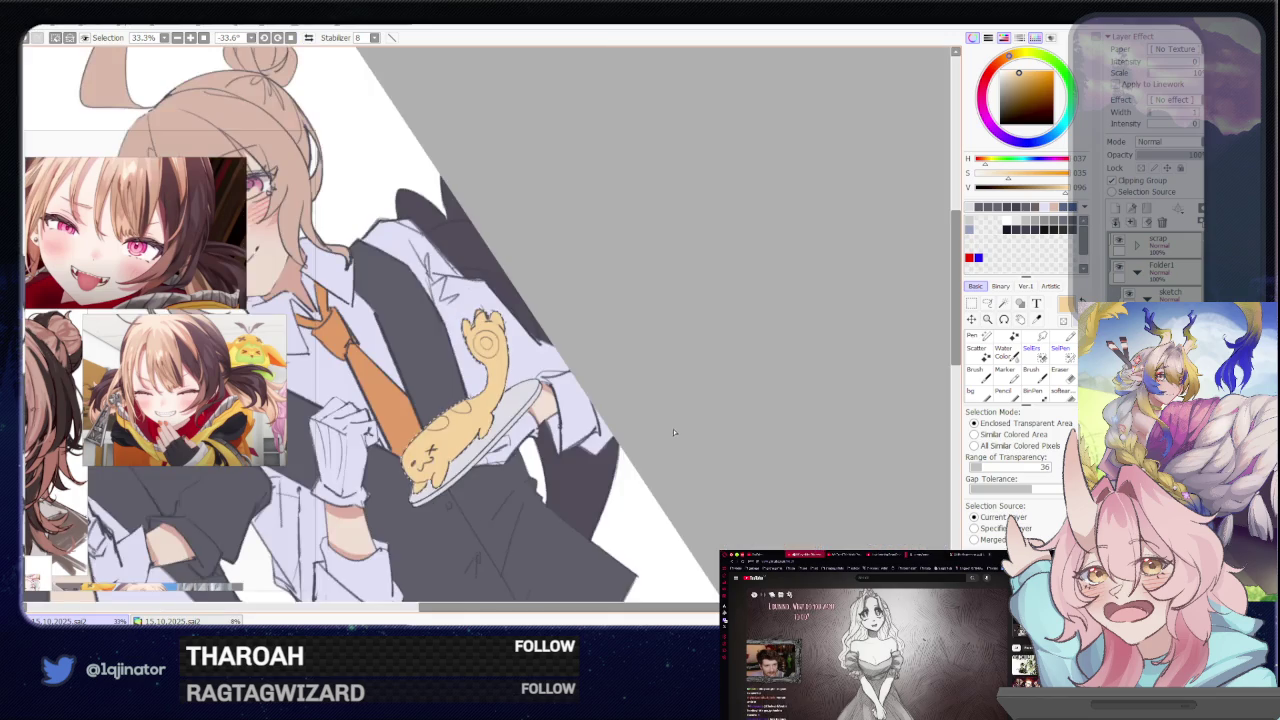
left_click_drag(673, 432, 637, 482)
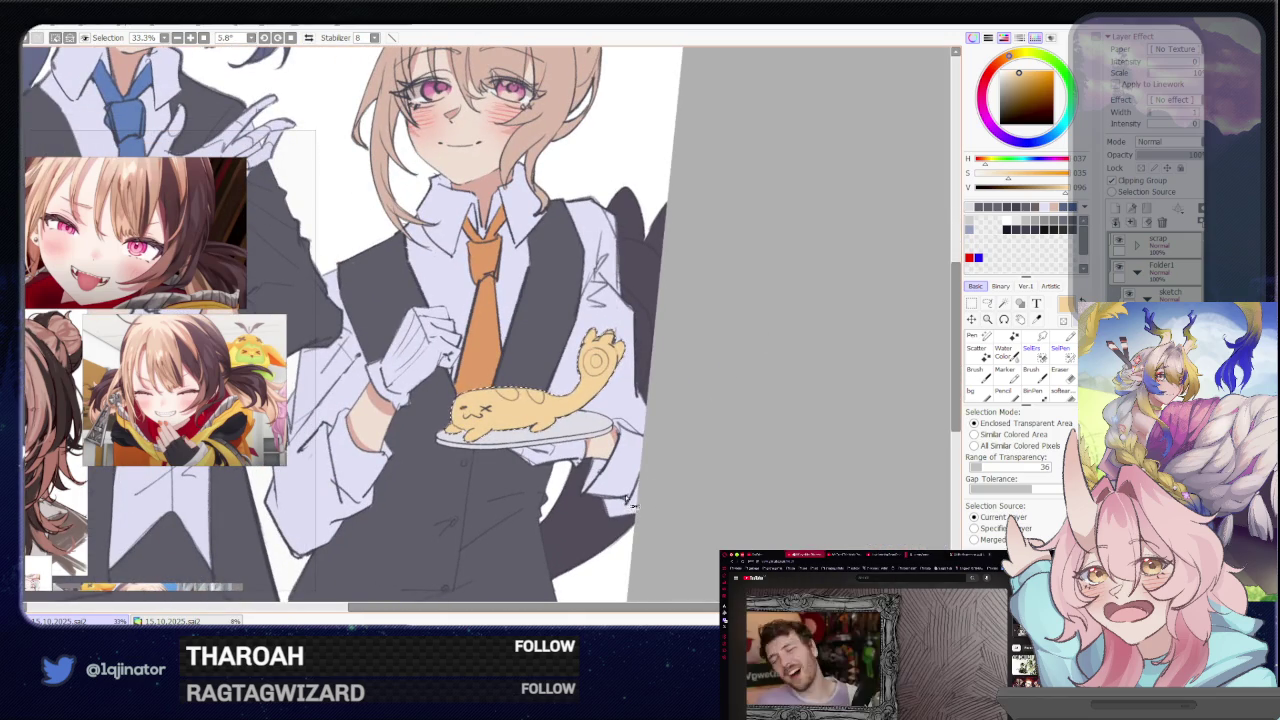
key("ctrl+u")
left_click_drag(725, 166, 721, 171)
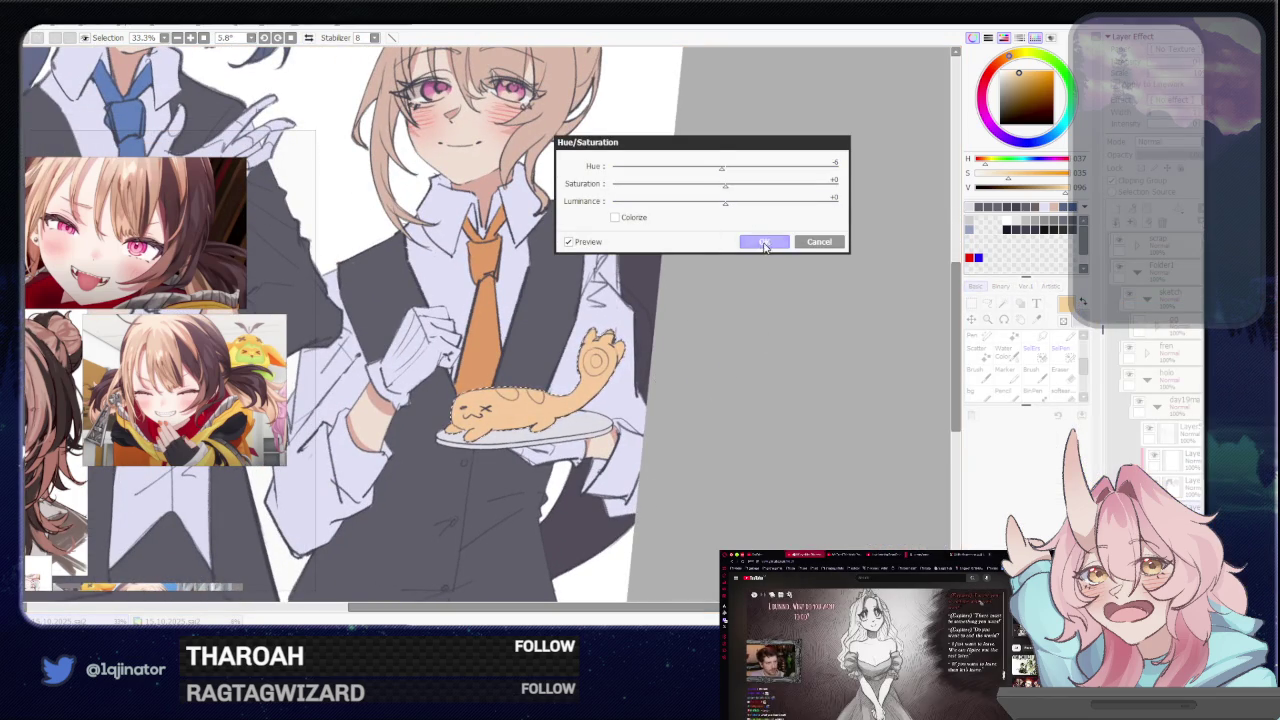
Apply the +5 hue shift to the cat and recentre the view on it
left_click(765, 243)
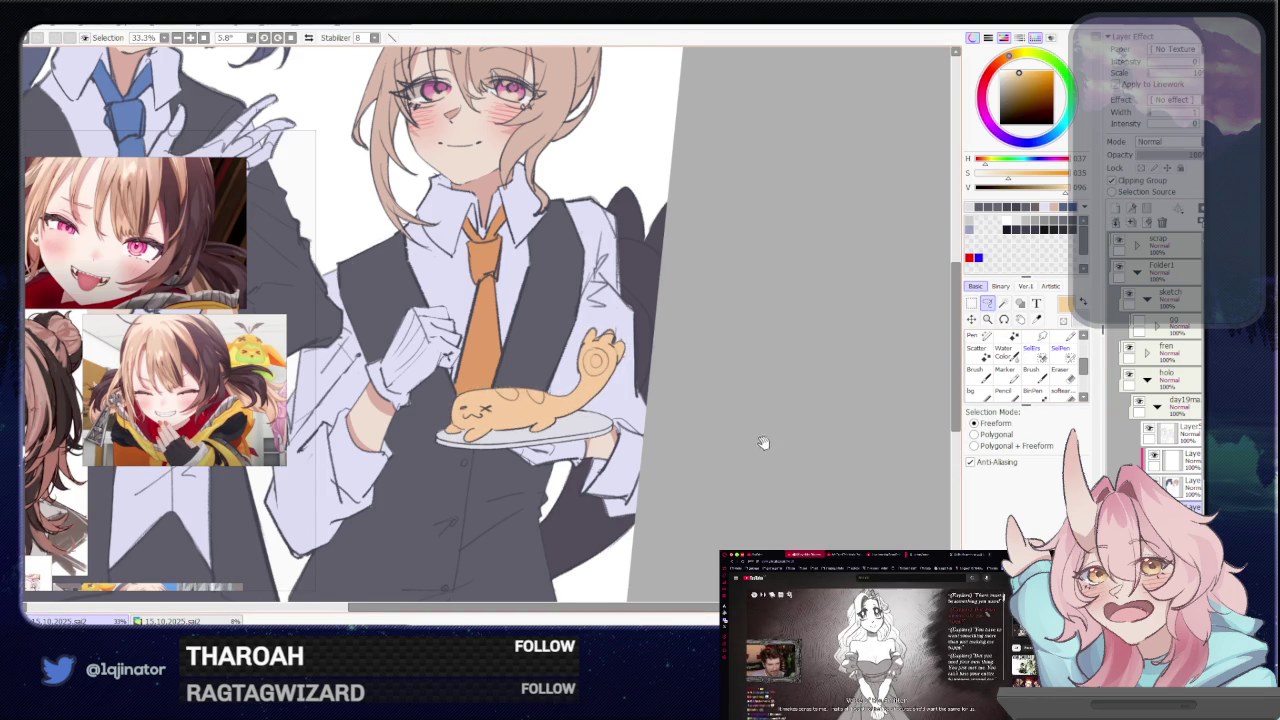
left_click_drag(763, 442, 741, 447)
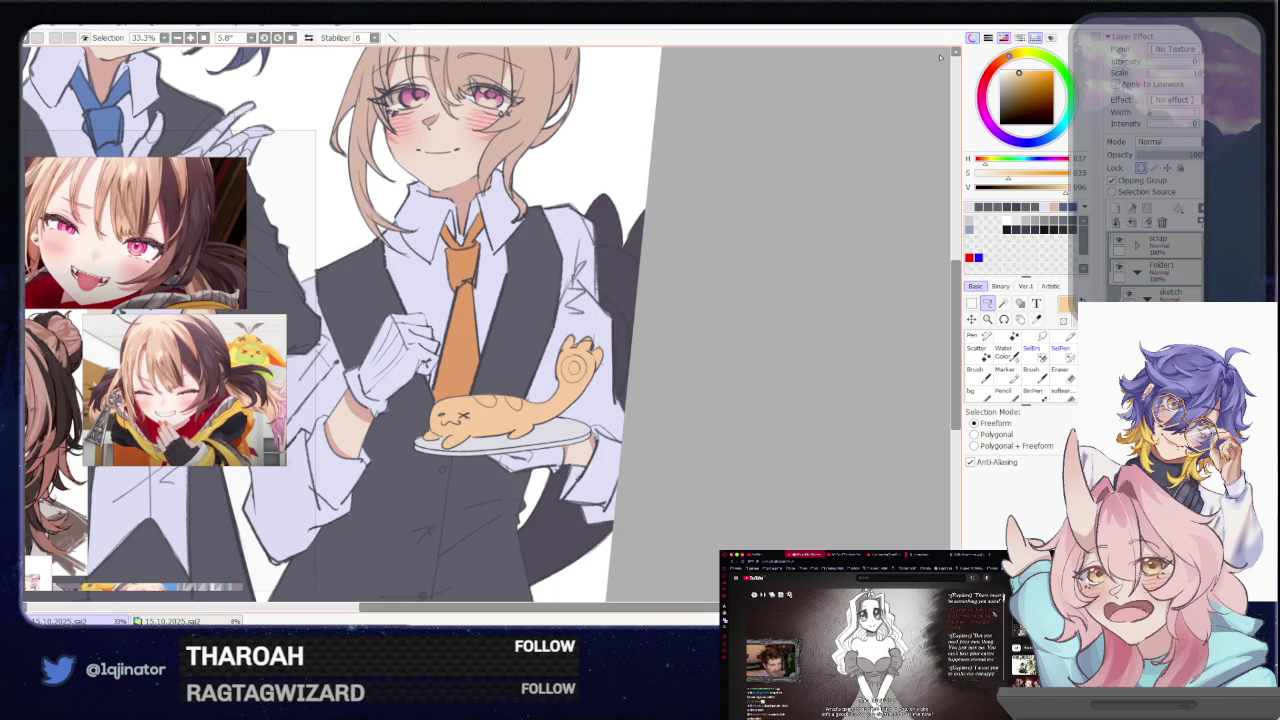
scroll(130, 407, "down", 2)
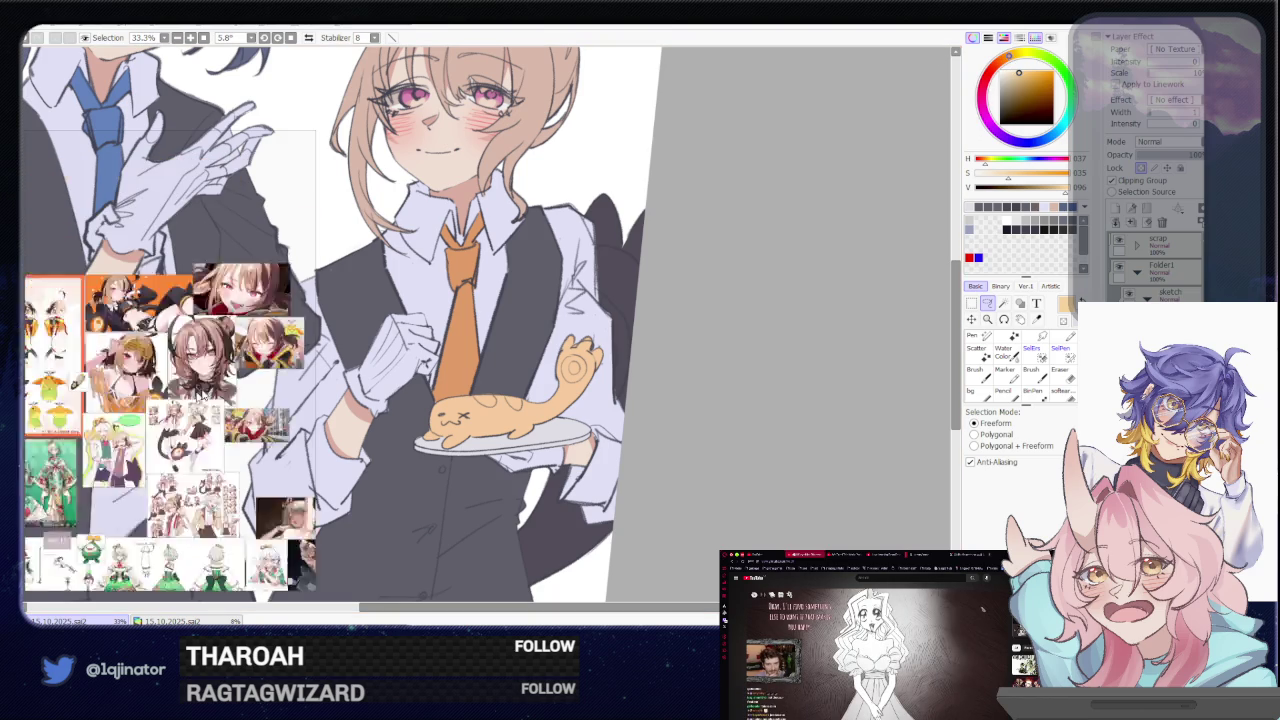
left_click_drag(130, 407, 180, 350)
scroll(208, 305, "up", 3)
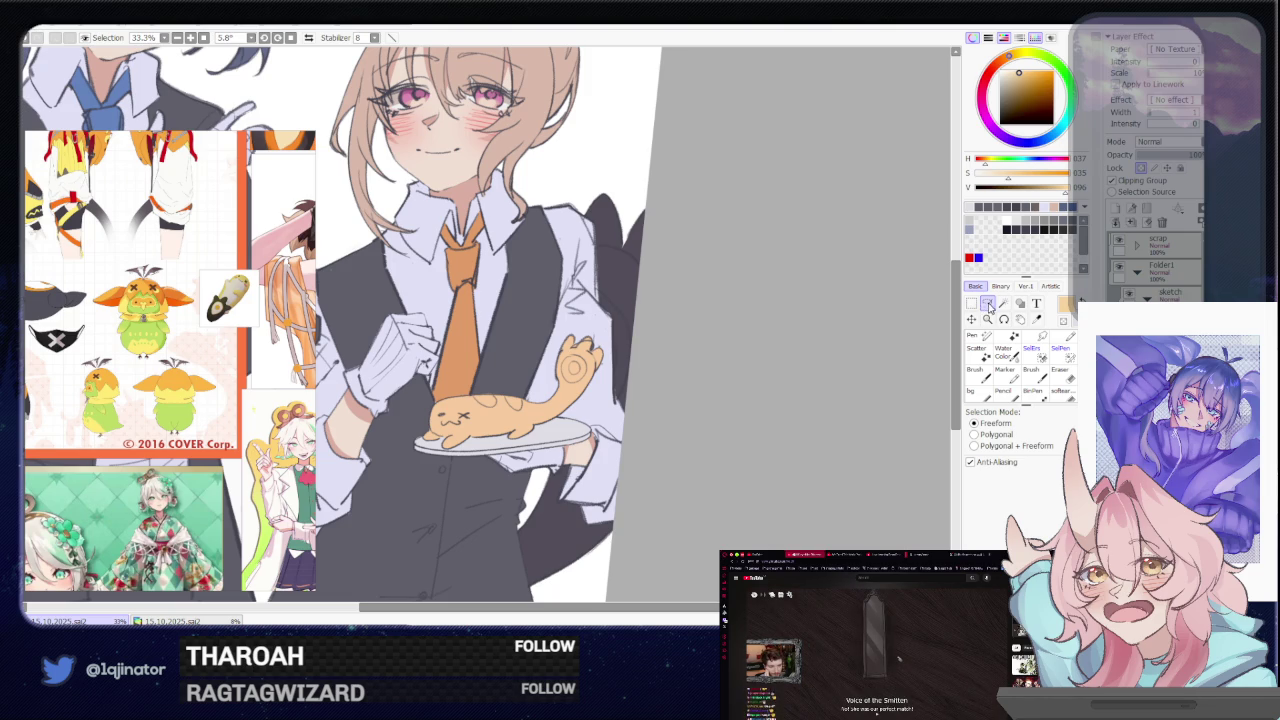
left_click_drag(720, 455, 670, 424)
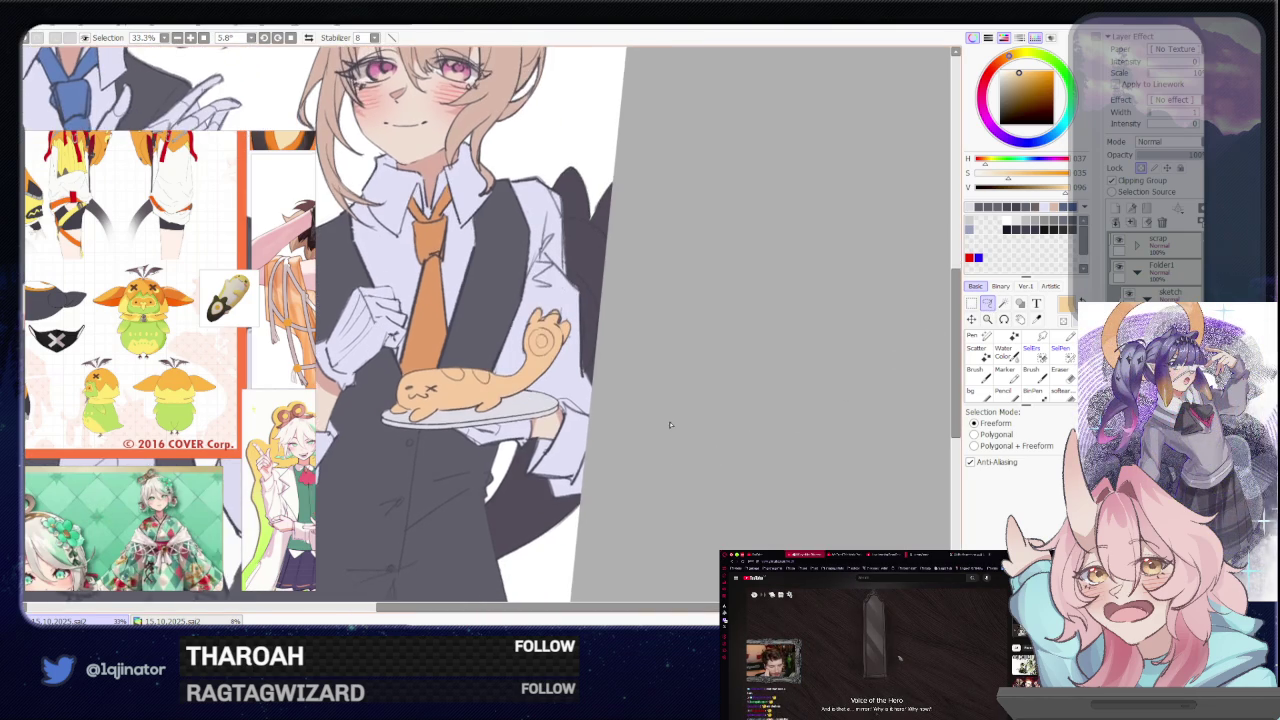
scroll(670, 424, "up", 1)
Airbrush a dark purple gradient fading over the cat's tail
key("b")
left_click(660, 240, "alt")
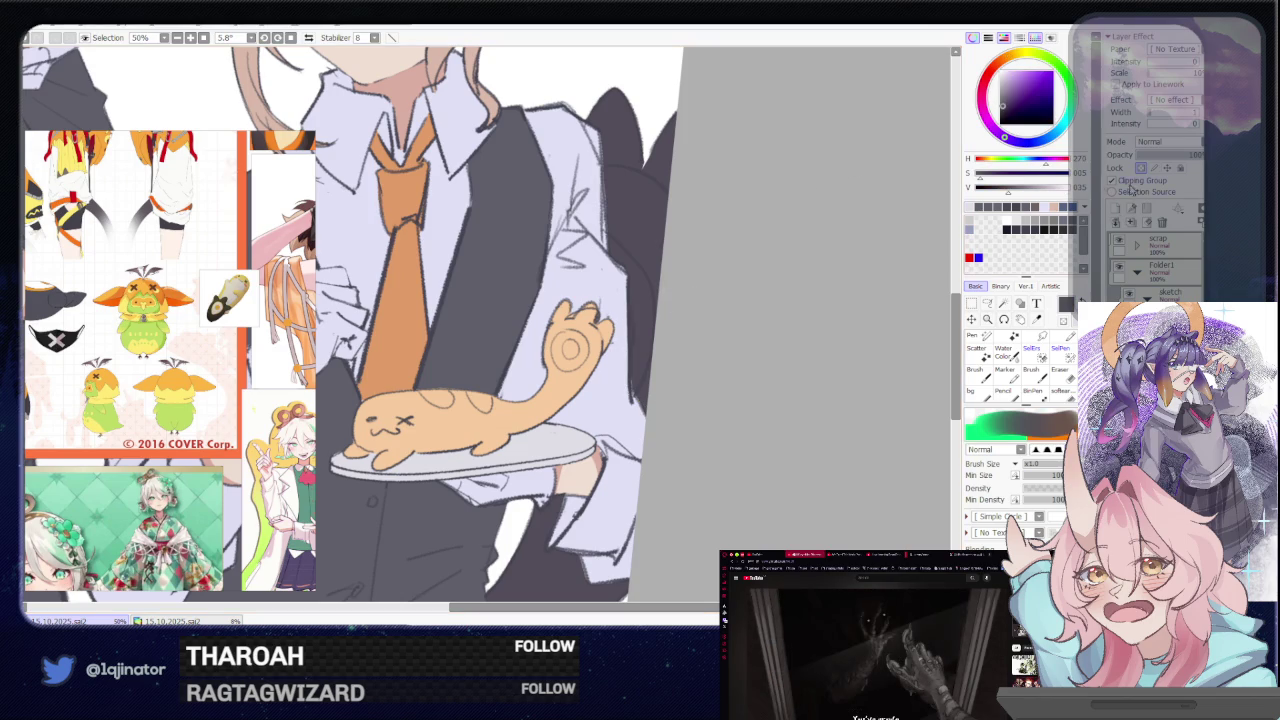
mouse_move(600, 320)
left_mouse_down()
mouse_move(585, 300)
mouse_move(543, 329)
mouse_move(555, 385)
left_mouse_up()
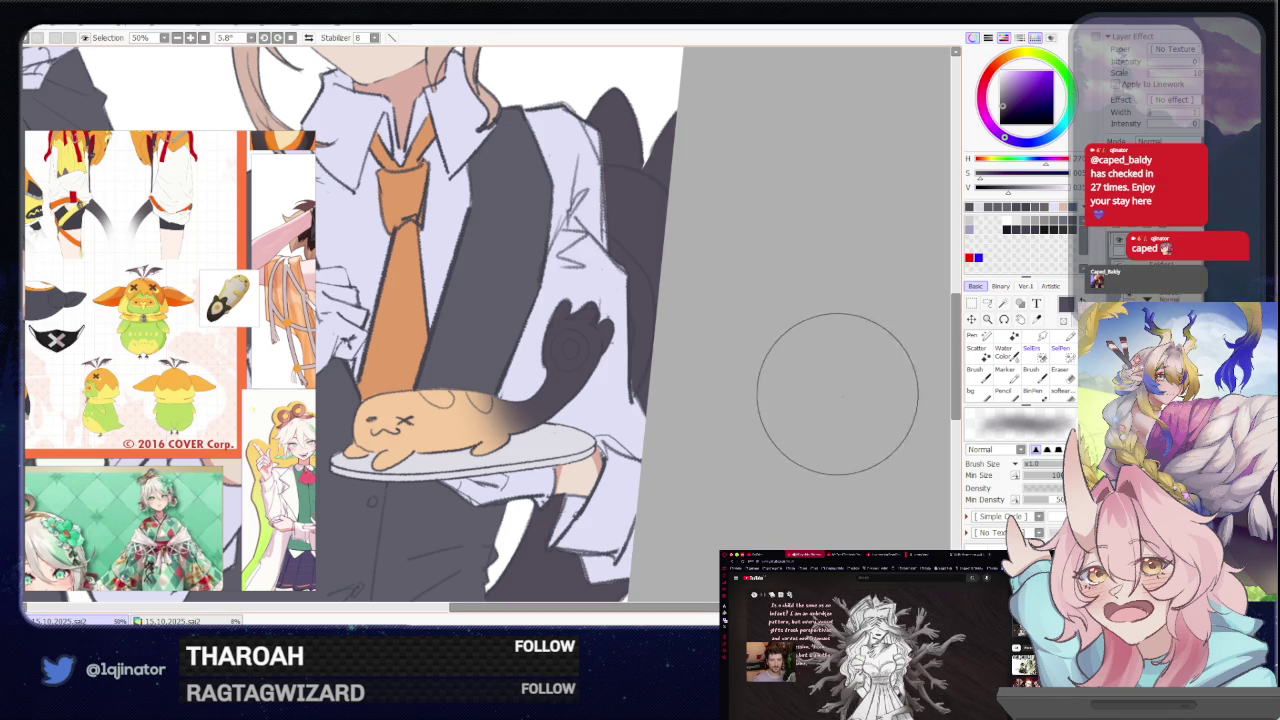
left_click_drag(787, 424, 797, 410)
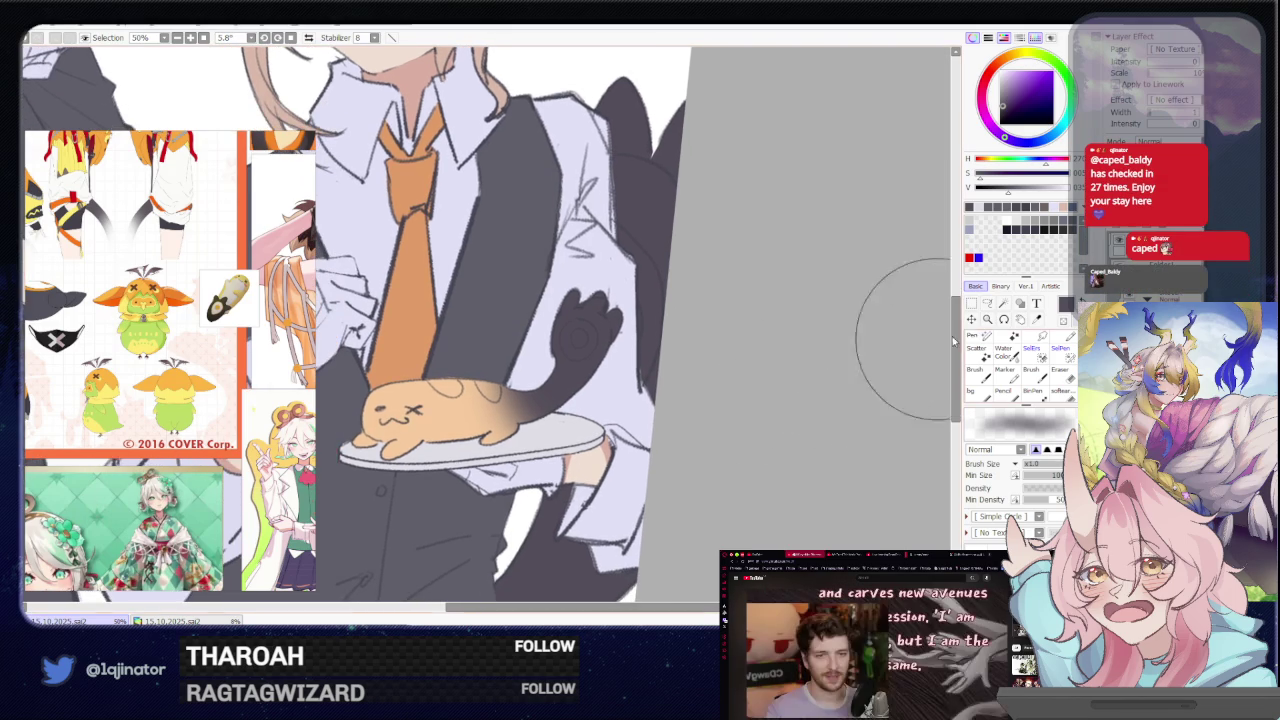
Tilt the canvas and lasso a freehand selection along the cat's back
key("a")
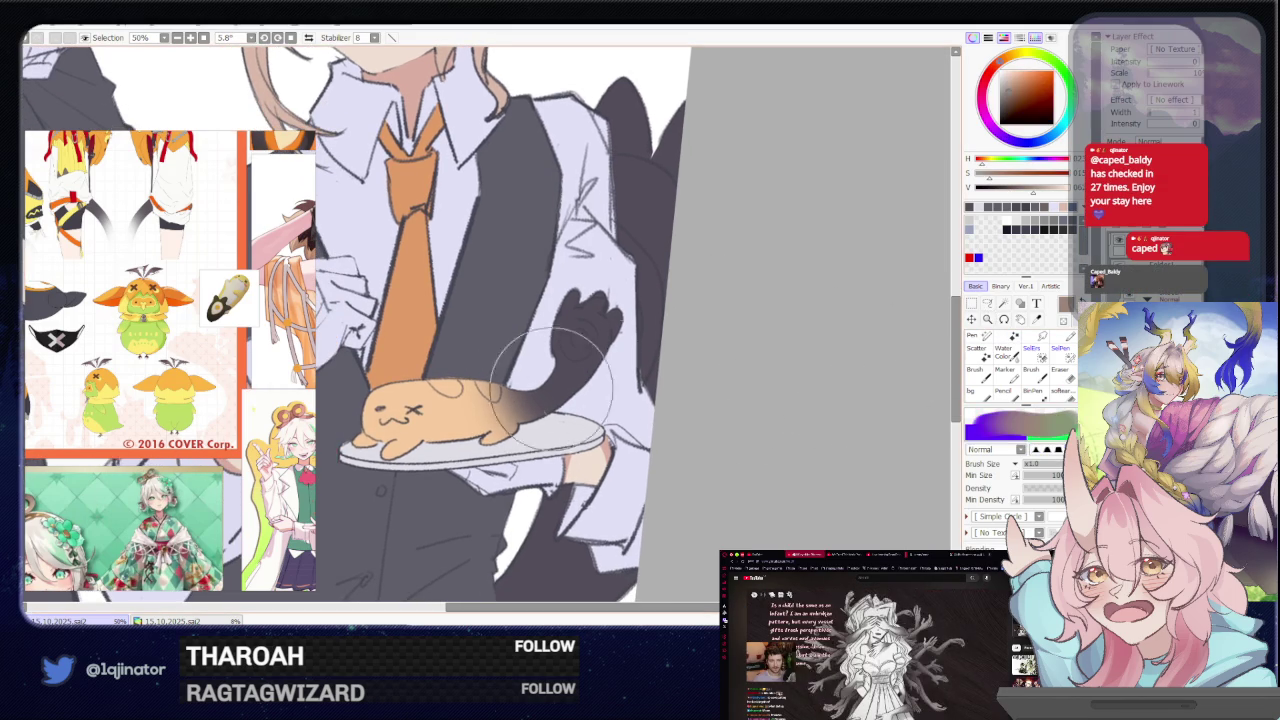
scroll(556, 390, "up", 2)
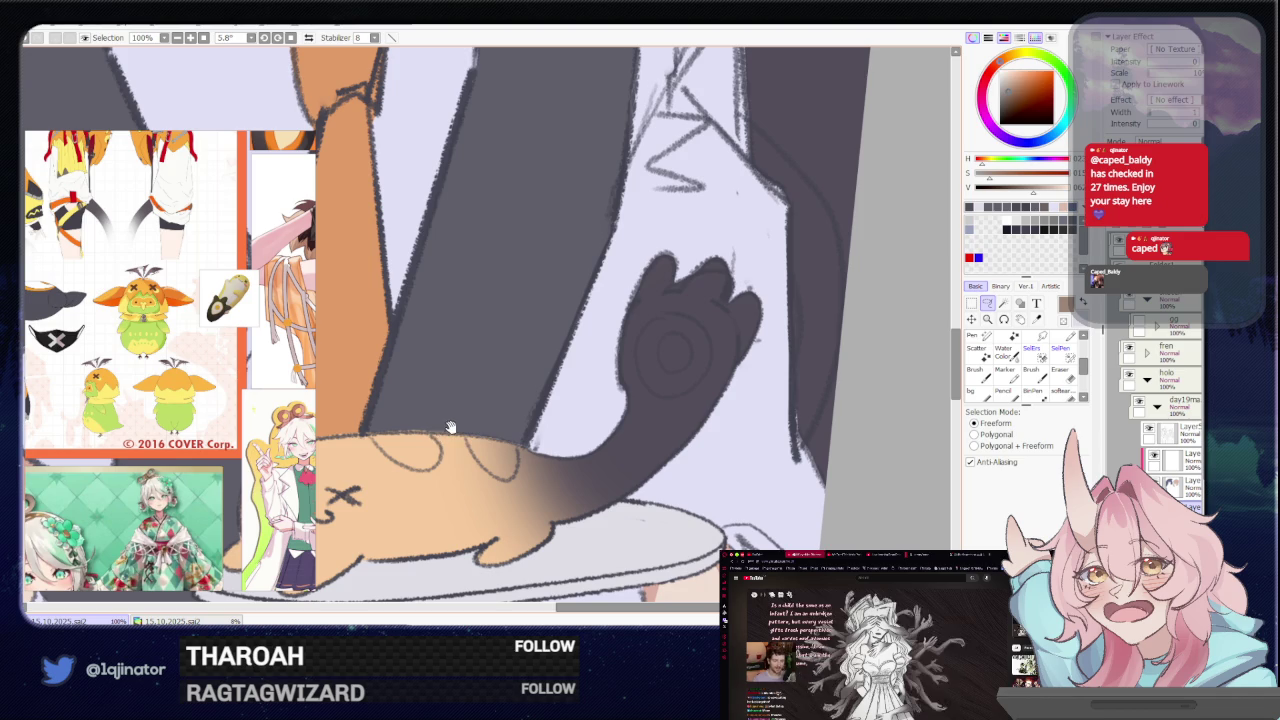
left_click_drag(450, 427, 445, 428)
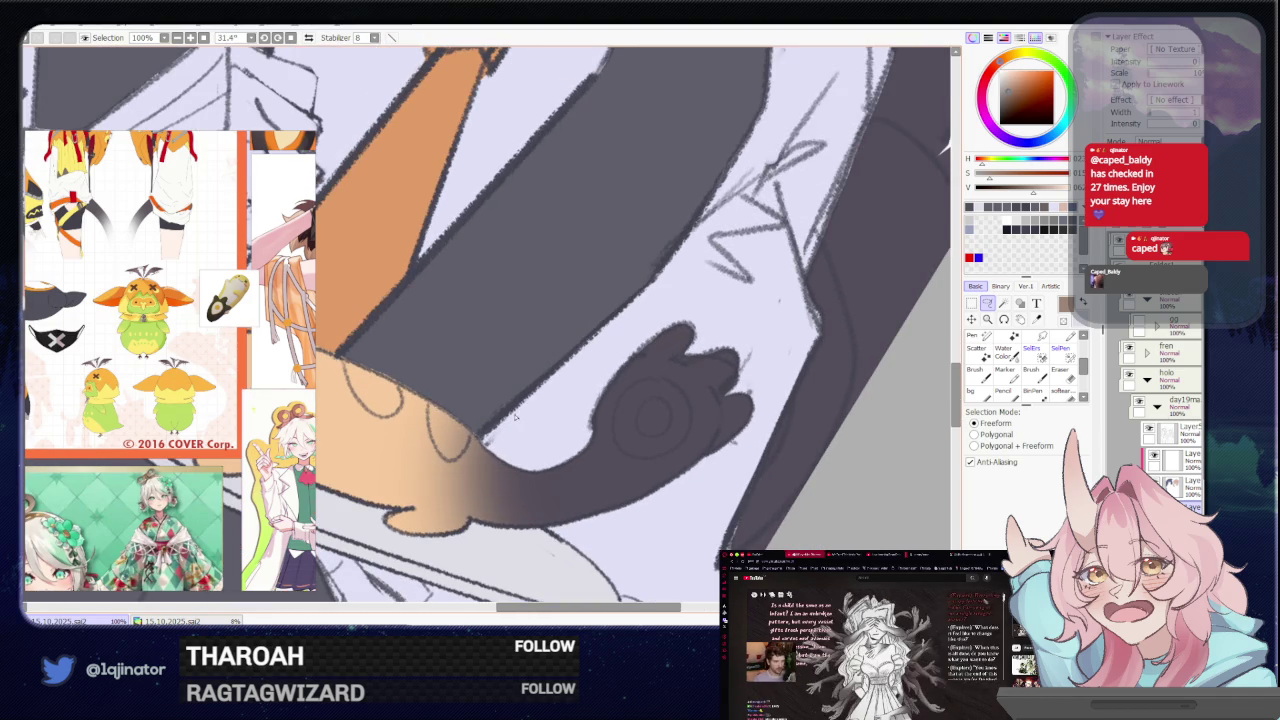
left_click_drag(459, 445, 489, 470)
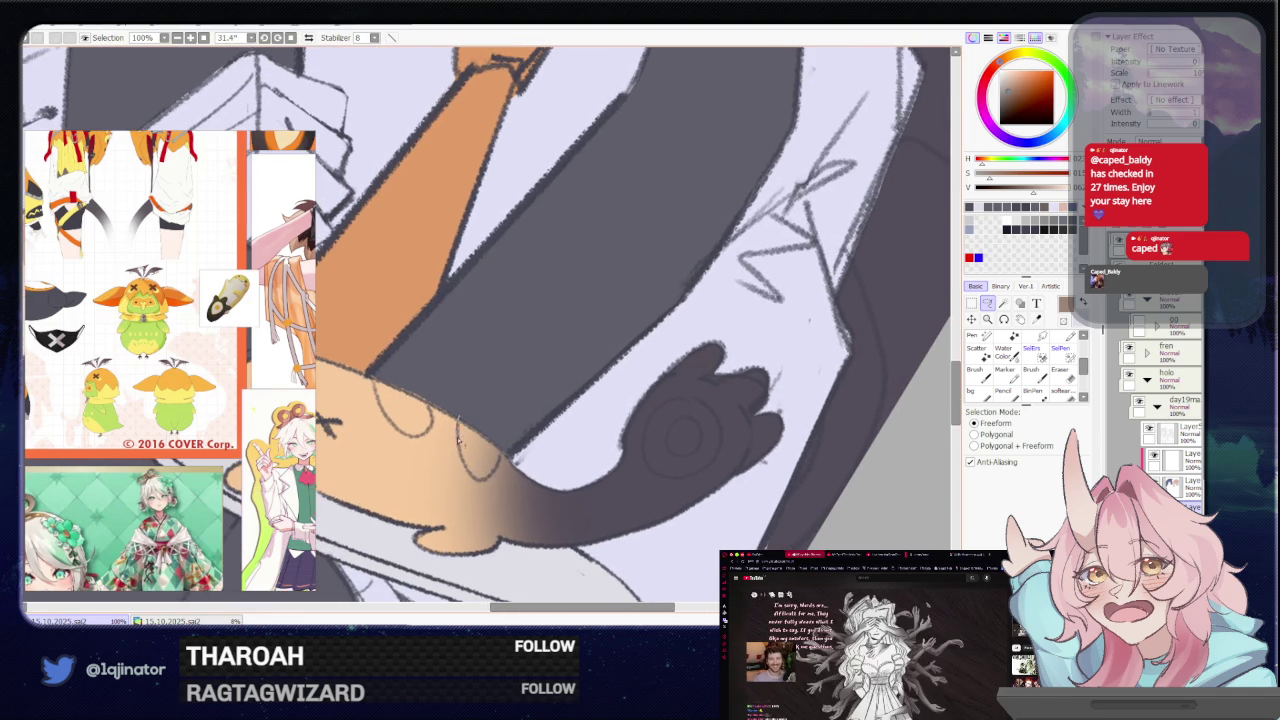
mouse_move(468, 475)
left_mouse_down()
mouse_move(507, 422)
mouse_move(390, 422)
left_mouse_up()
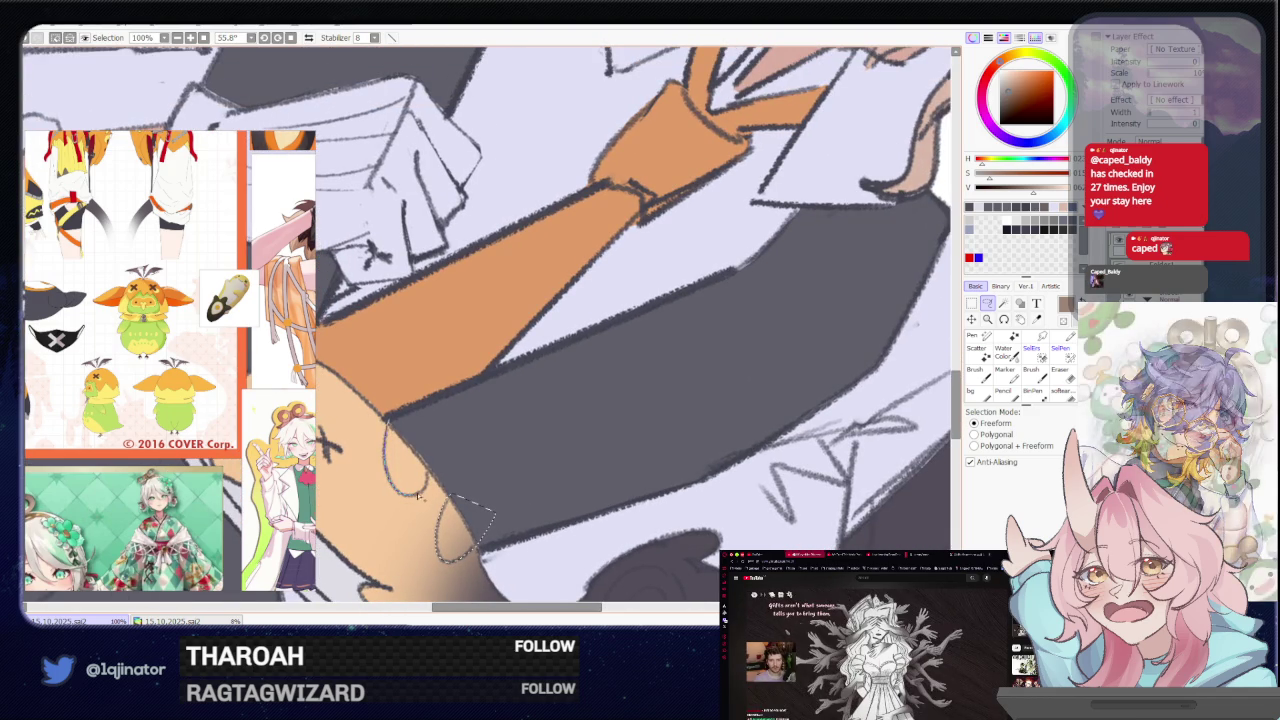
key("w")
scroll(923, 303, "down", 4)
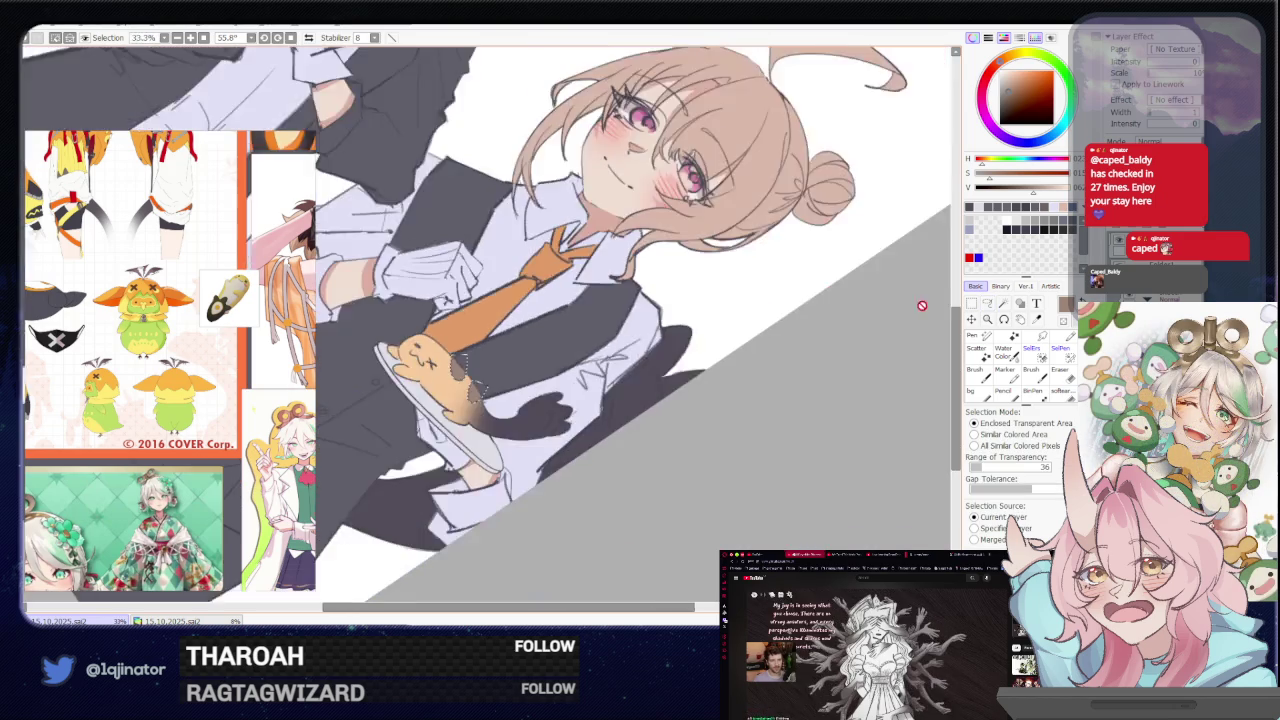
Zoom in and pick a darker brown for the cat's spots
key("l")
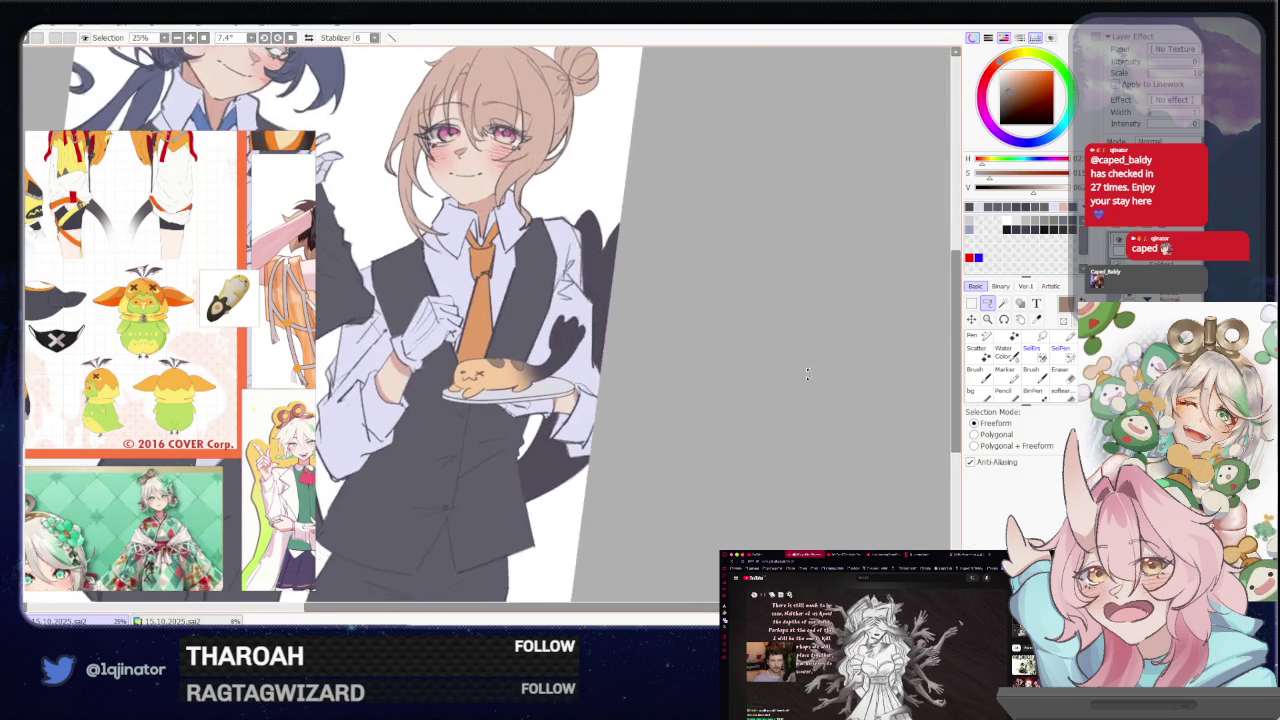
scroll(610, 418, "up", 2)
scroll(563, 422, "up", 1)
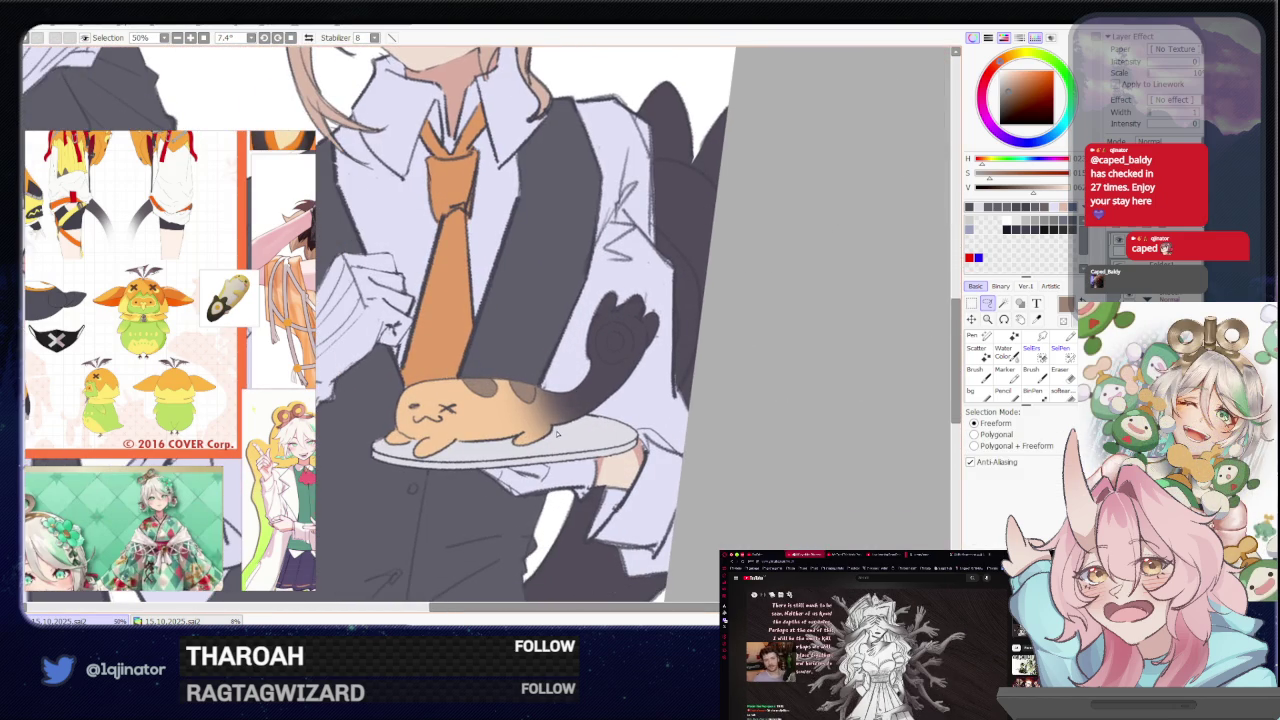
scroll(557, 434, "up", 1)
key("n")
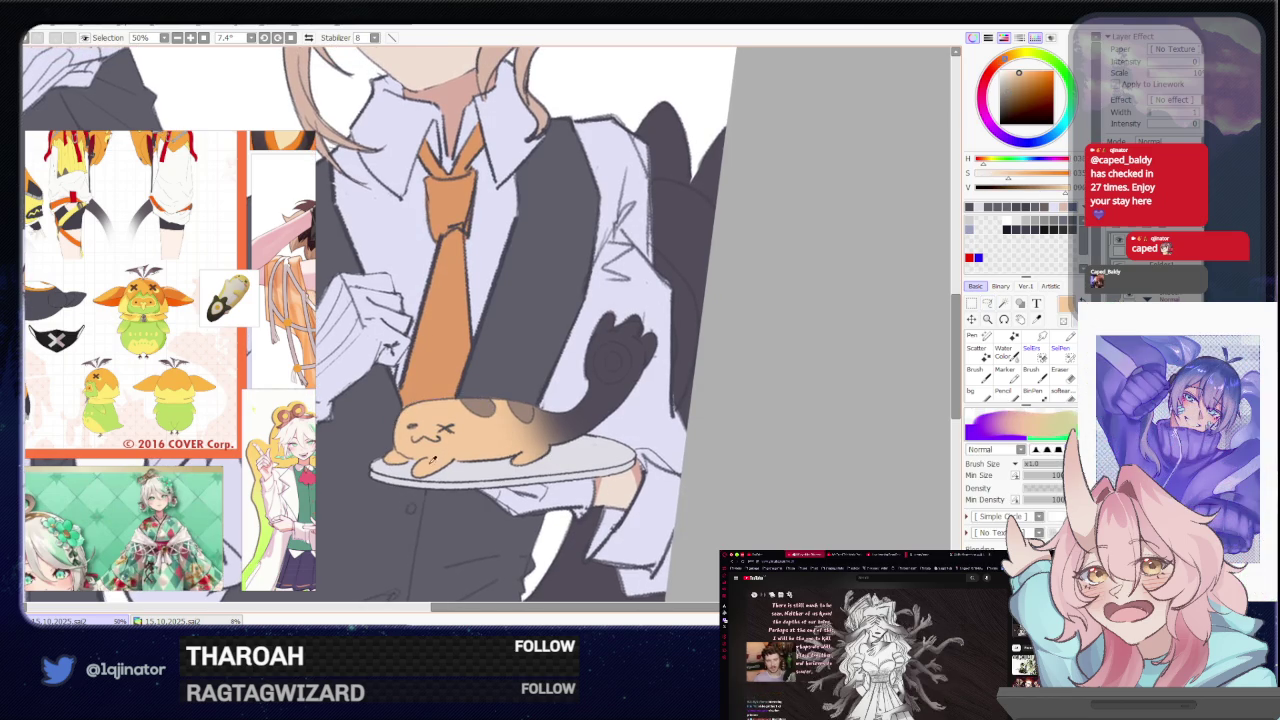
left_click(1000, 76)
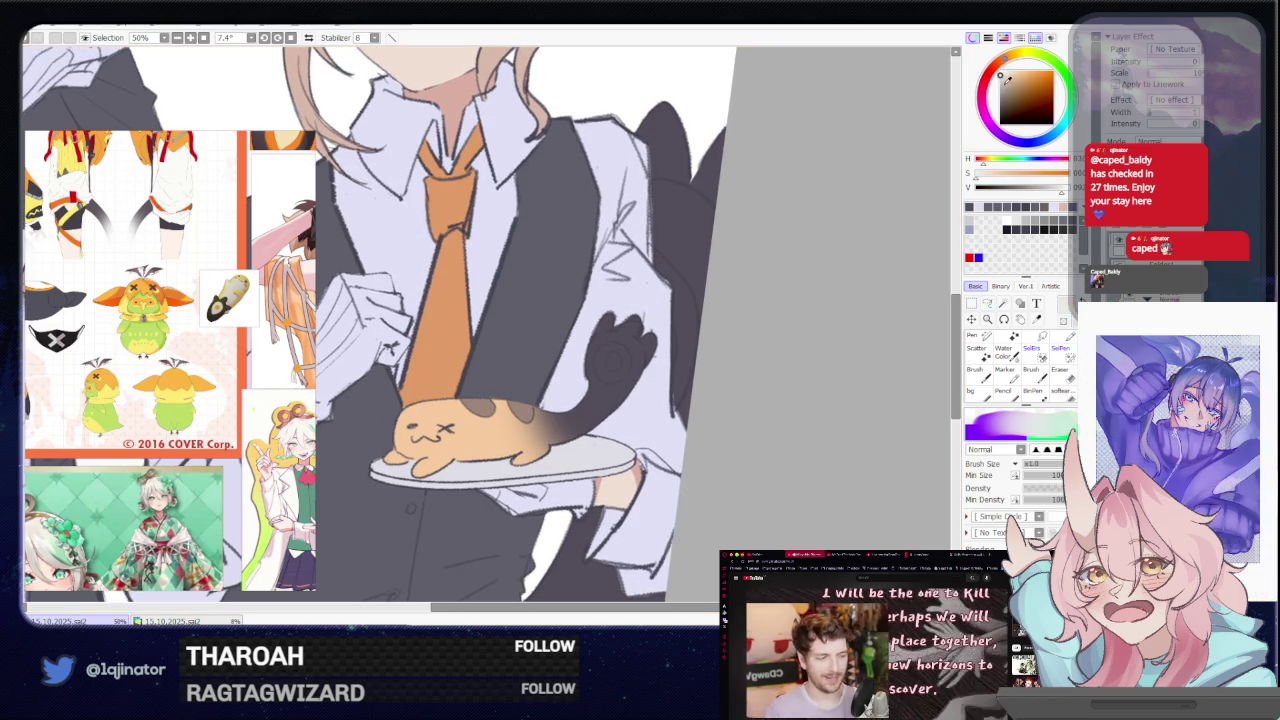
Rotate the view upright and lasso the tray and the cat's underside
key("l")
scroll(700, 318, "up", 2)
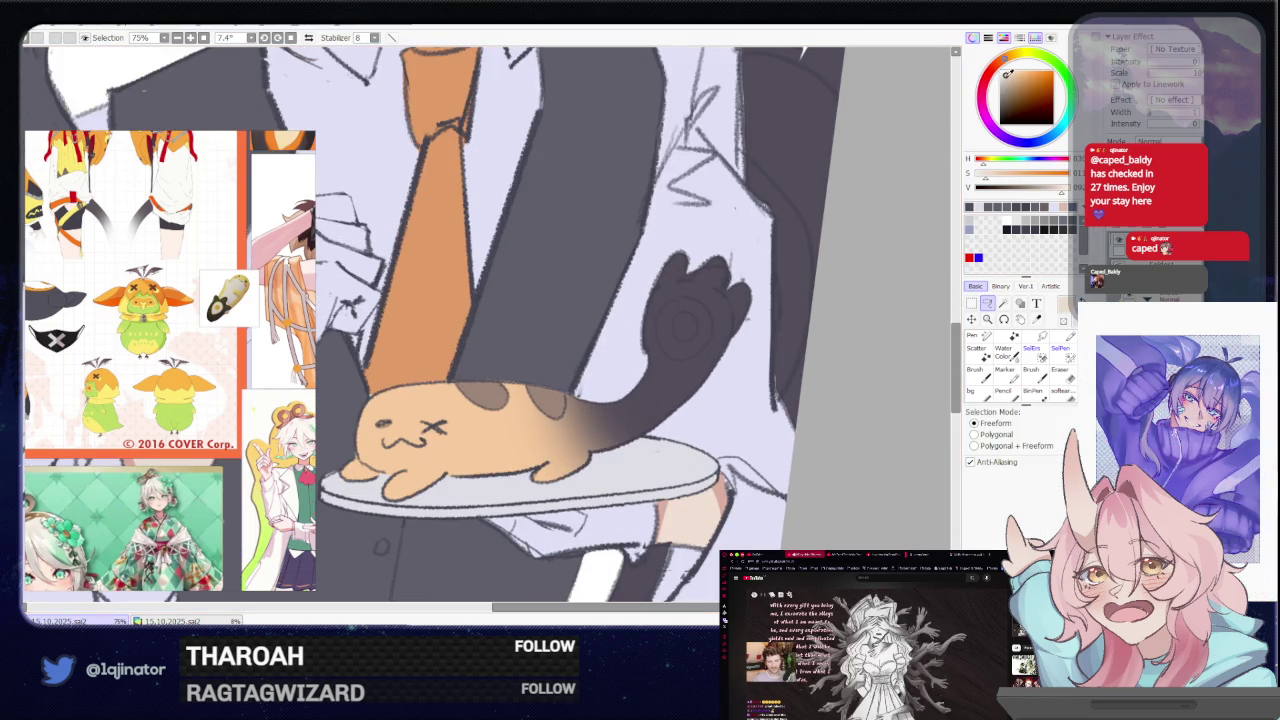
left_click_drag(495, 458, 545, 428)
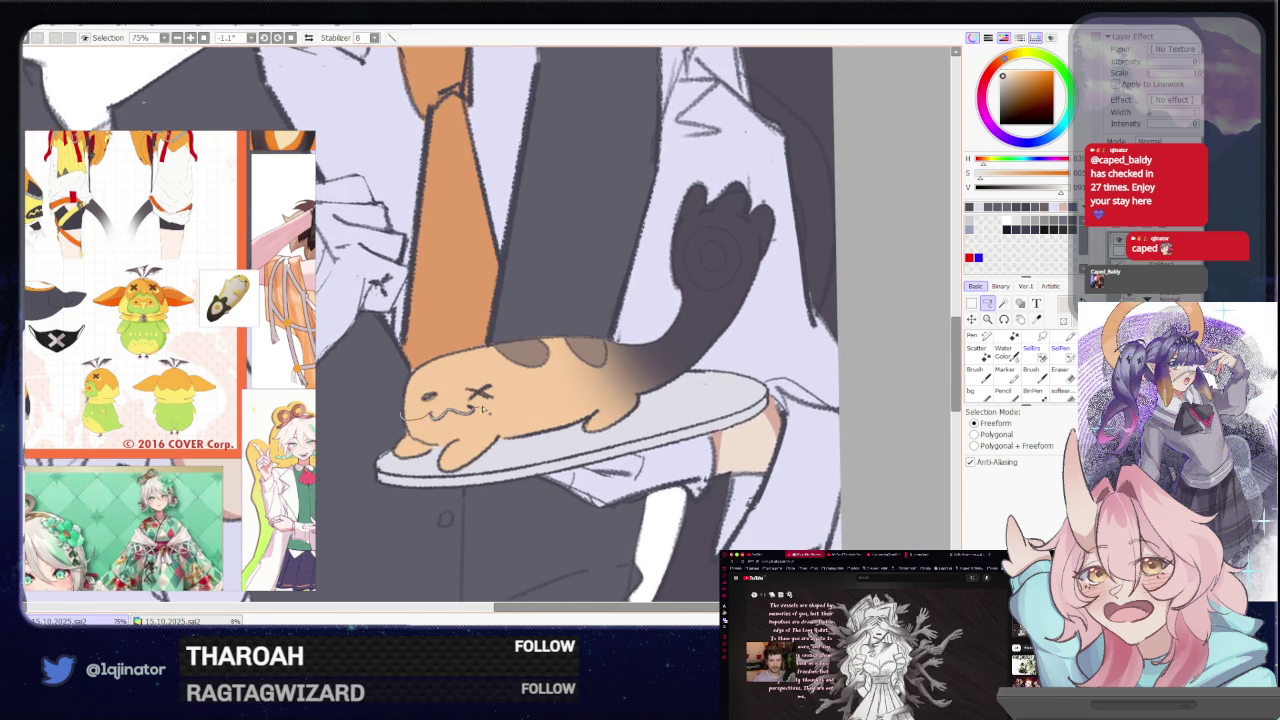
left_click_drag(642, 398, 630, 405)
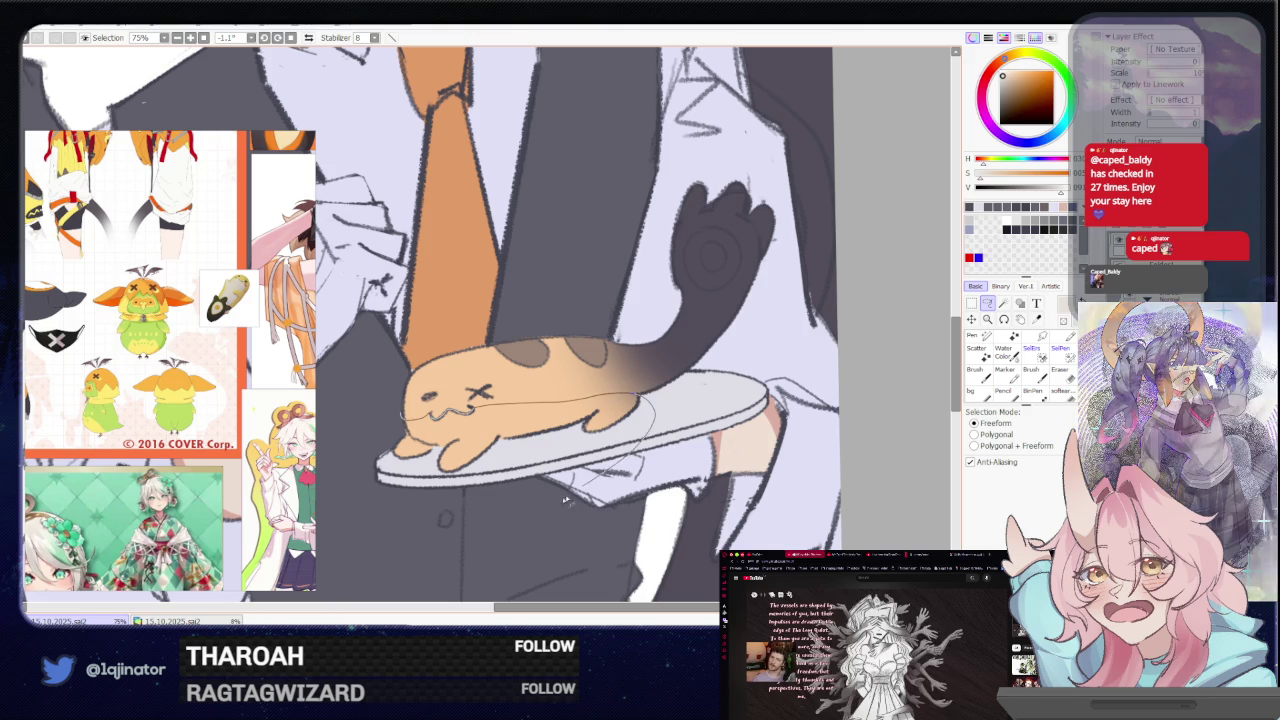
Pan over the tie and the cat's tail, then reset the view to the whole character
key("w")
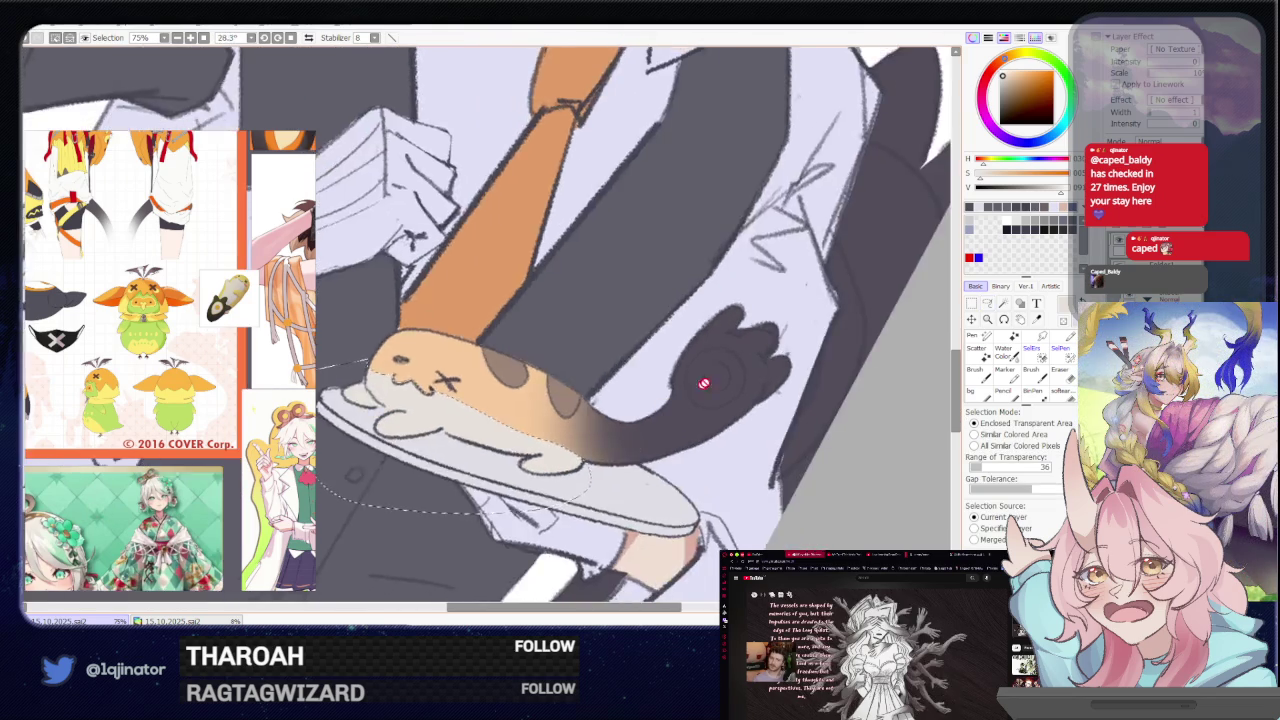
scroll(700, 380, "down", 4)
key("l")
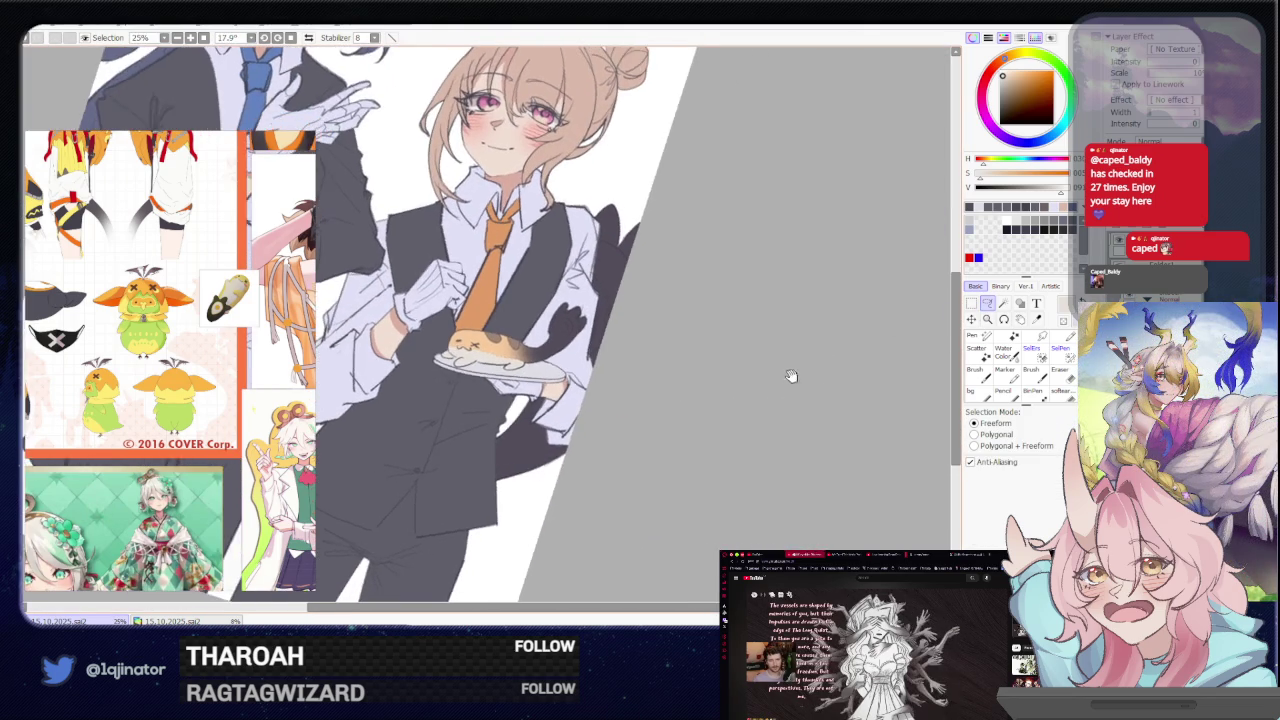
scroll(700, 400, "up", 3)
key("b")
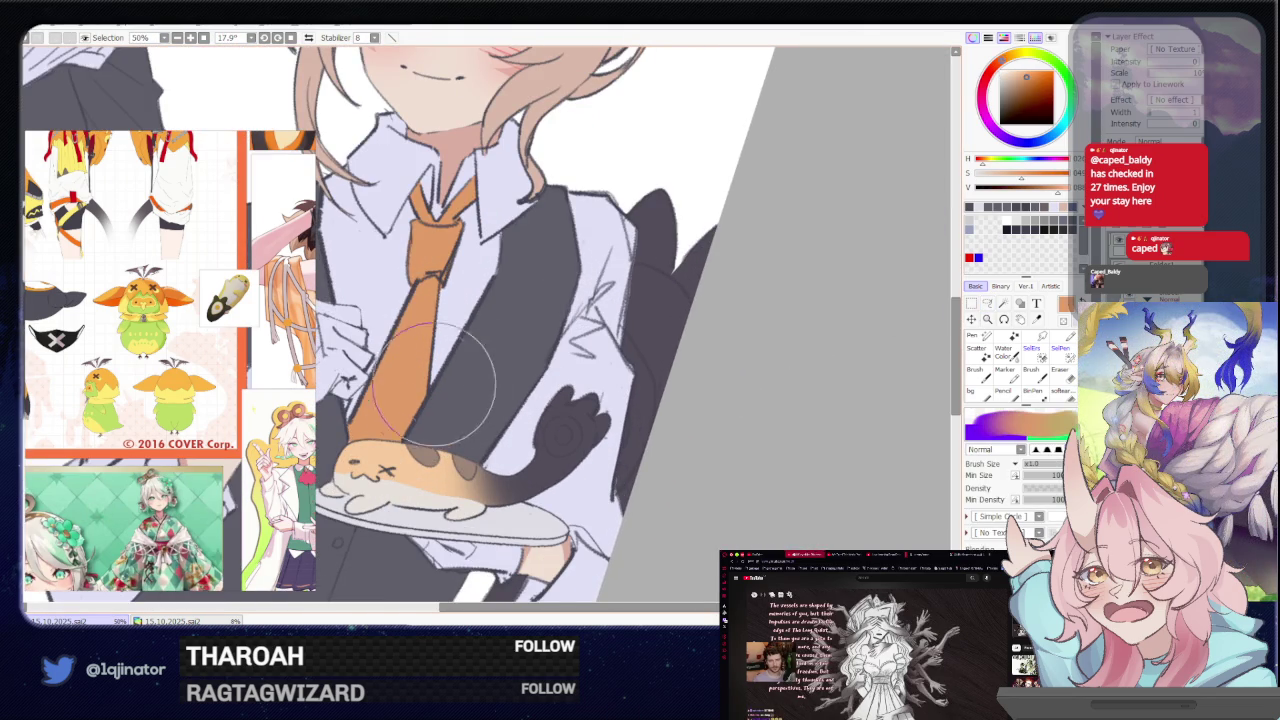
left_click_drag(573, 455, 510, 385)
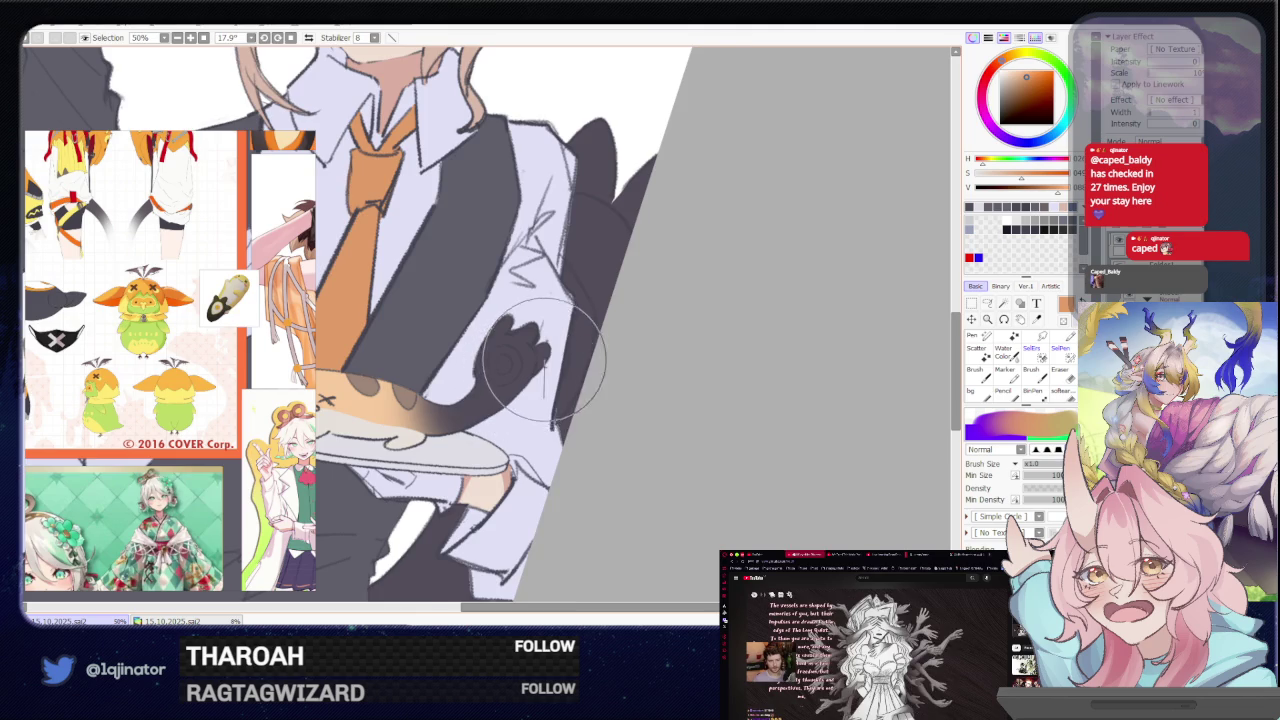
scroll(510, 385, "up", 1)
left_click_drag(530, 470, 578, 394)
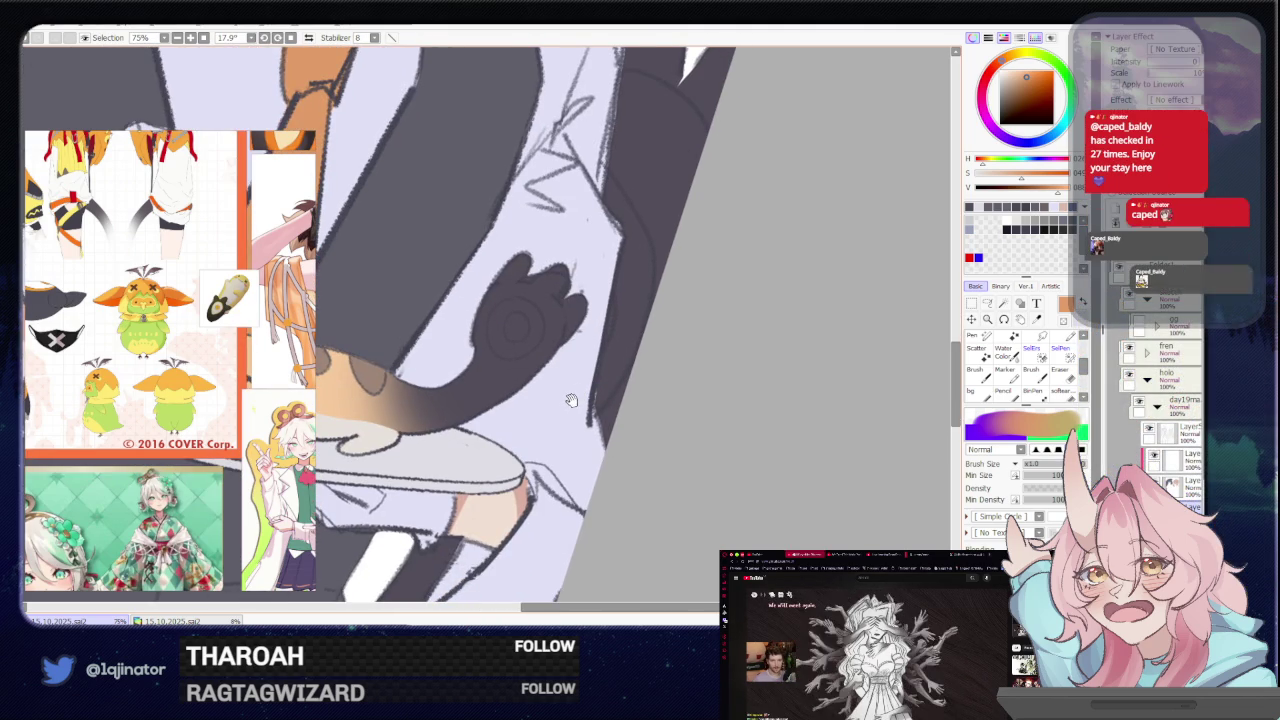
left_click_drag(557, 423, 595, 384)
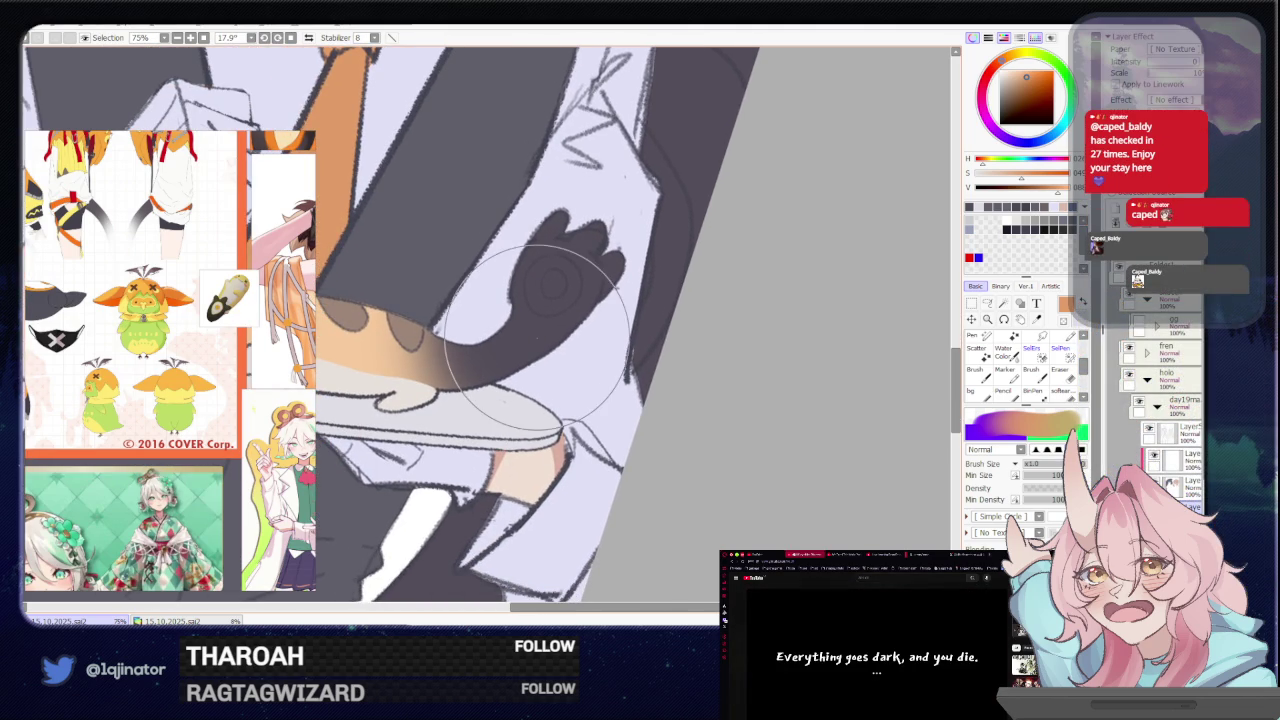
key("Home")
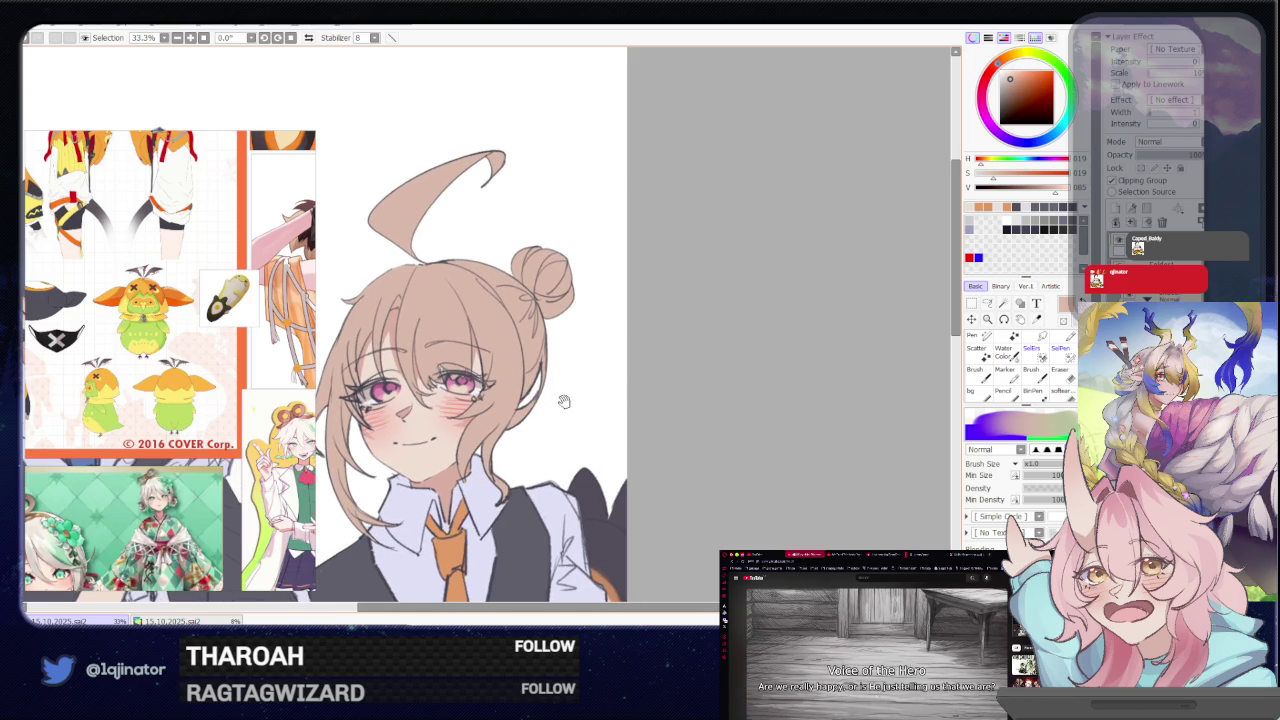
Pick a darker reddish-brown and test a hair stroke above the eye, then undo it
left_click_drag(564, 401, 594, 371)
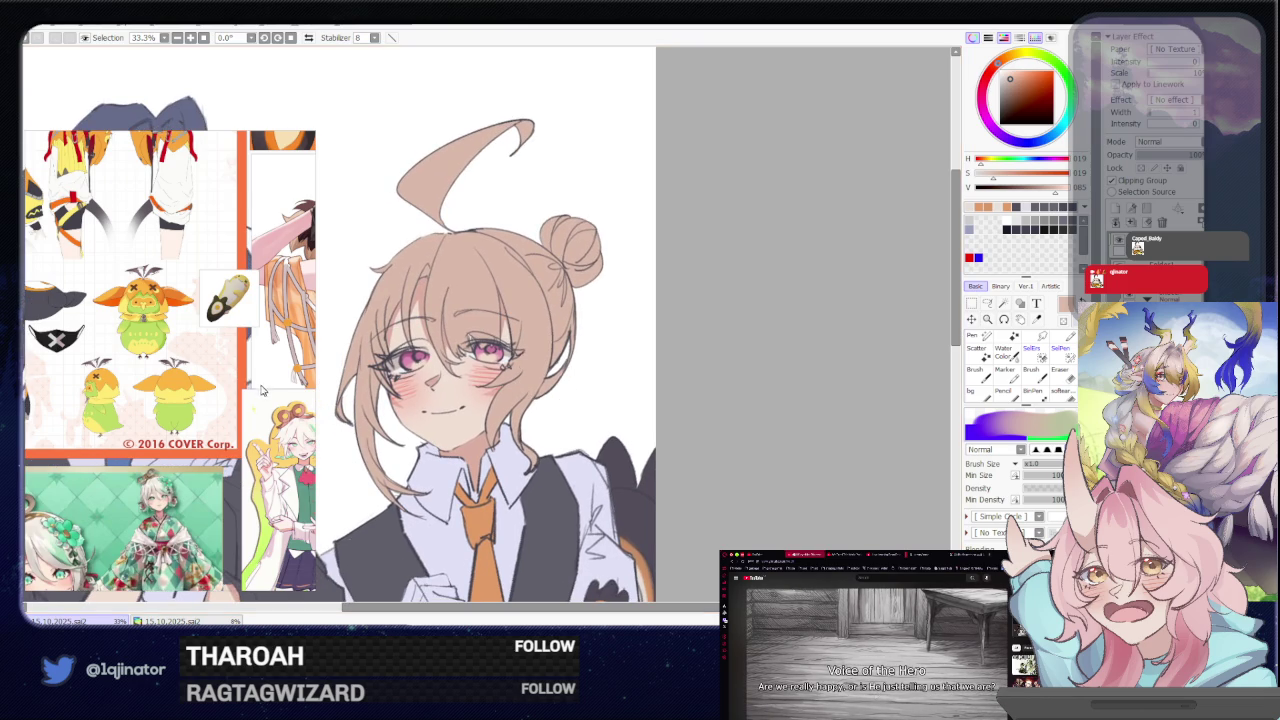
left_click_drag(283, 322, 133, 372)
scroll(135, 369, "up", 1)
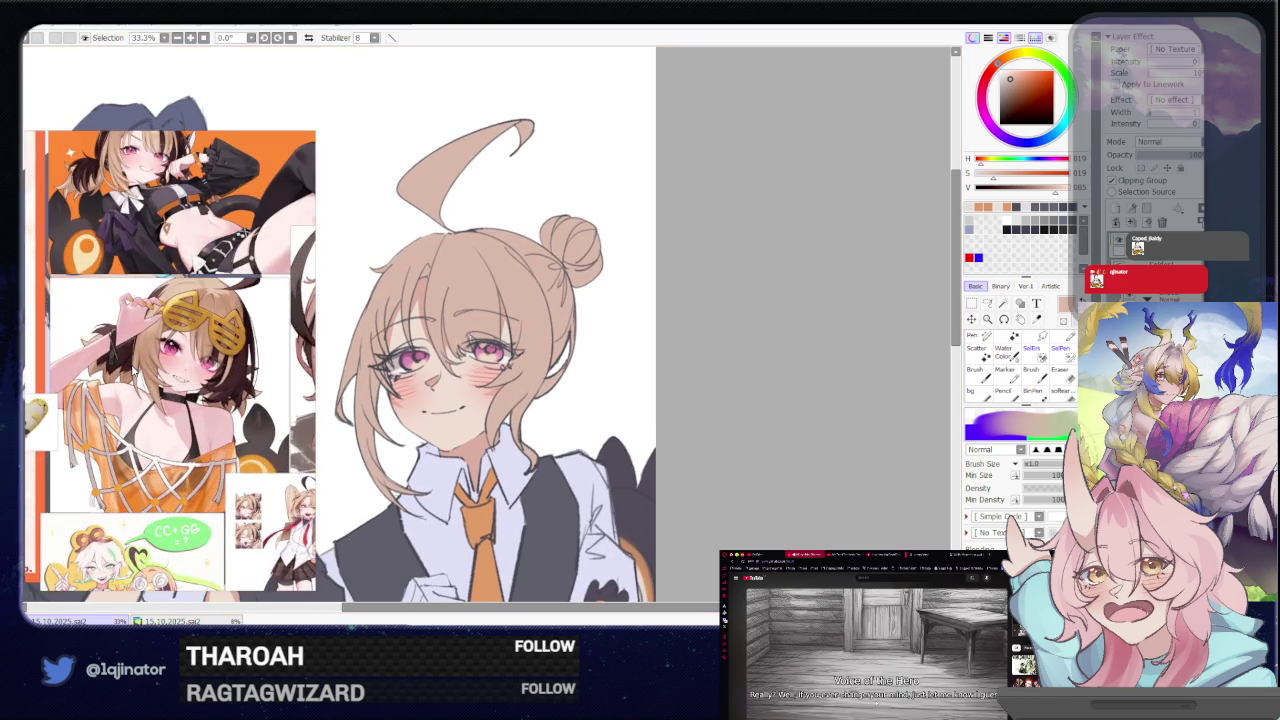
scroll(135, 369, "up", 1)
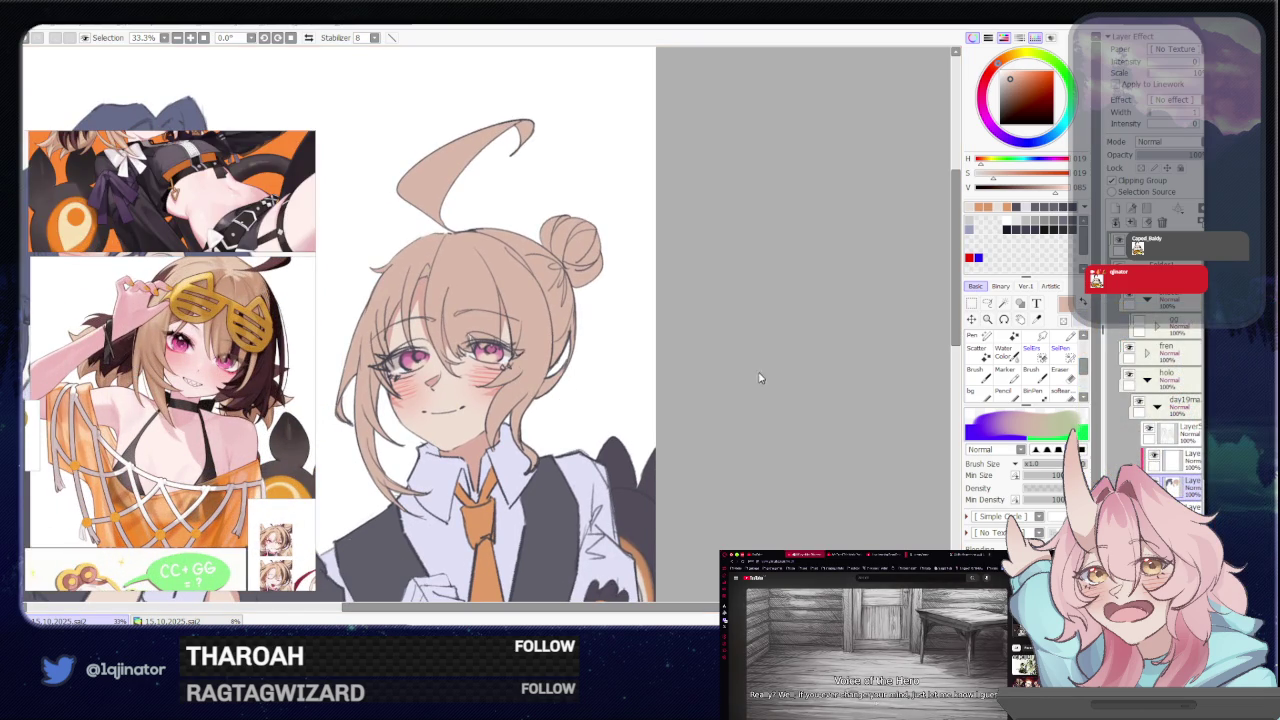
left_click_drag(669, 374, 655, 406)
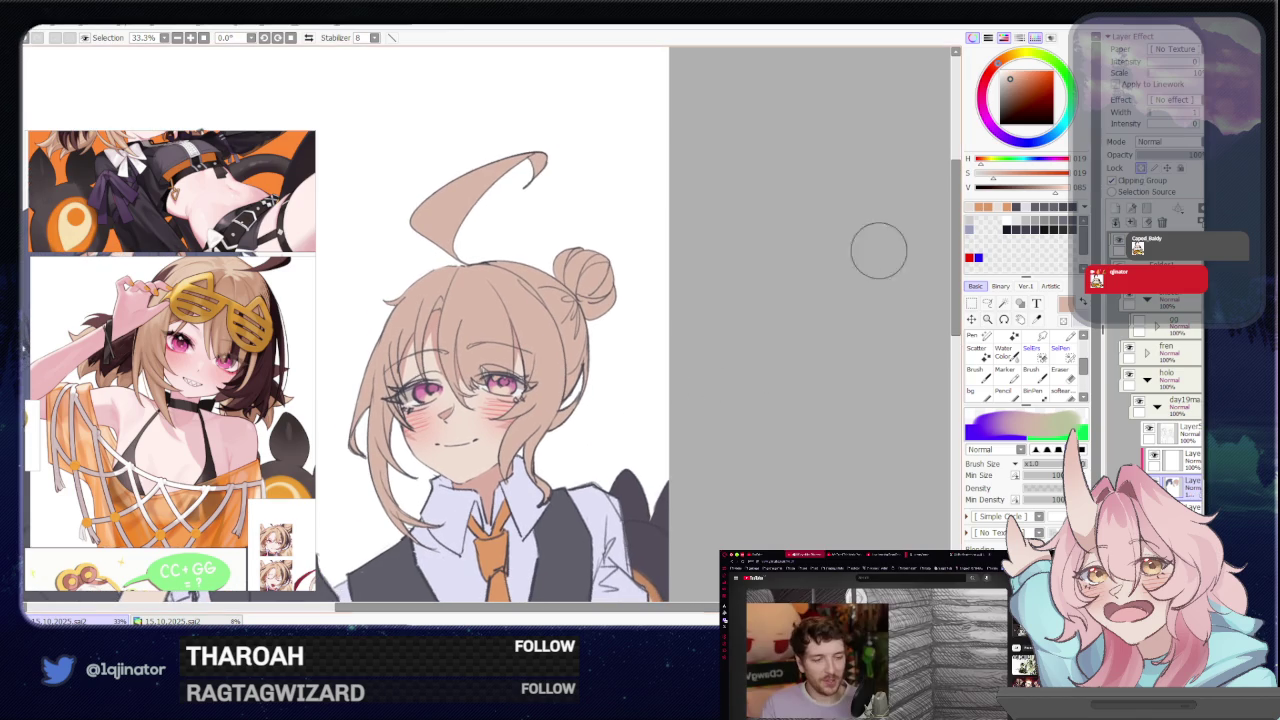
left_click_drag(998, 72, 1019, 88)
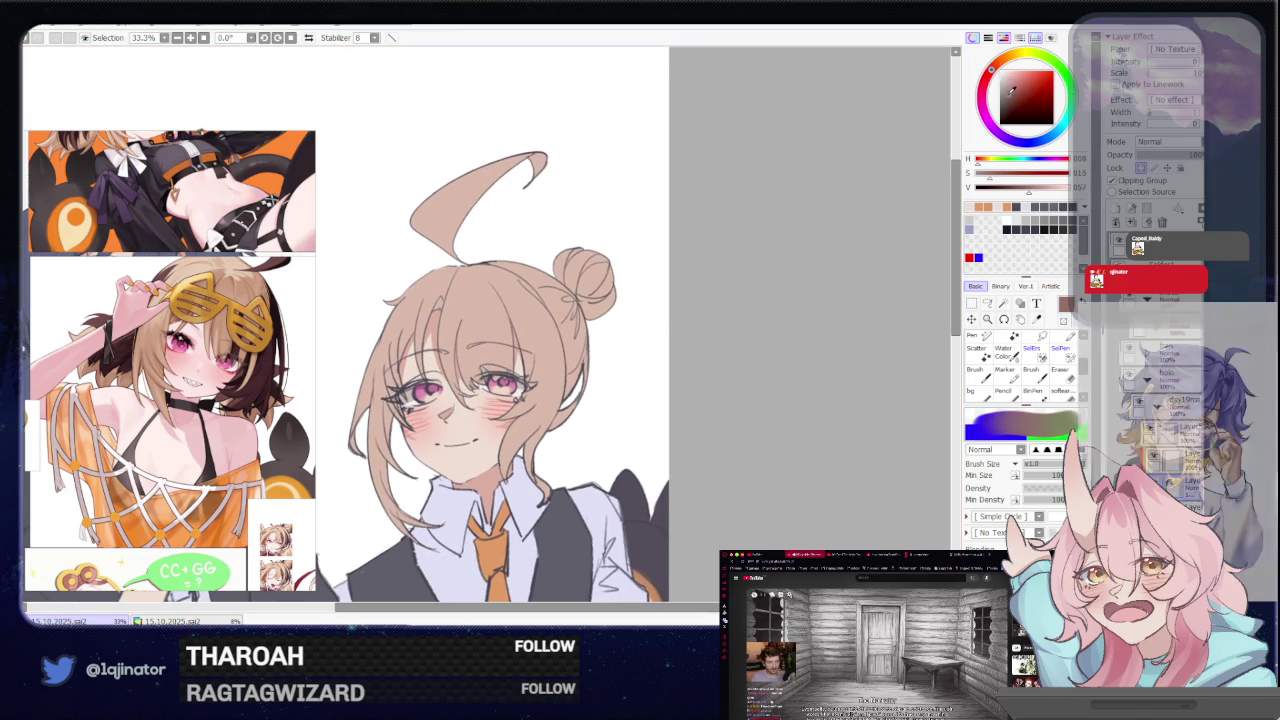
mouse_move(525, 380)
left_mouse_down()
mouse_move(480, 315)
mouse_move(500, 325)
left_mouse_up()
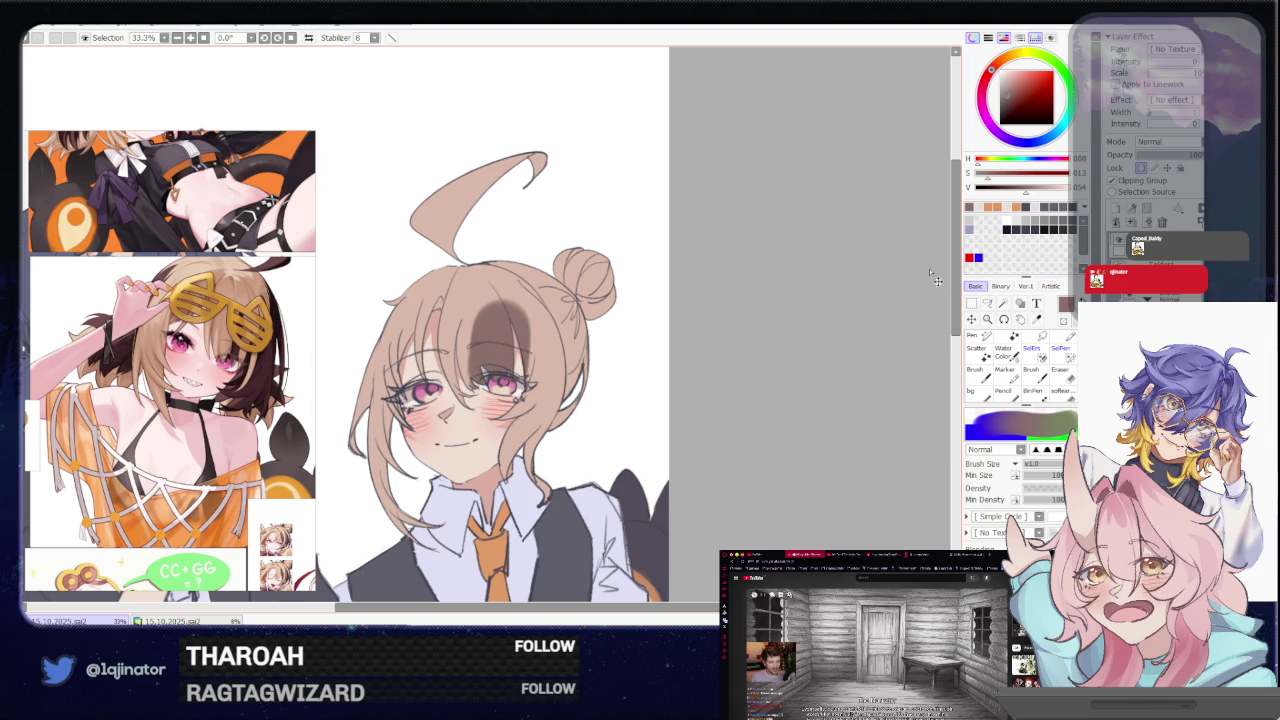
key("ctrl+z")
Darken the brown slightly, try shading the hair beside the eye, and undo it
left_click(1023, 189)
left_click_drag(530, 340, 500, 400)
mouse_move(480, 315)
left_mouse_down()
mouse_move(520, 395)
mouse_move(510, 400)
left_mouse_up()
key("ctrl+z")
Loop a freeform selection around the ahoge
left_click(987, 302)
scroll(600, 340, "up", 2)
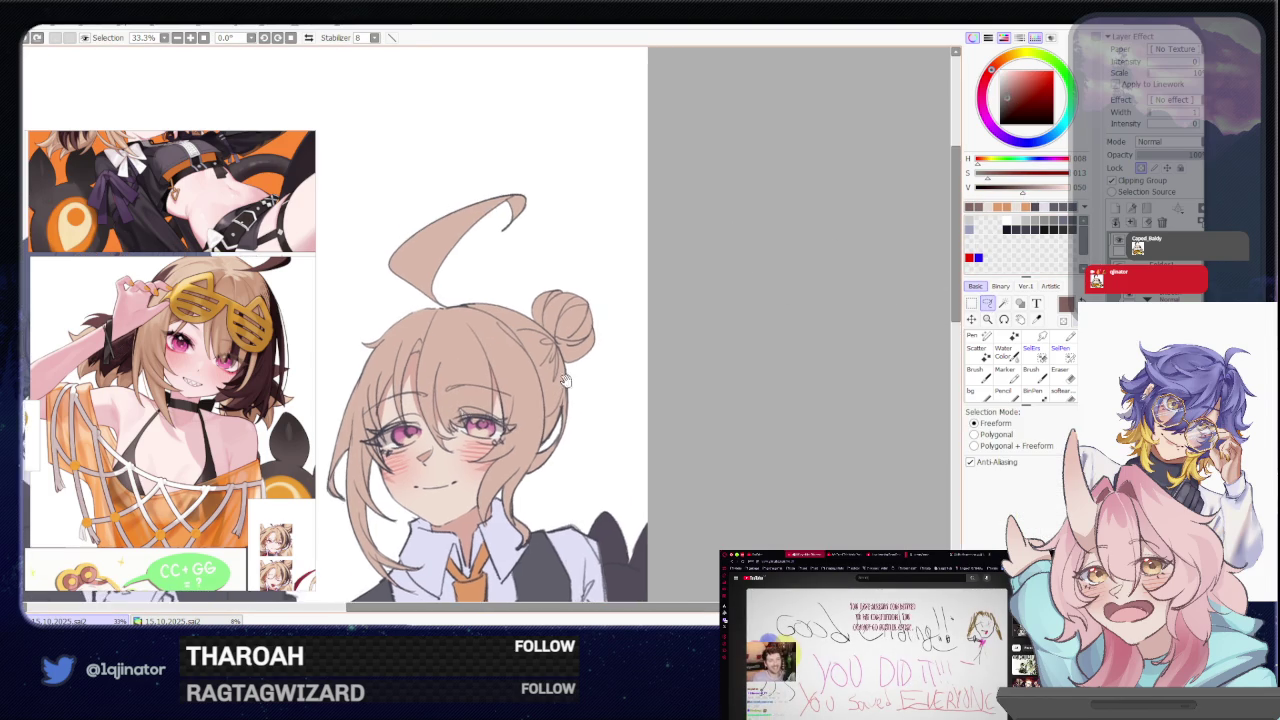
scroll(517, 341, "up", 2)
mouse_move(643, 225)
left_mouse_down()
mouse_move(430, 406)
mouse_move(462, 420)
left_mouse_up()
scroll(467, 423, "down", 1)
scroll(467, 423, "down", 2)
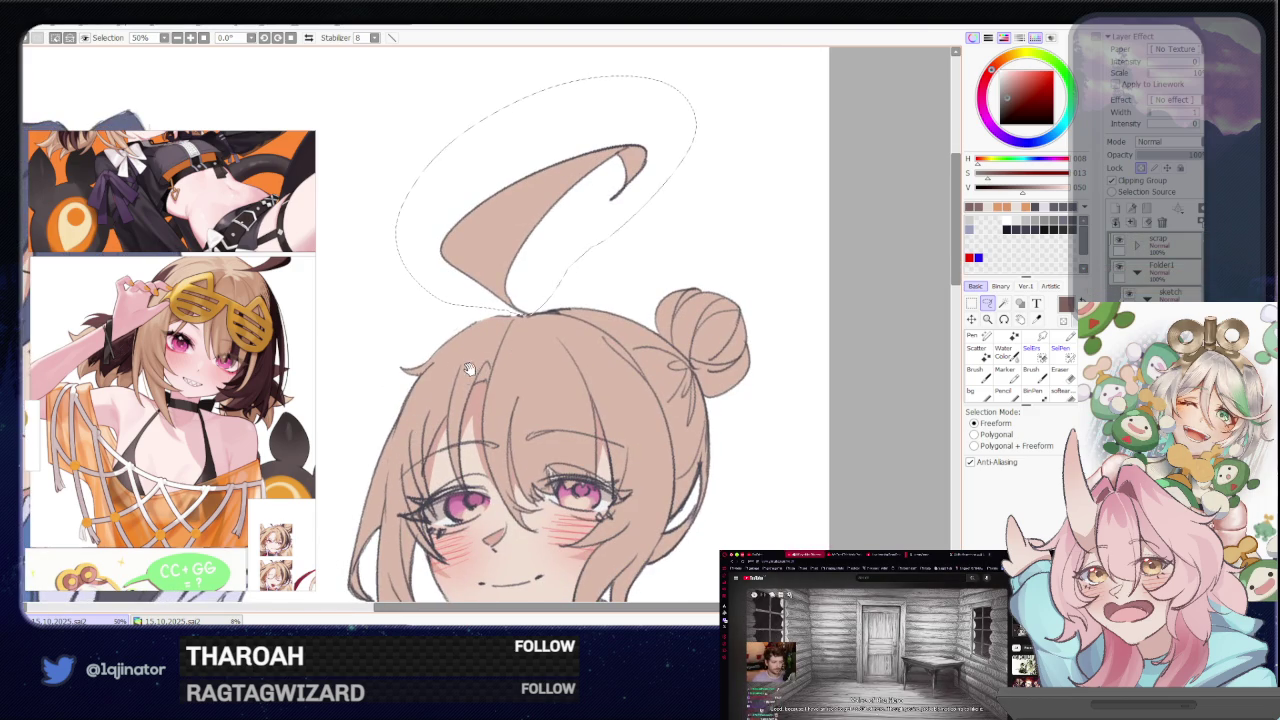
scroll(460, 372, "up", 1)
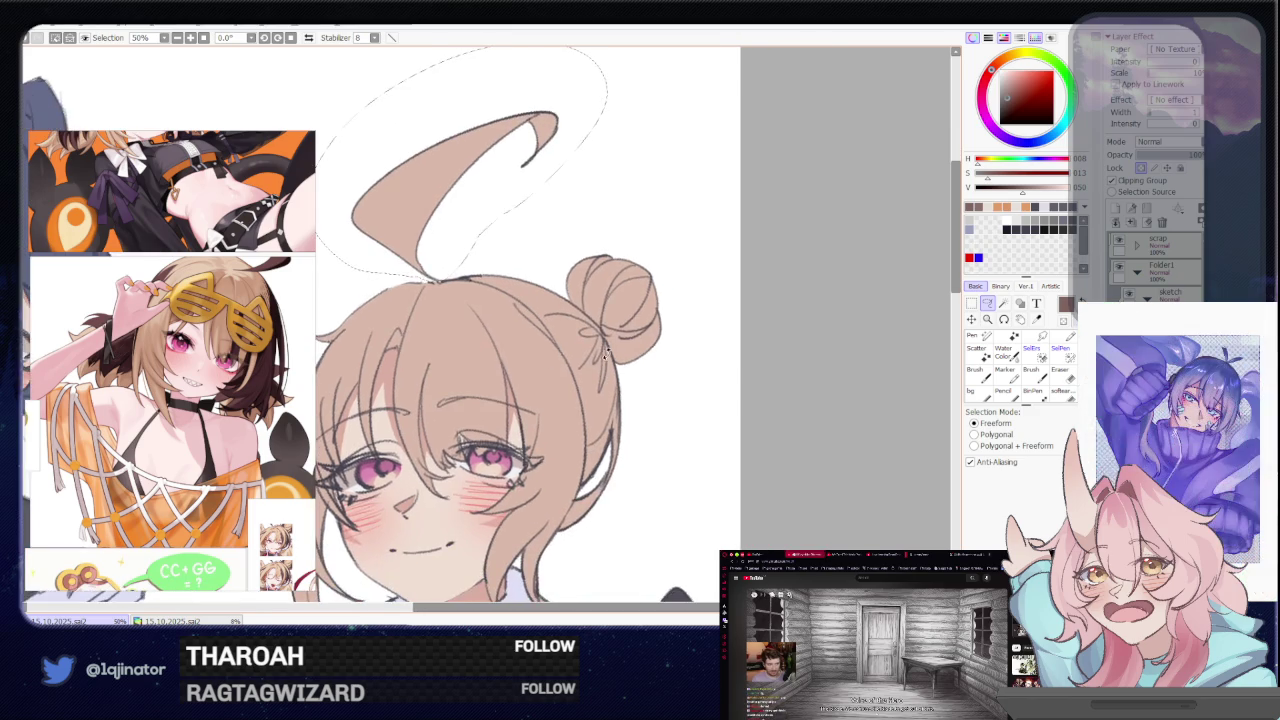
Extend the freeform selection along the top of the hair, mirroring and tilting the view
left_click_drag(452, 376, 522, 420)
scroll(590, 356, "up", 2)
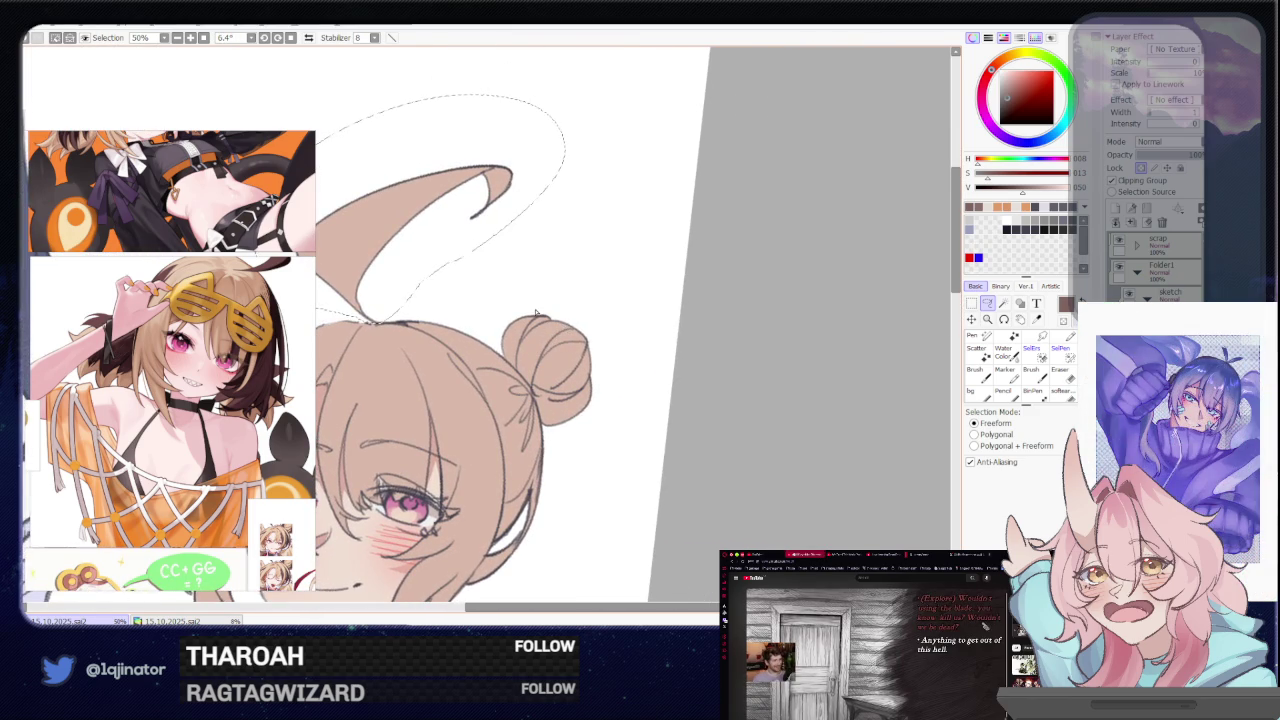
left_click_drag(456, 430, 466, 443)
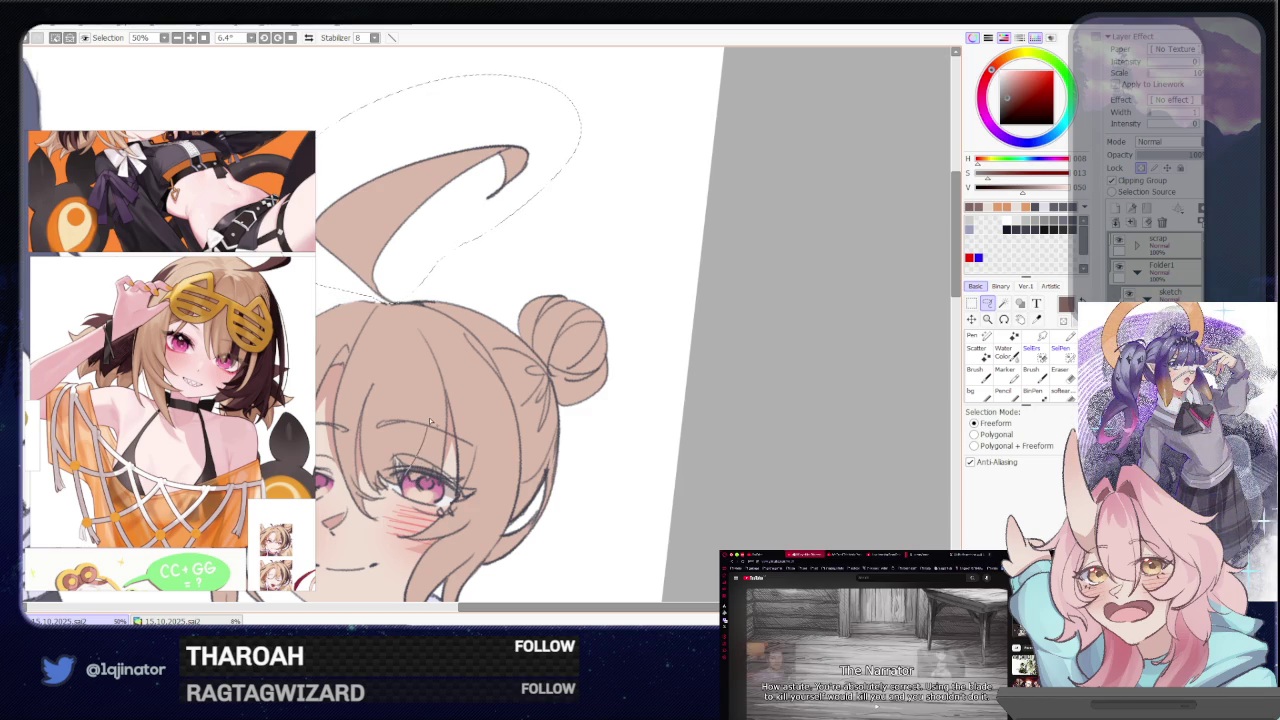
left_click_drag(470, 414, 453, 431)
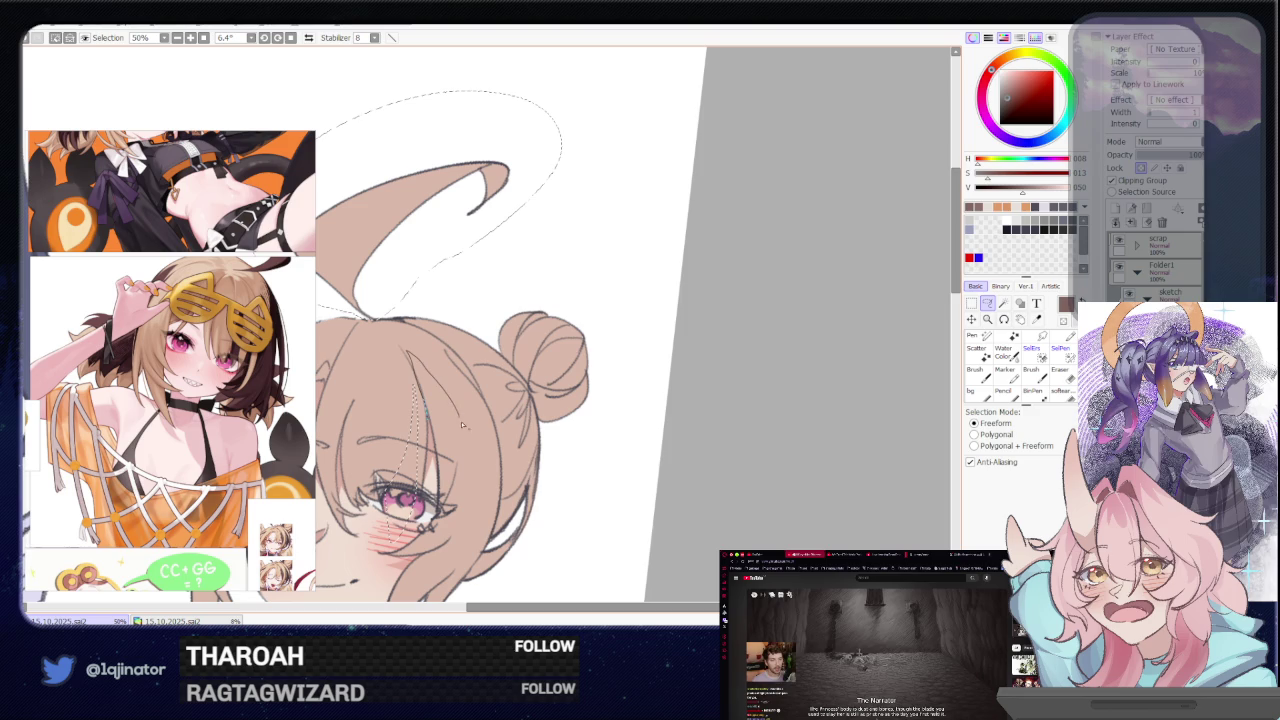
left_click_drag(458, 584, 523, 434)
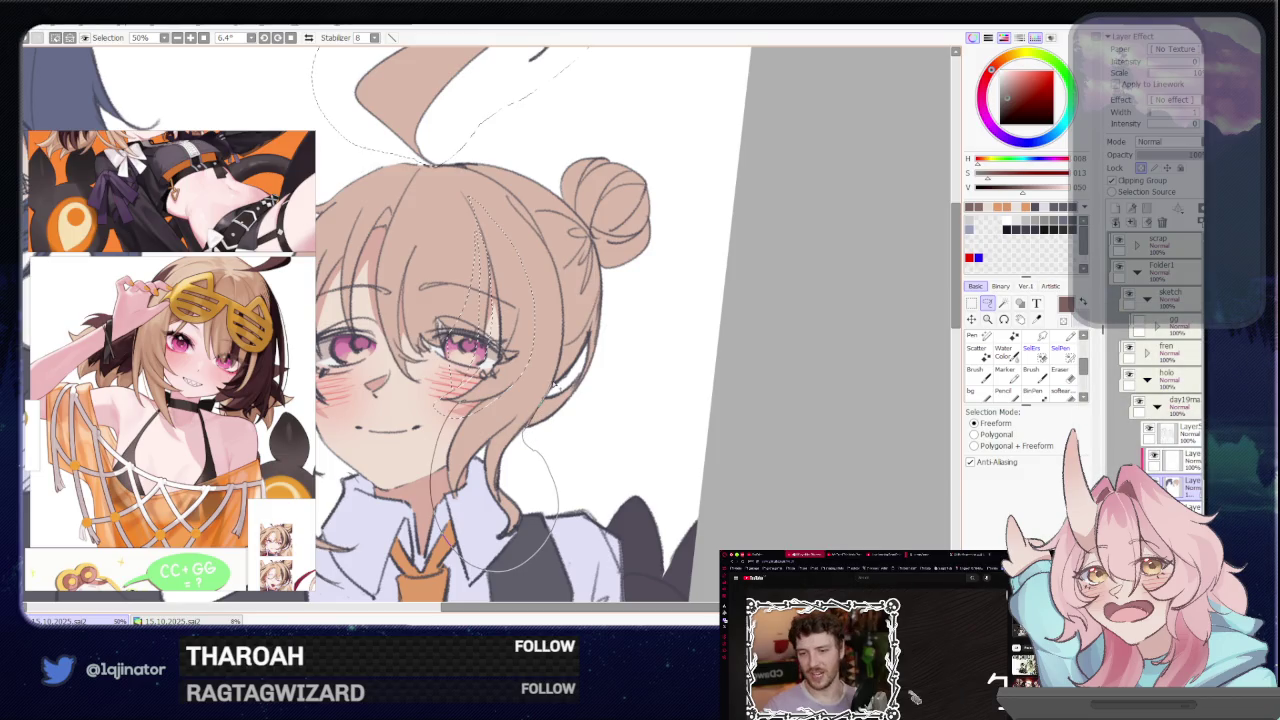
key("h")
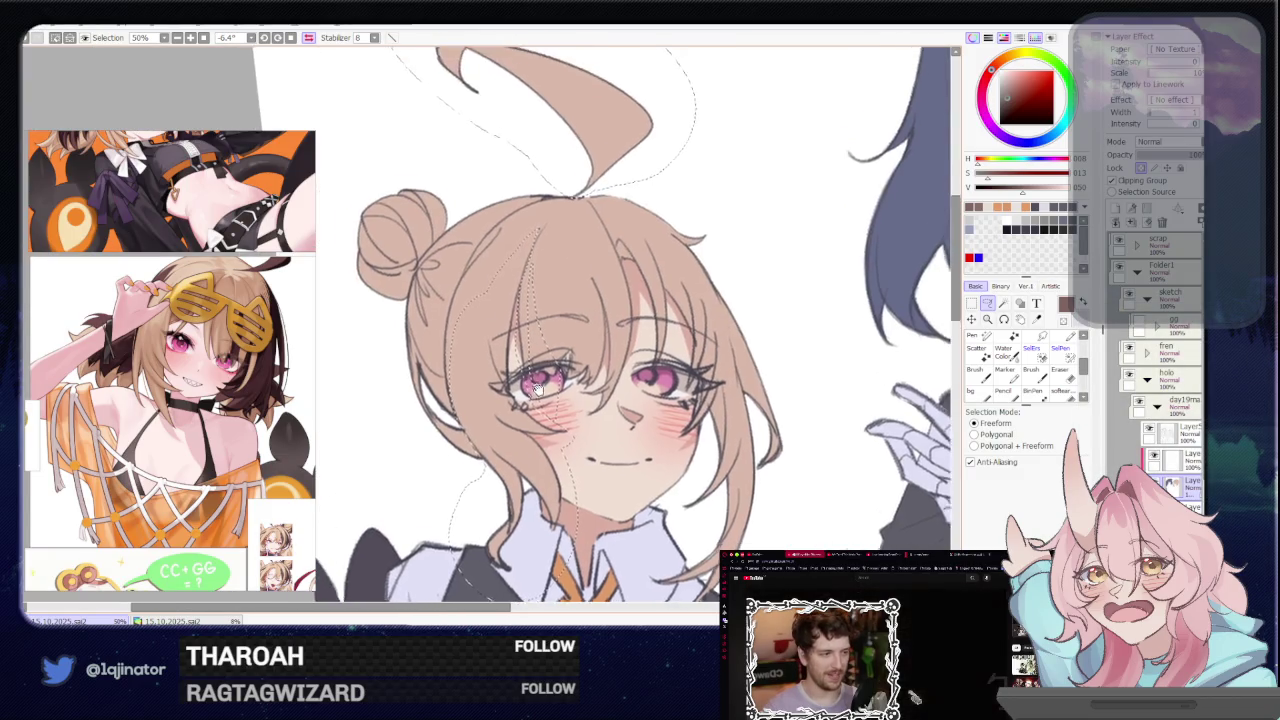
left_click_drag(537, 389, 409, 411)
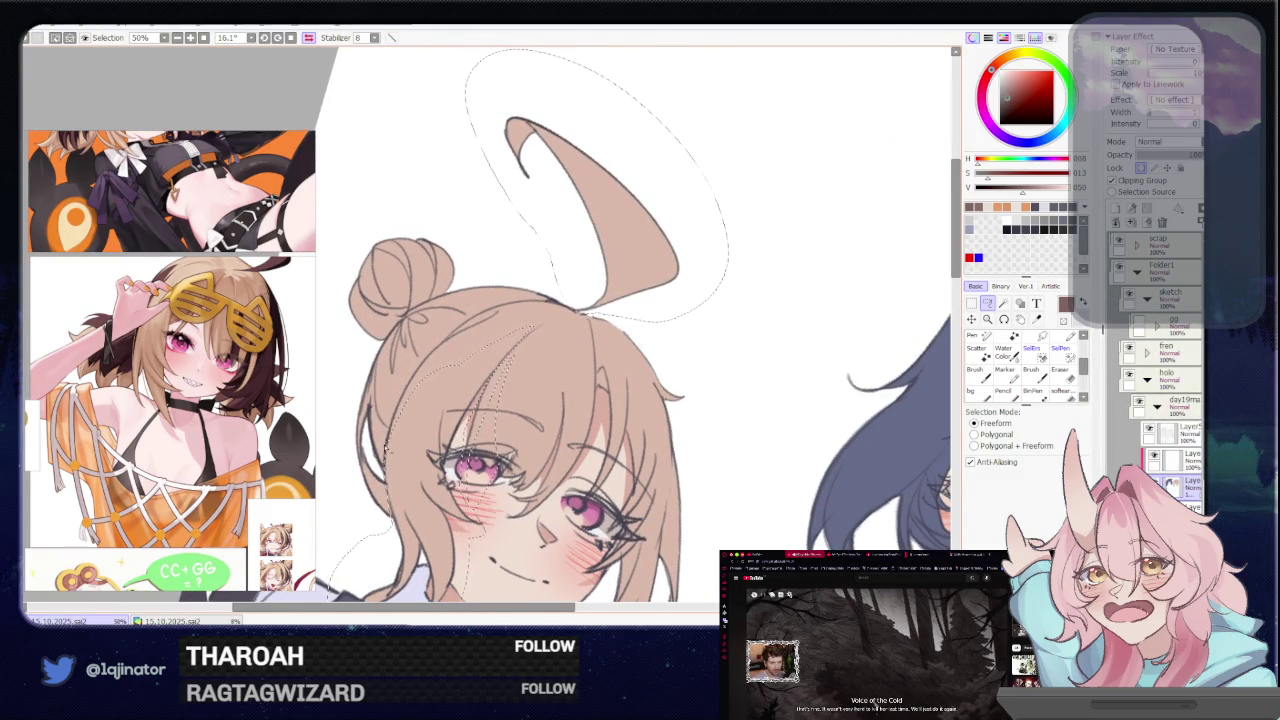
mouse_move(388, 450)
left_mouse_down()
mouse_move(531, 318)
mouse_move(410, 383)
mouse_move(500, 308)
mouse_move(535, 318)
left_mouse_up()
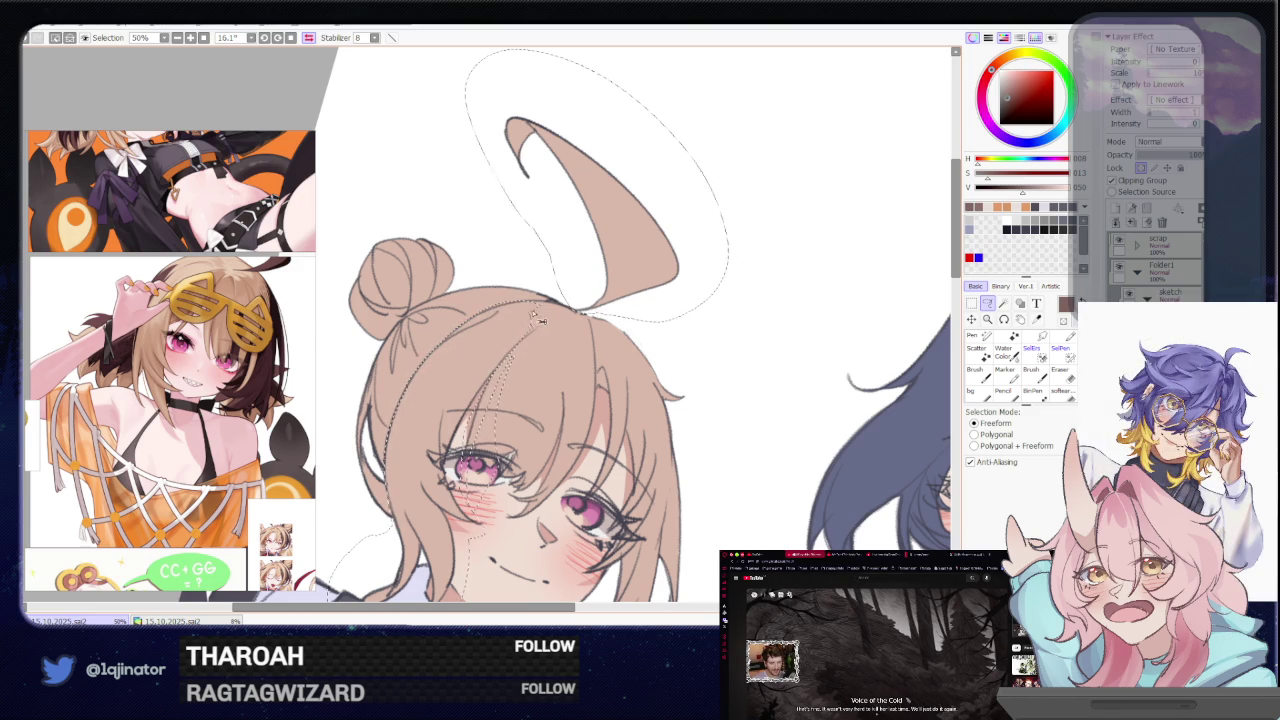
key("h")
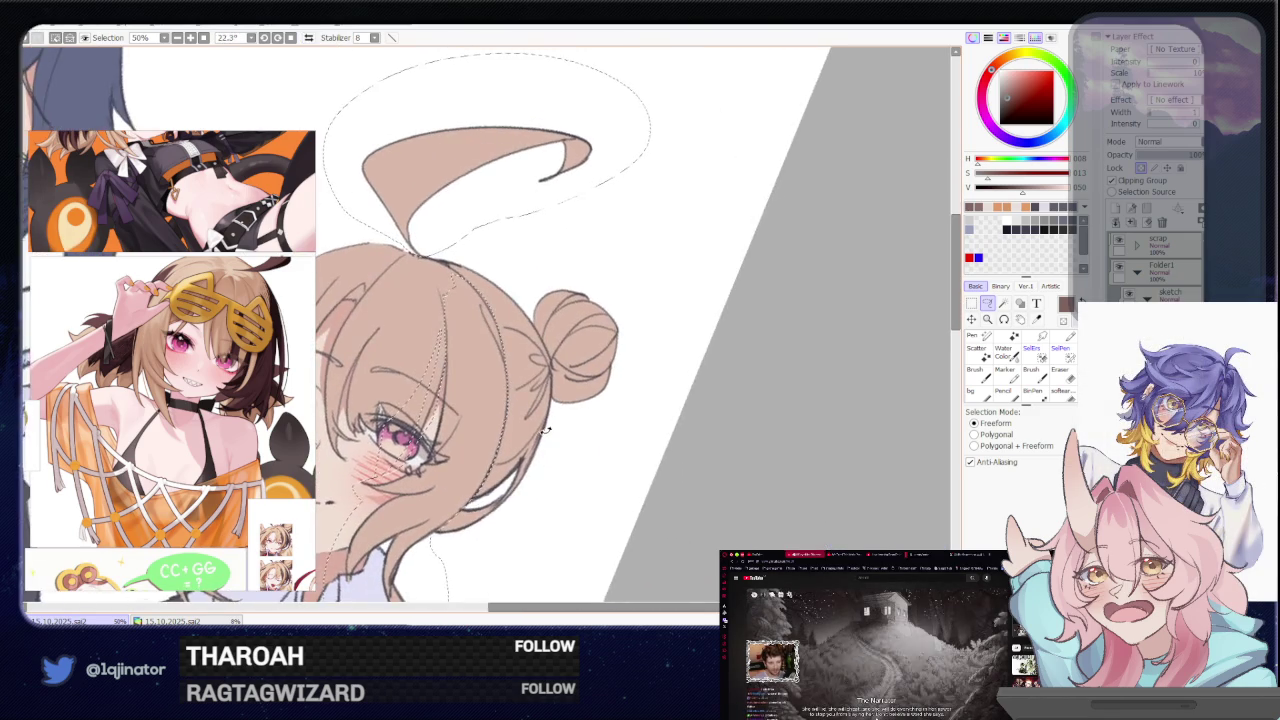
left_click_drag(535, 462, 490, 338)
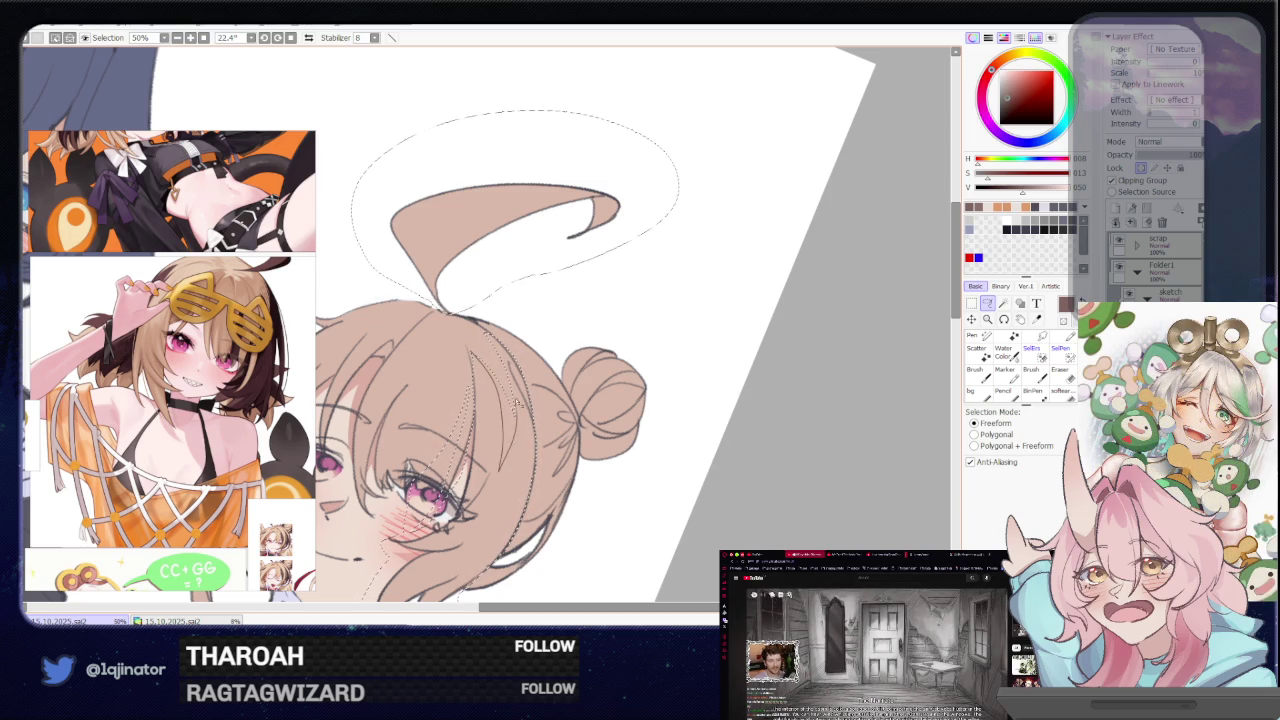
mouse_move(552, 402)
left_mouse_down()
mouse_move(538, 398)
mouse_move(566, 402)
left_mouse_up()
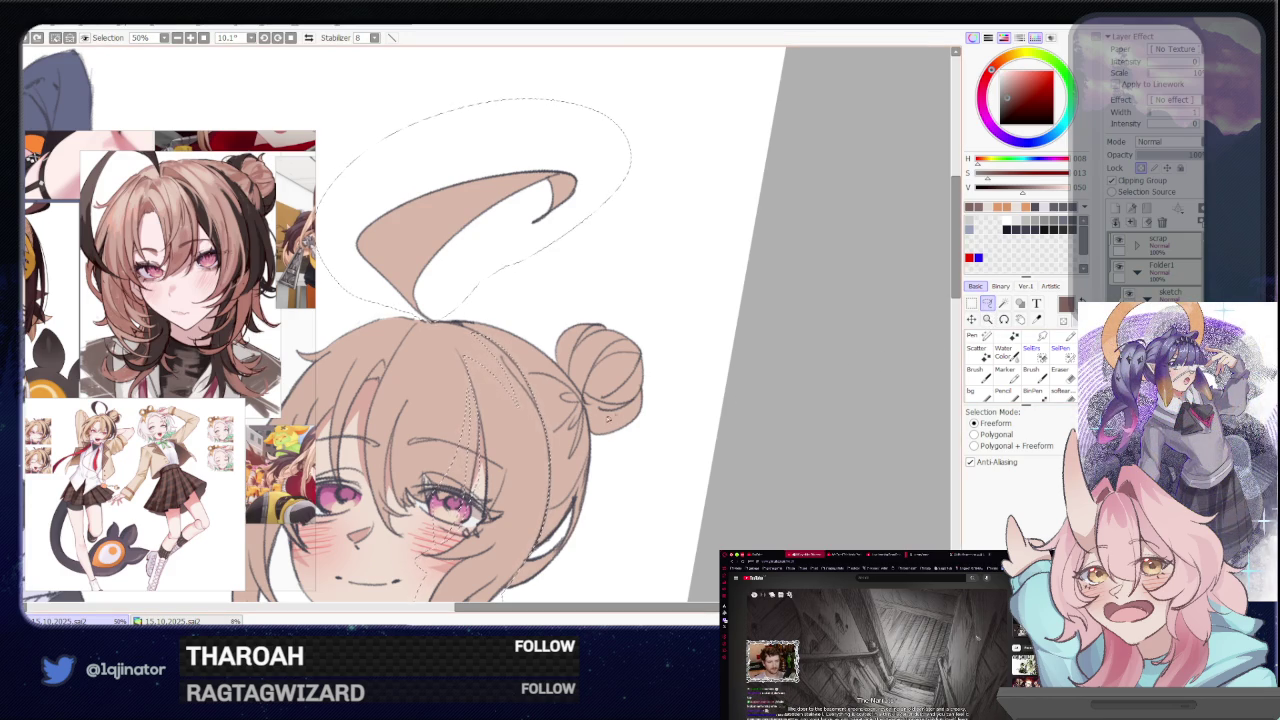
Extend the selection around the bun, fill it with dark brown, and deselect
scroll(583, 438, "up", 3)
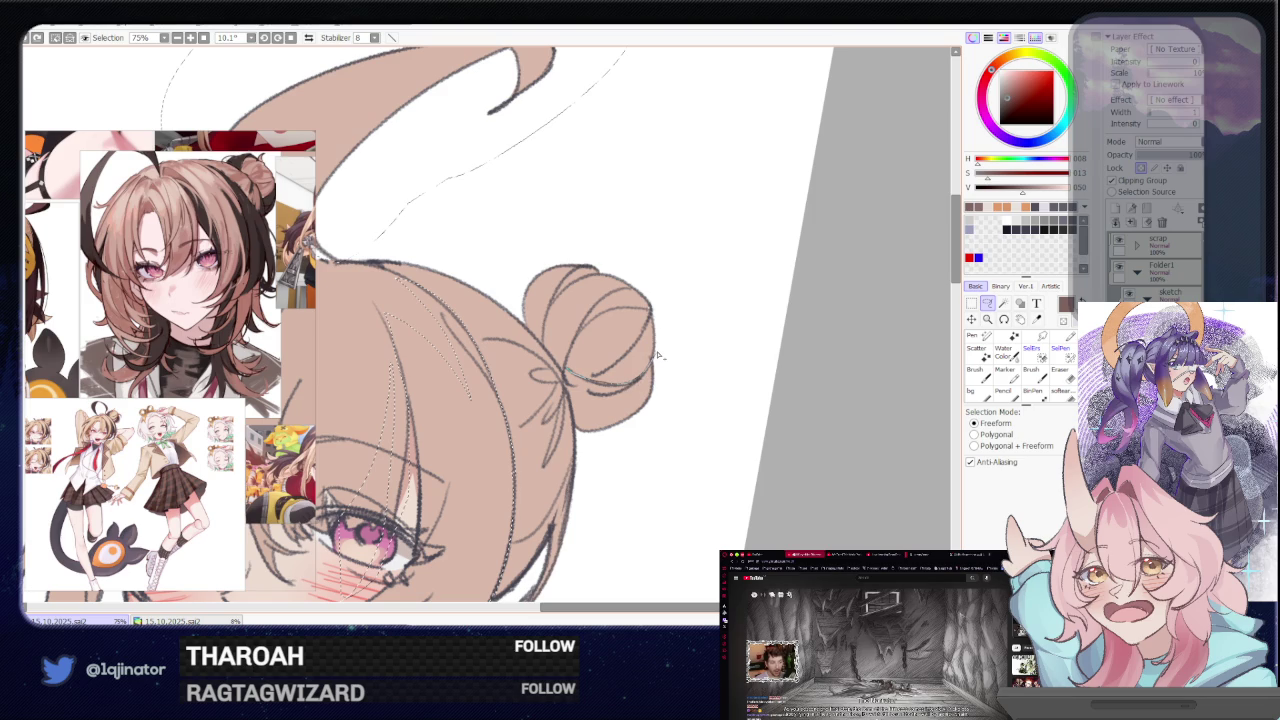
left_click_drag(657, 354, 634, 426)
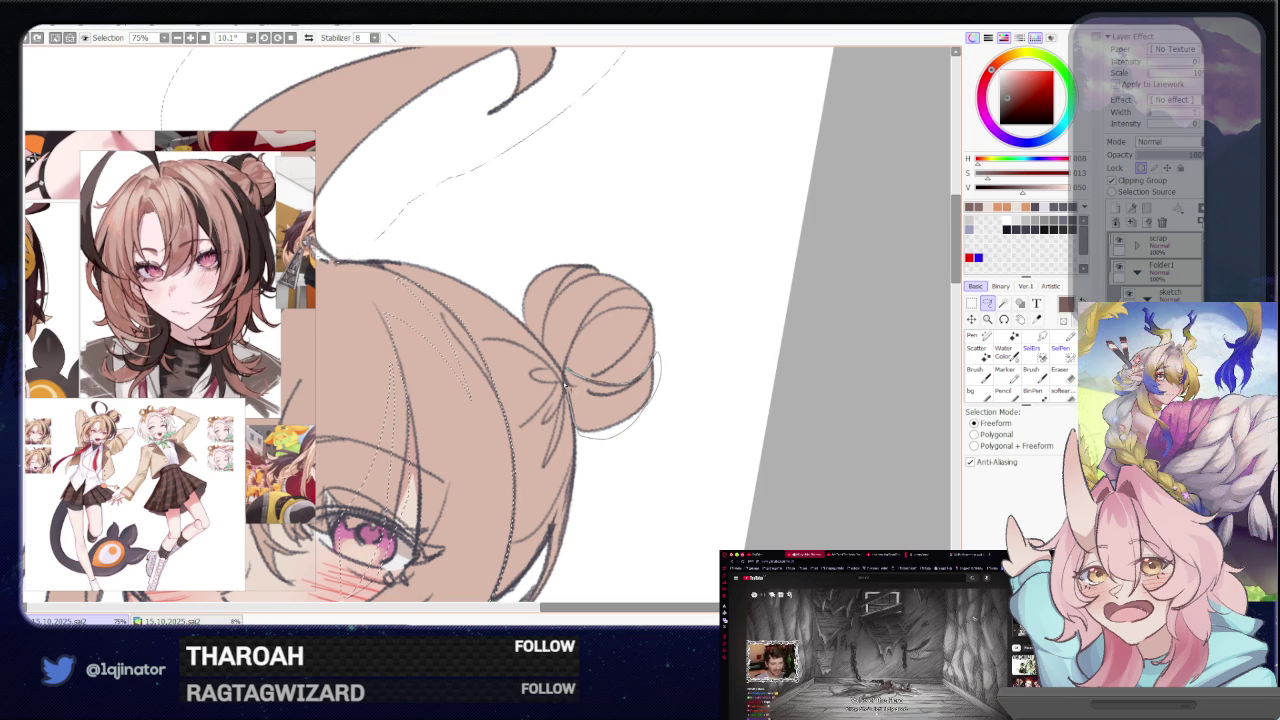
left_click_drag(600, 290, 594, 368)
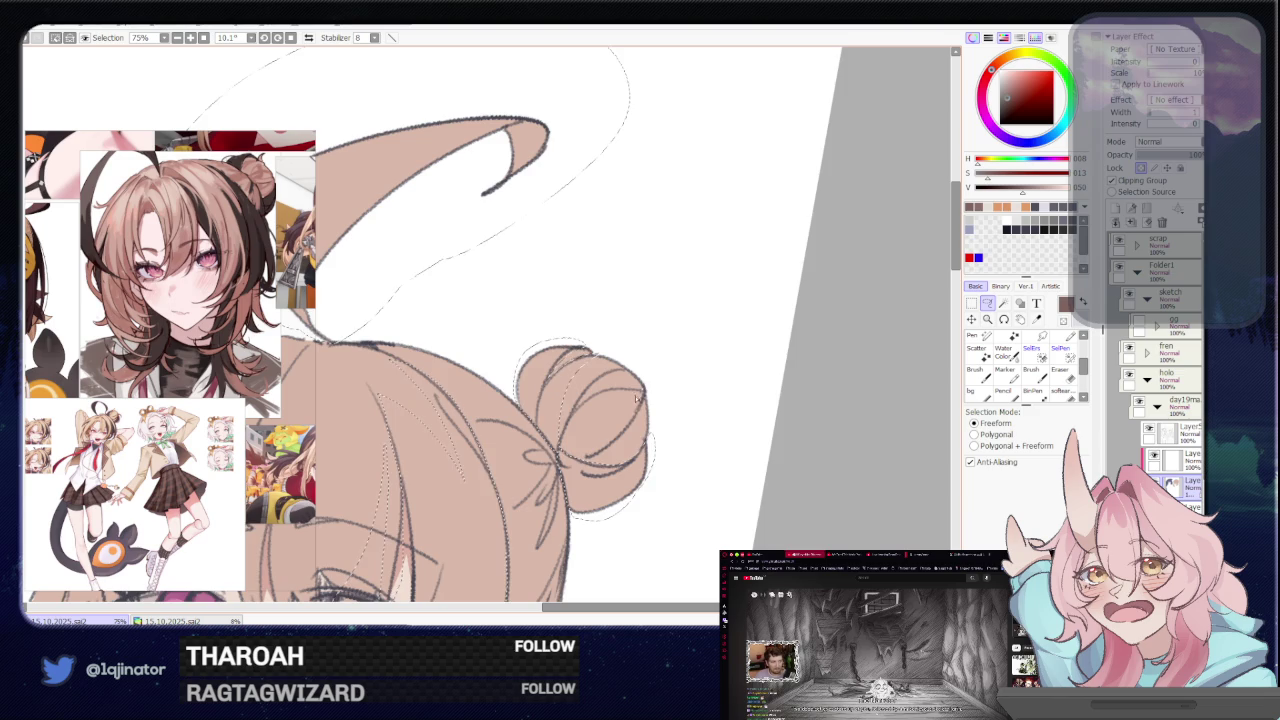
scroll(636, 398, "down", 2)
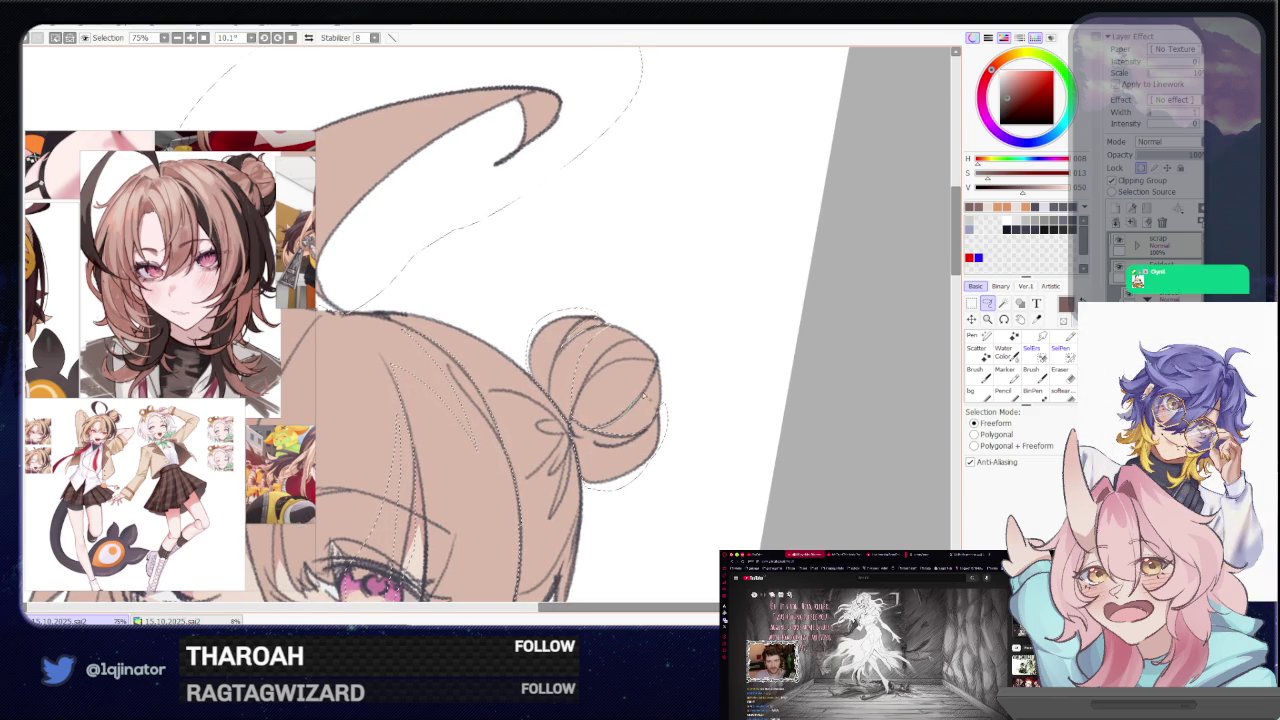
key("w")
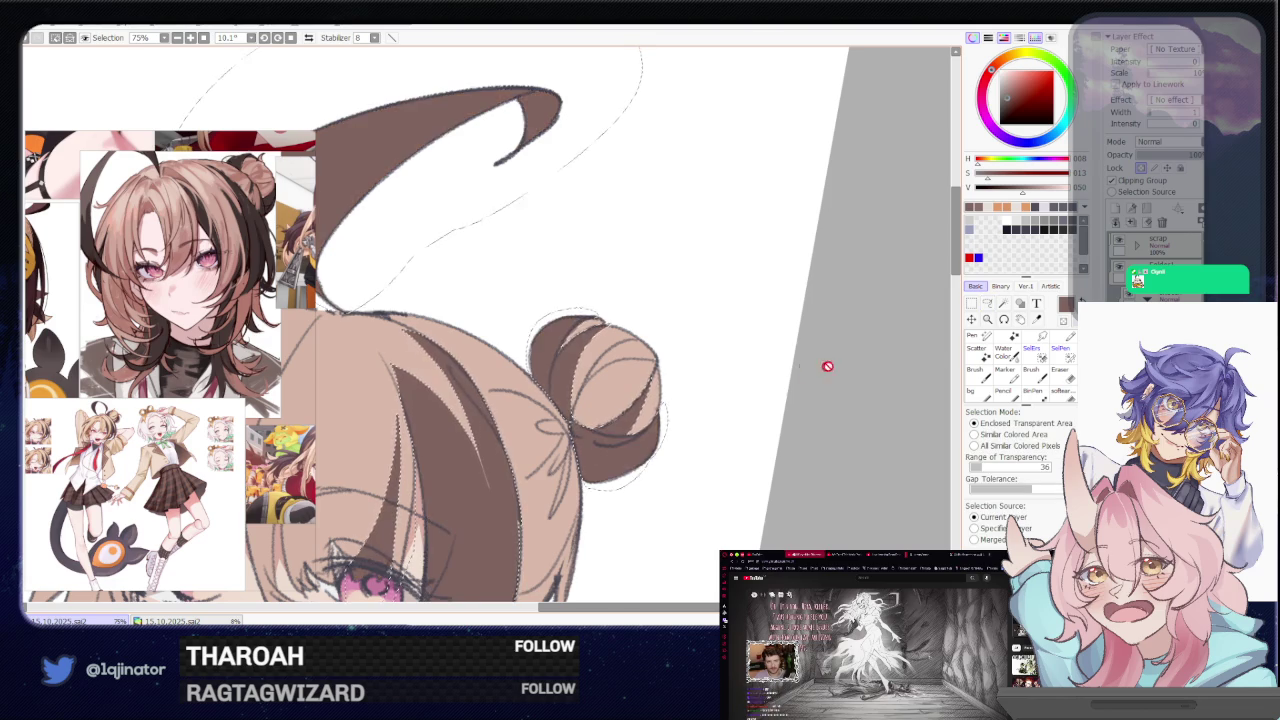
scroll(826, 363, "down", 4)
left_click(987, 303)
key("ctrl+d")
Zoom out and rotate the view so the characters stand upright
left_click_drag(731, 451, 743, 426)
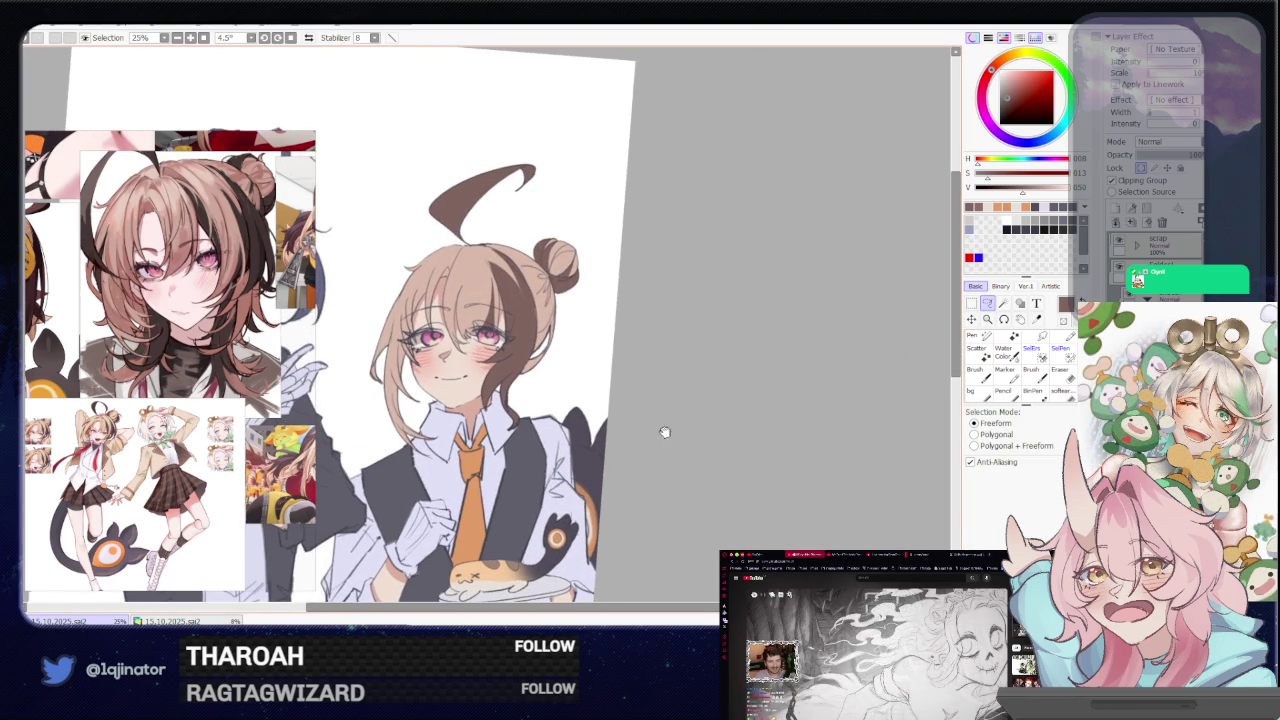
left_click_drag(663, 431, 693, 387)
scroll(698, 361, "up", 1)
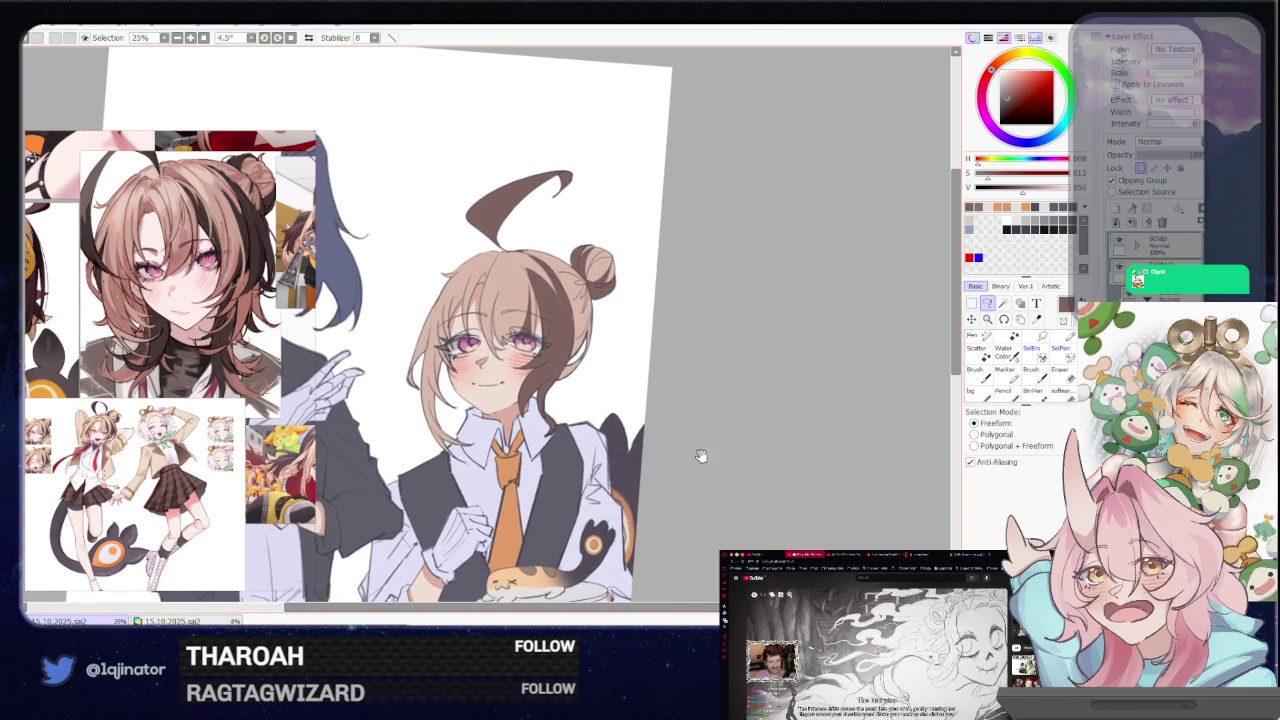
scroll(697, 451, "up", 1)
scroll(731, 411, "up", 2)
left_click_drag(777, 413, 773, 404)
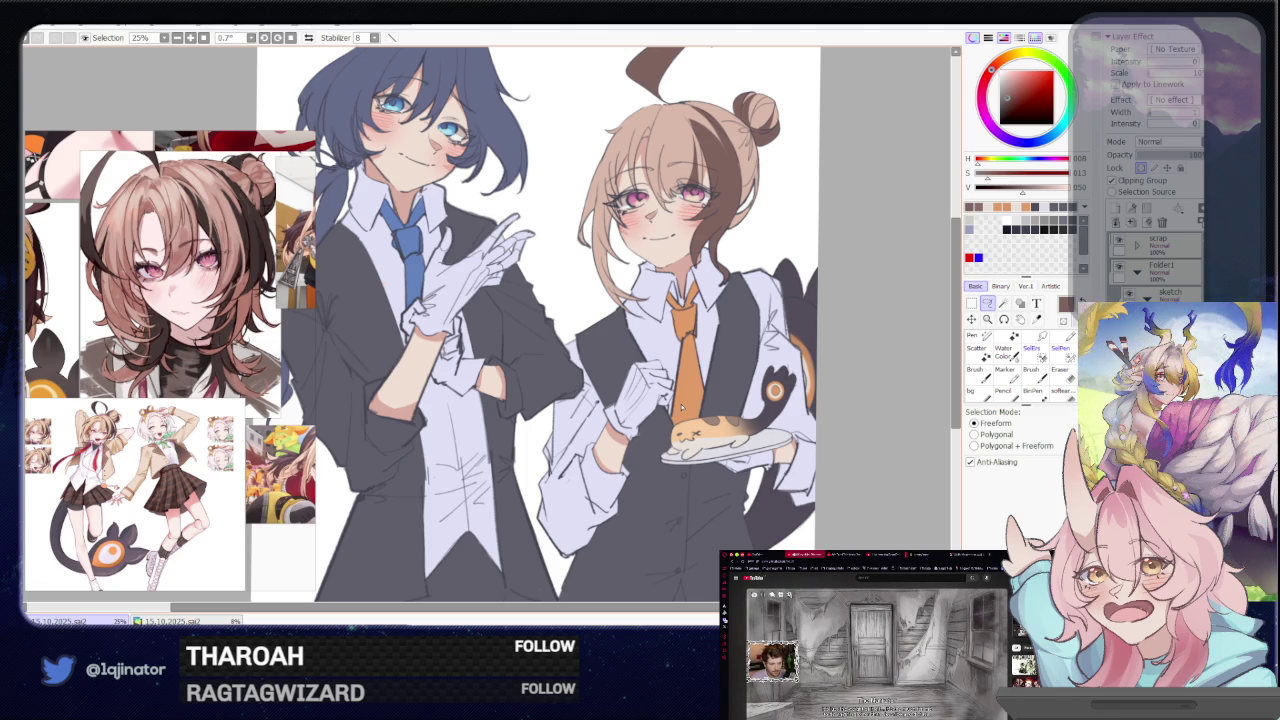
scroll(846, 422, "up", 3)
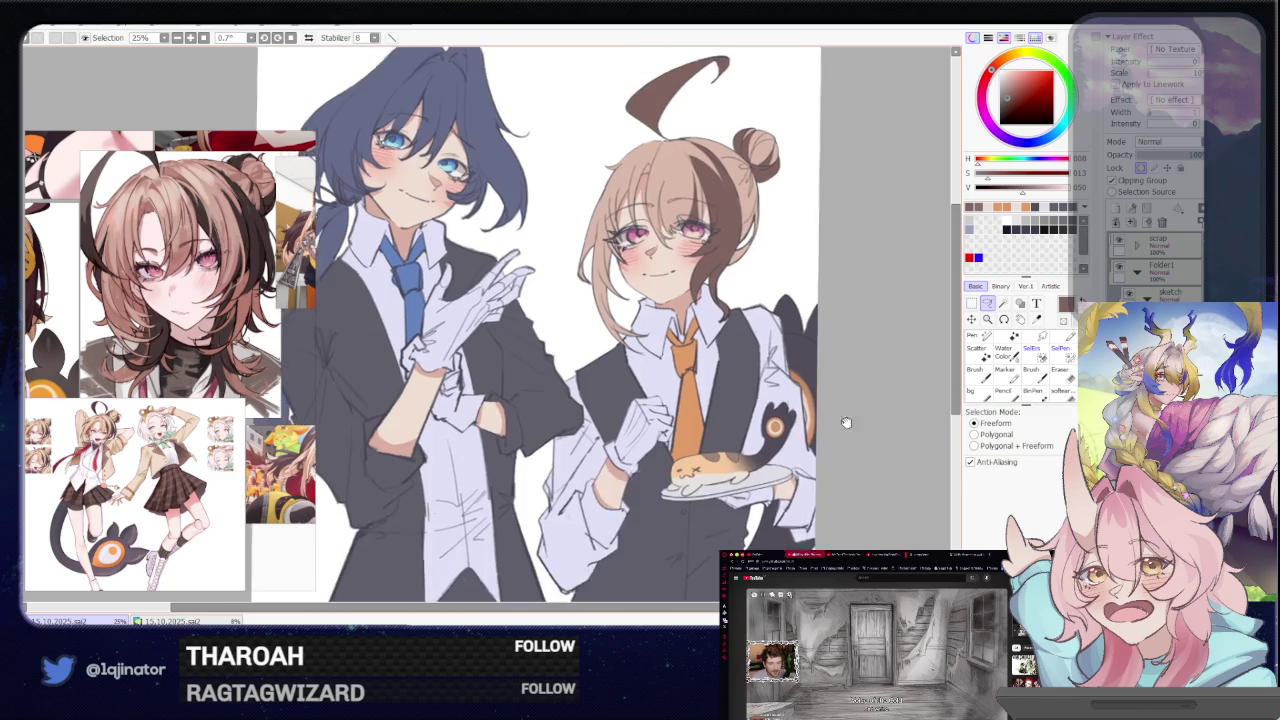
left_click_drag(846, 422, 830, 410)
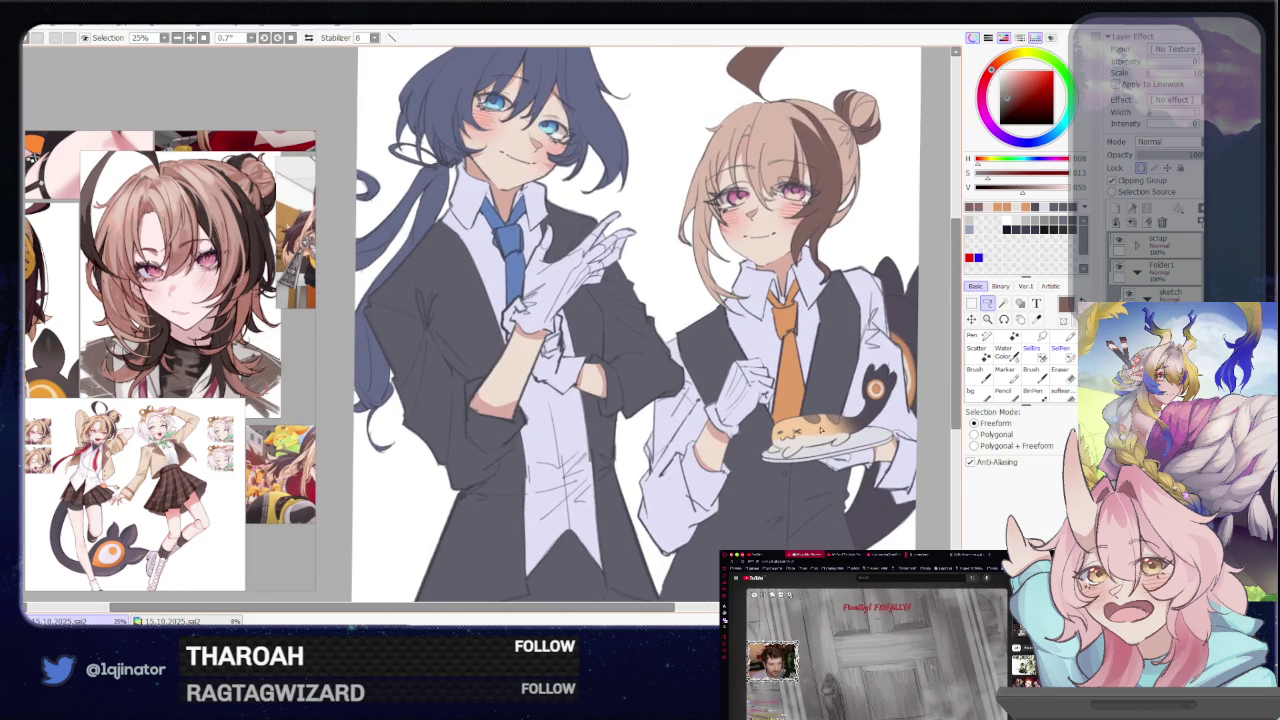
key("minus")
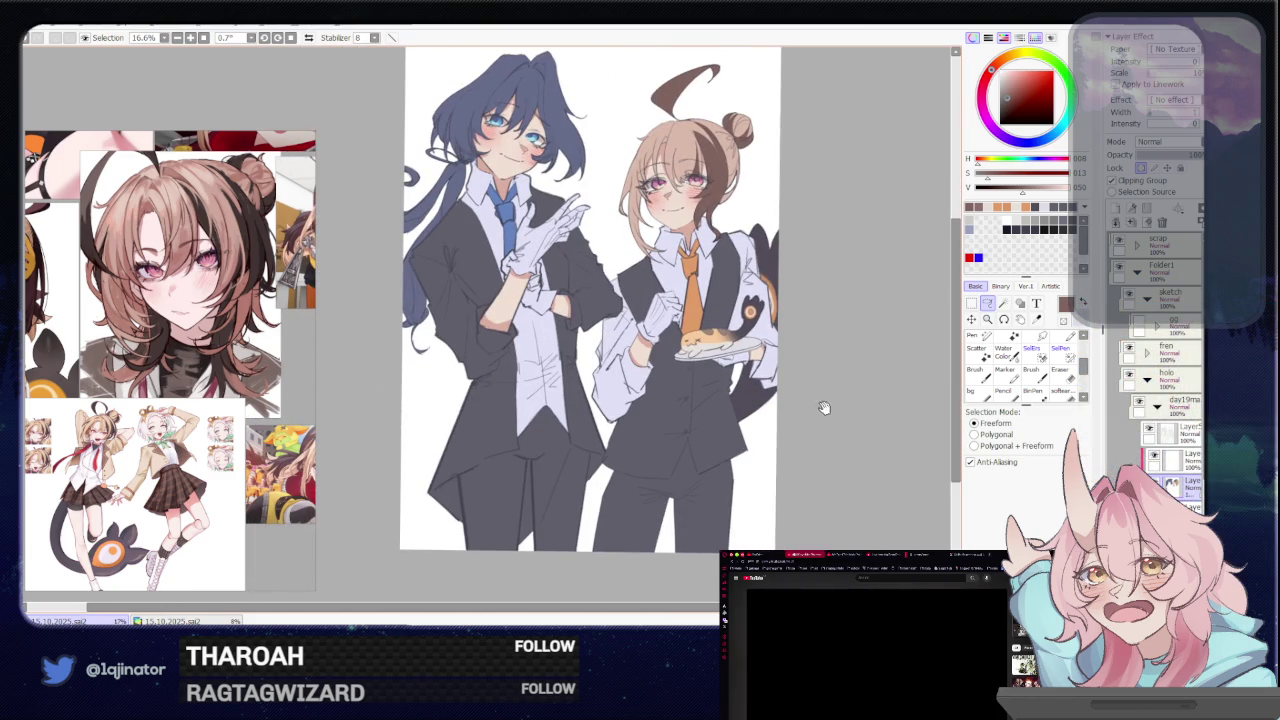
left_click_drag(822, 408, 808, 423)
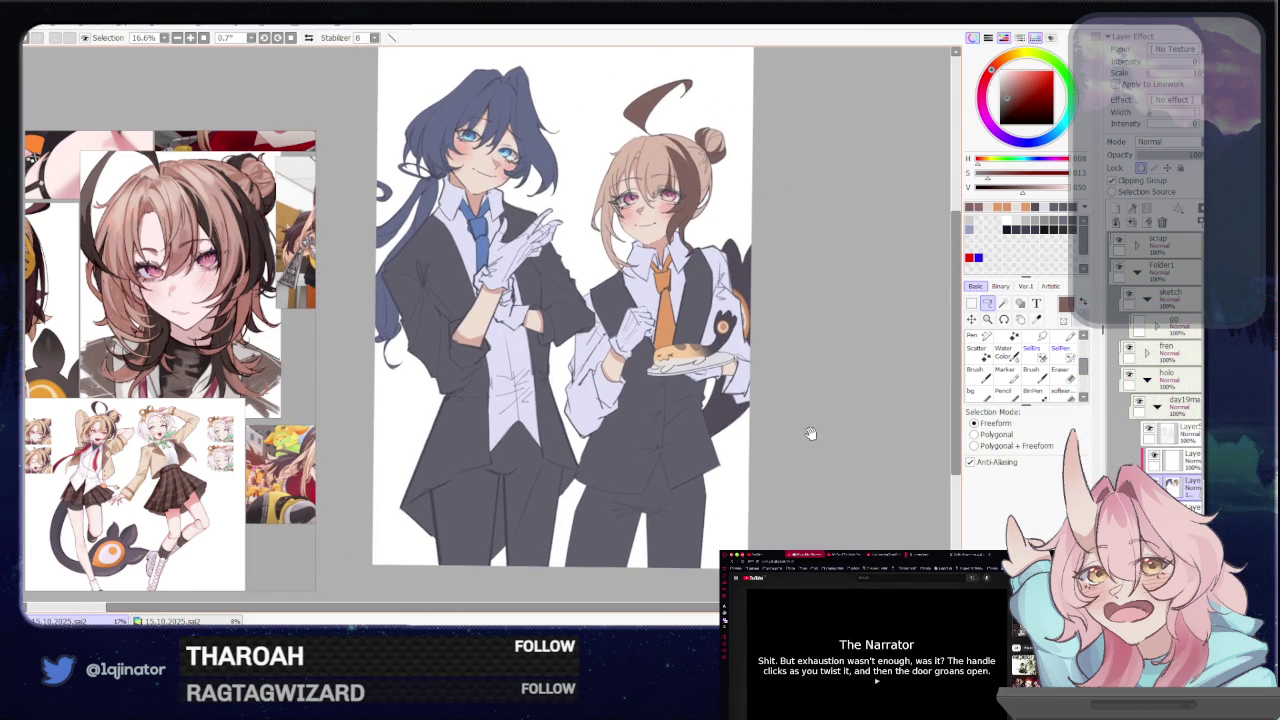
left_click_drag(819, 422, 814, 432)
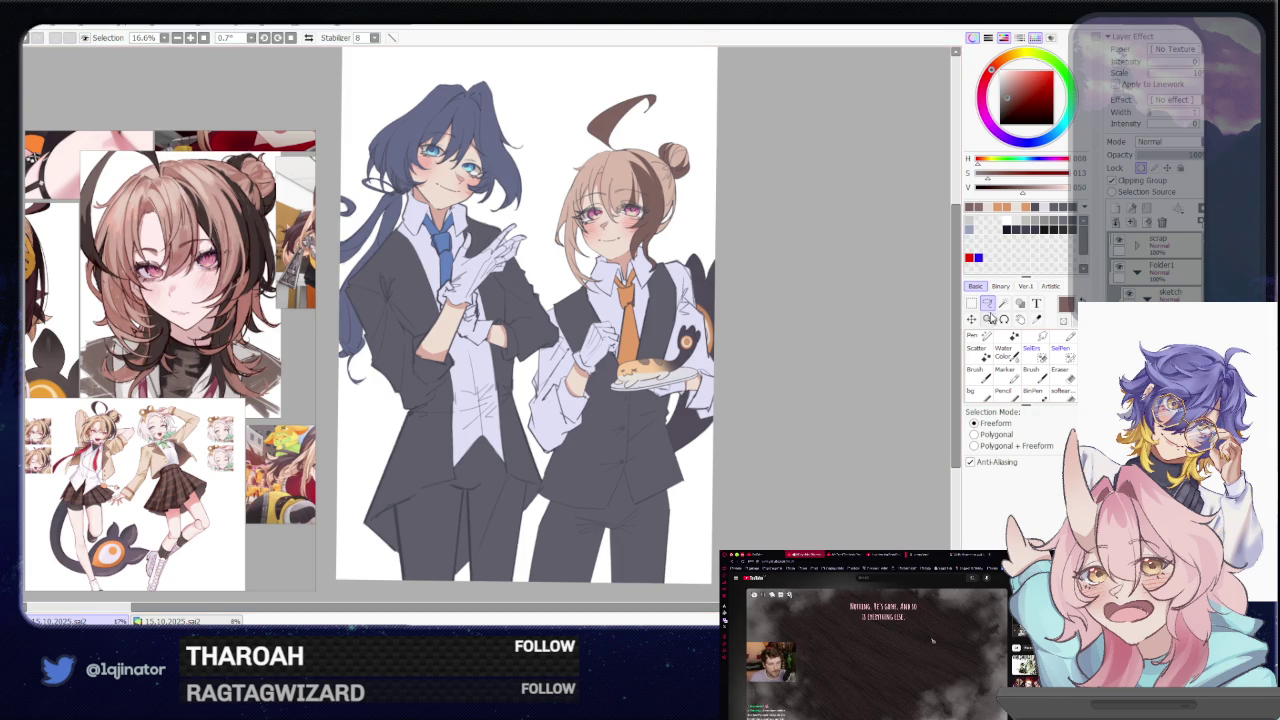
left_click_drag(792, 425, 759, 455)
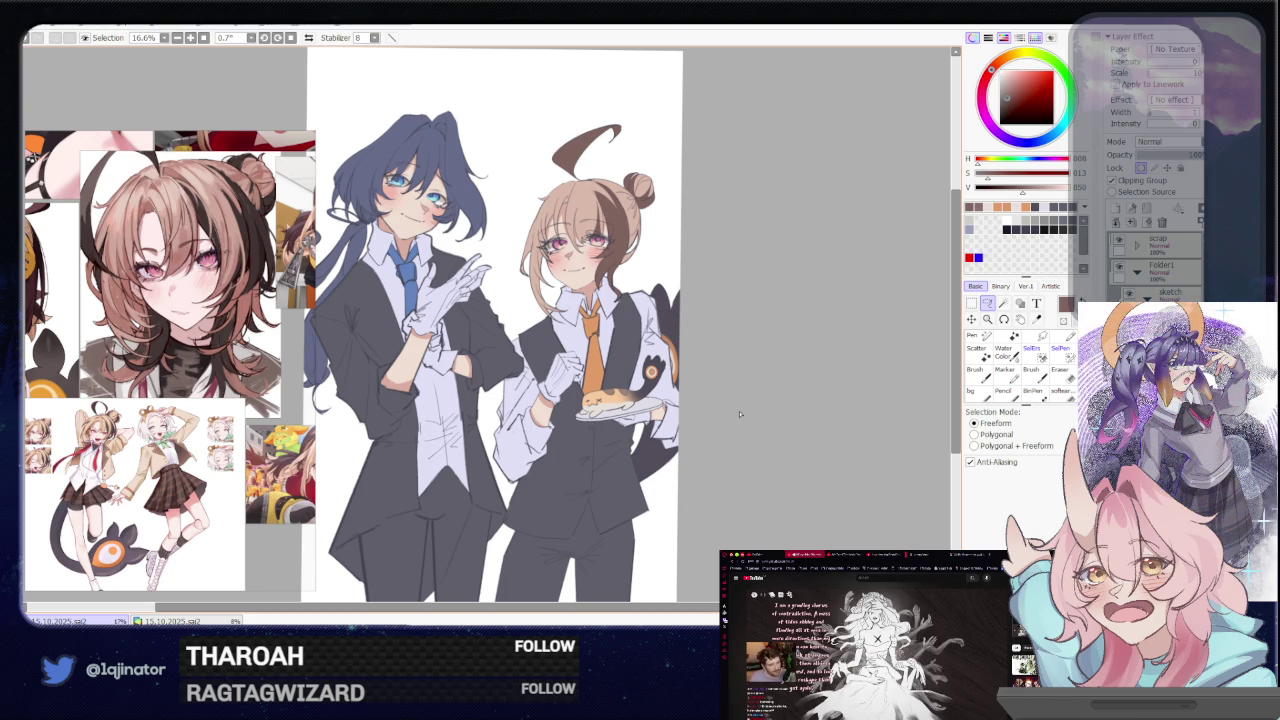
left_click_drag(770, 418, 776, 399)
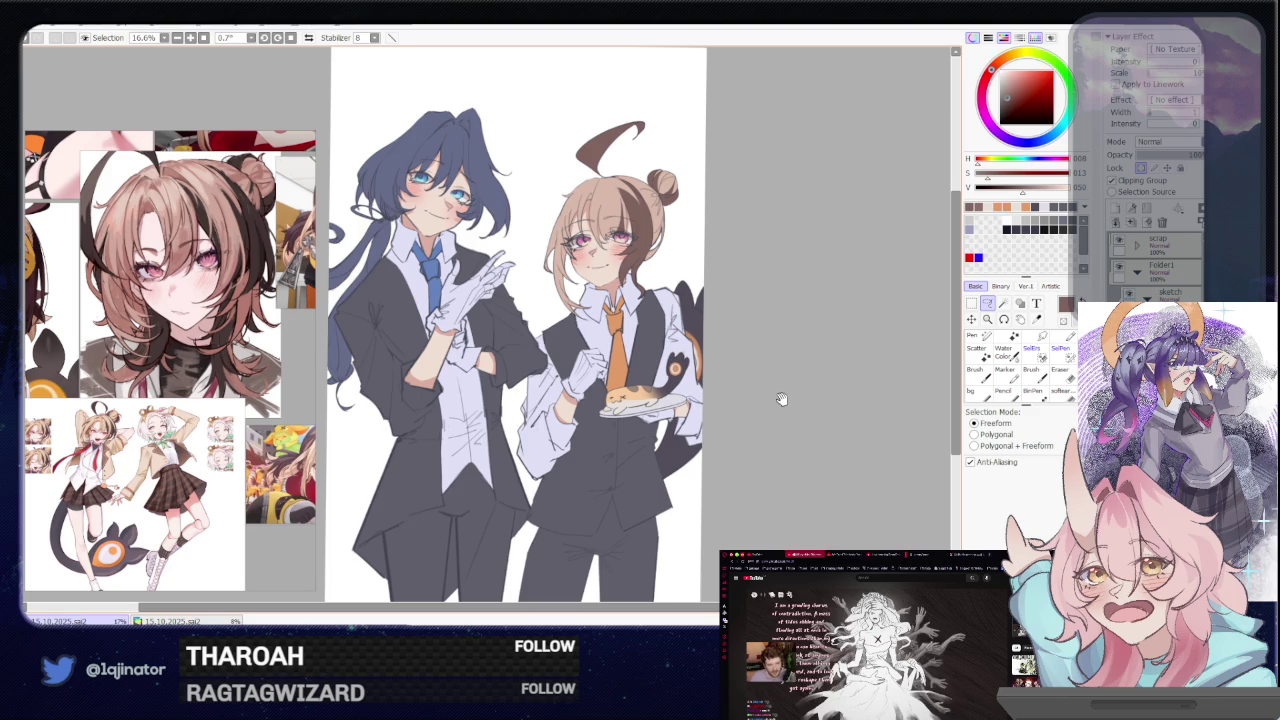
left_click_drag(781, 401, 751, 463)
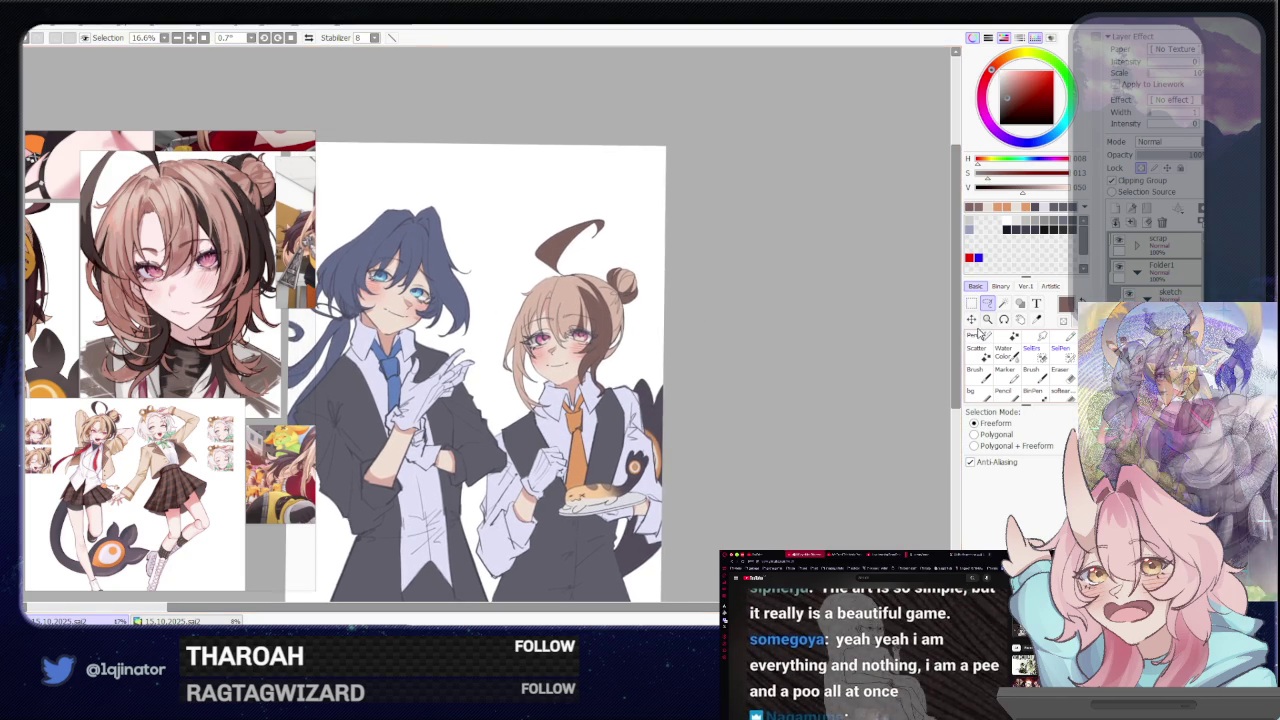
scroll(735, 384, "up", 1)
scroll(665, 382, "up", 2)
Lasso-select along the bun-haired waiter's hair edge and bun top, then zoom out to 25%
left_click_drag(665, 382, 605, 382)
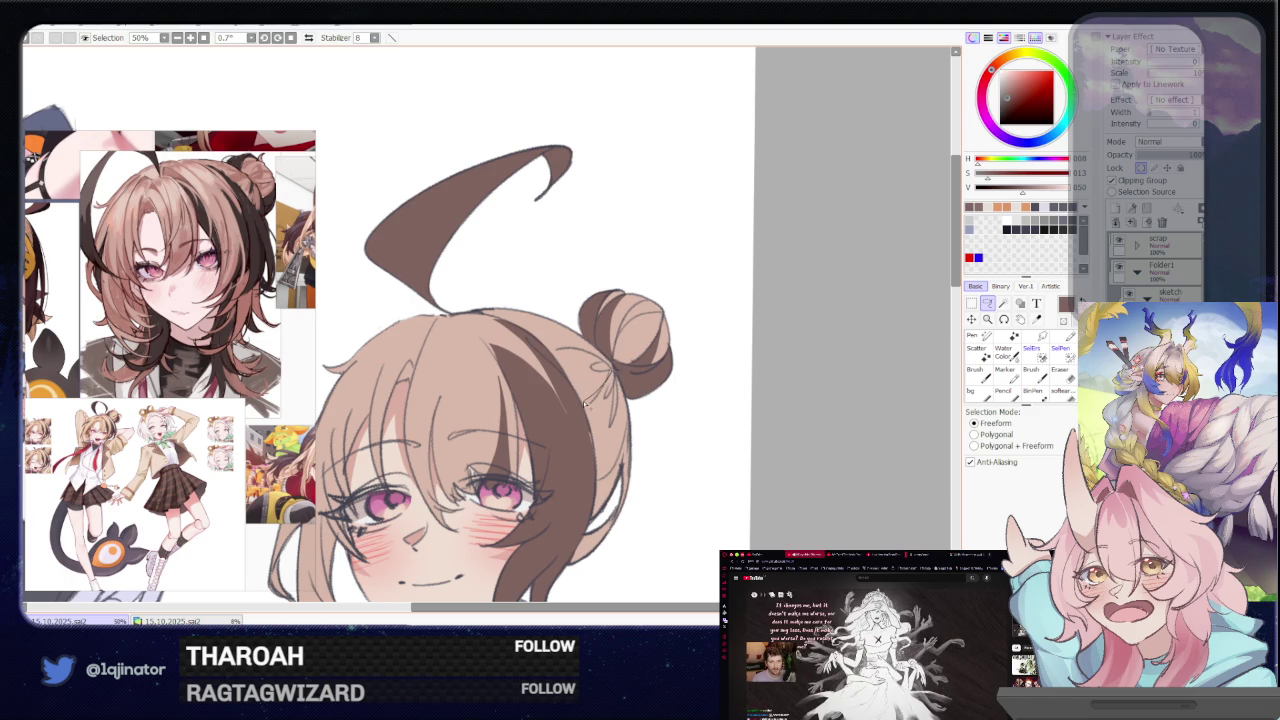
left_click_drag(585, 400, 629, 381)
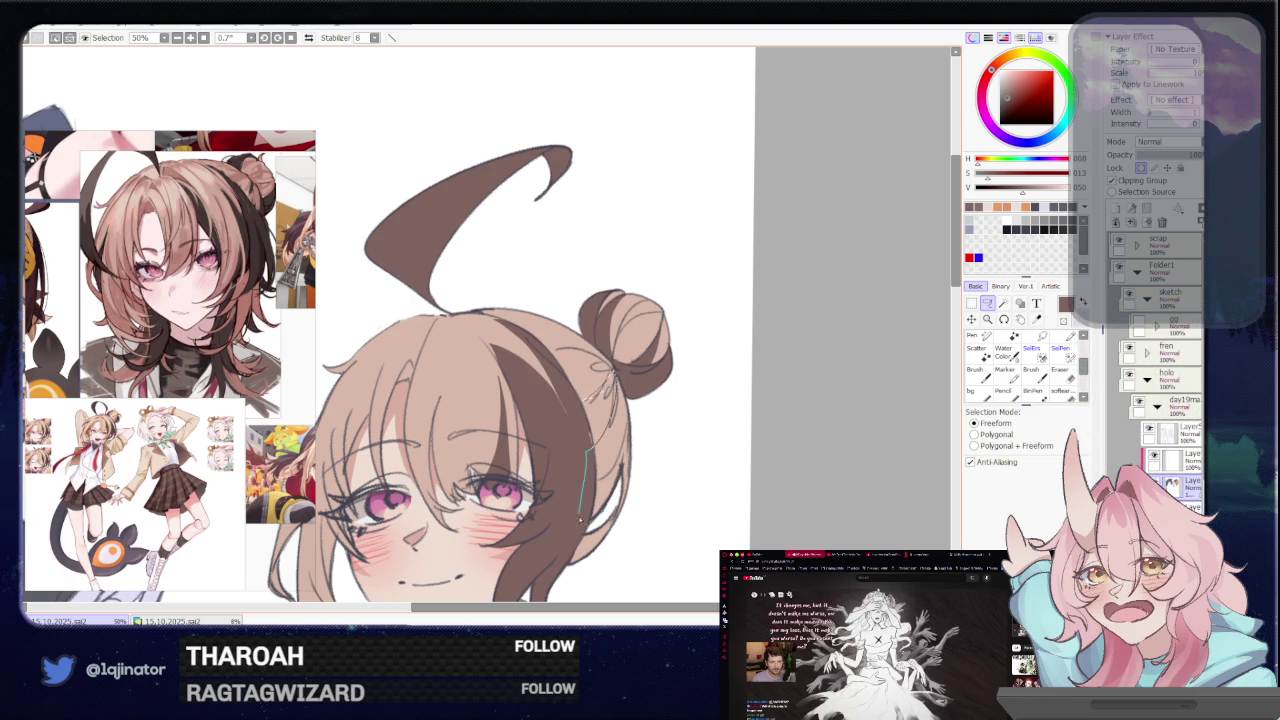
left_click_drag(631, 425, 608, 394)
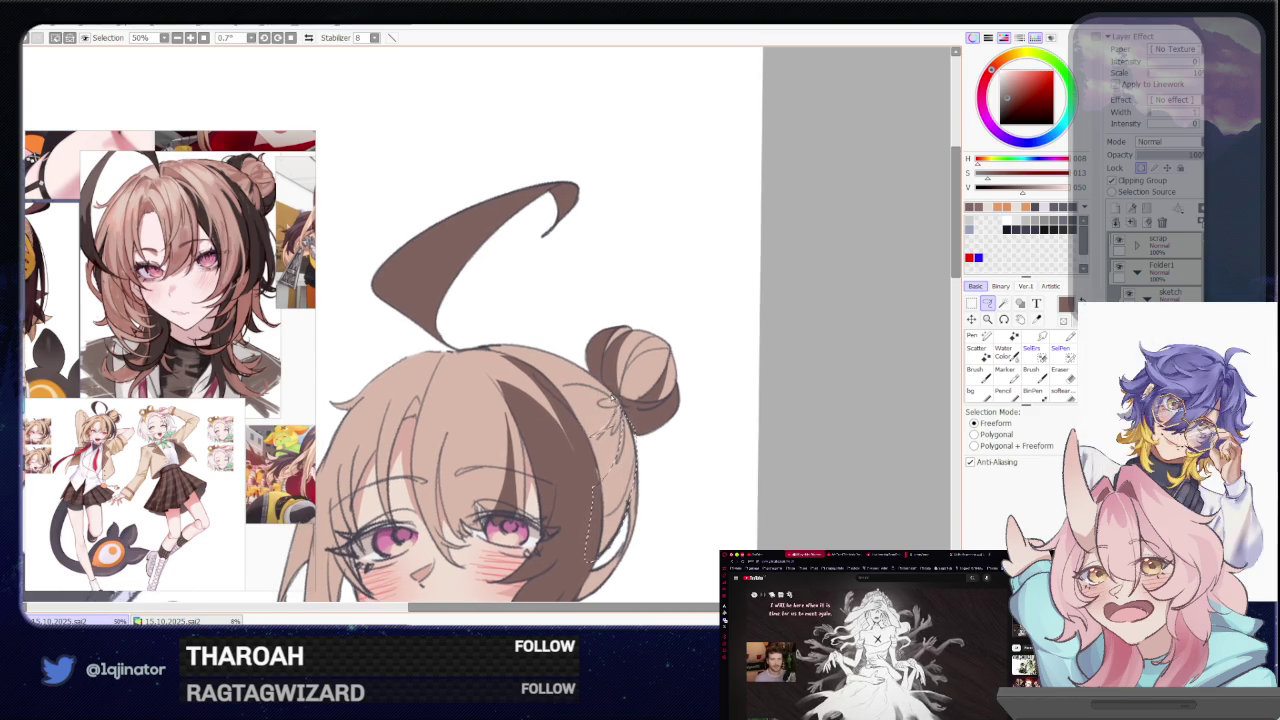
mouse_move(612, 400)
left_mouse_down()
mouse_move(541, 367)
mouse_move(594, 424)
left_mouse_up()
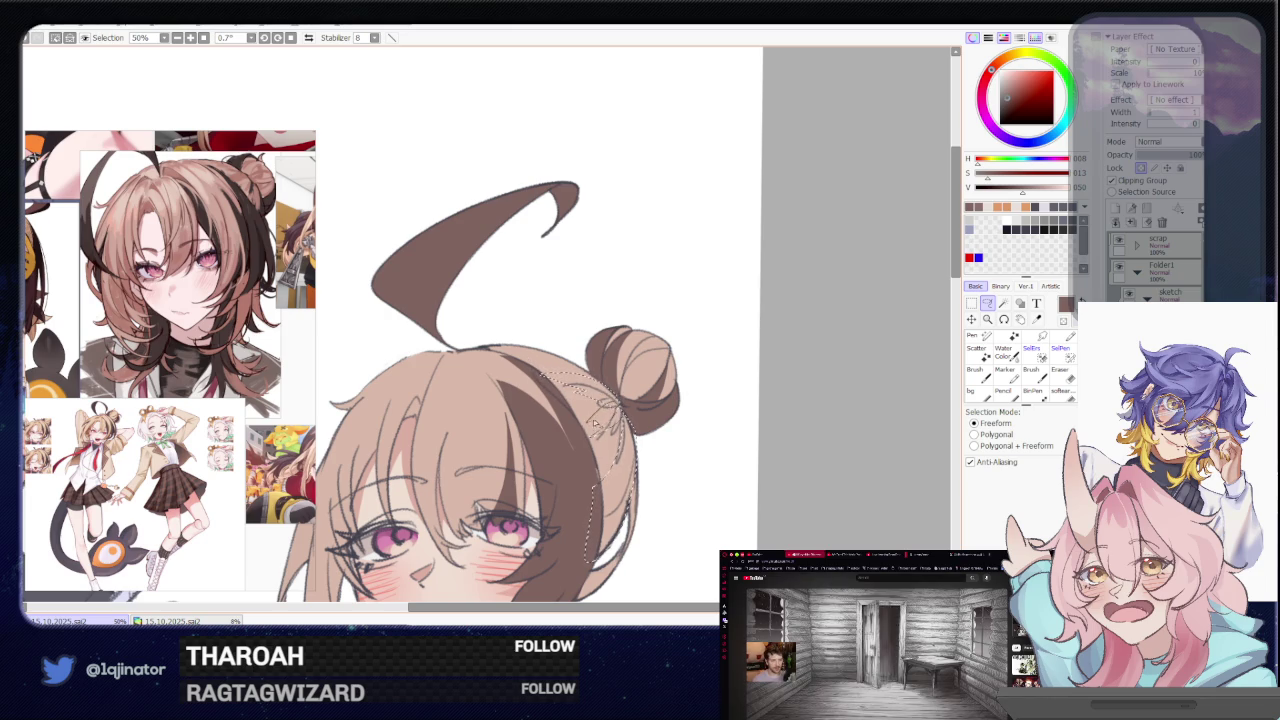
scroll(857, 337, "down", 3)
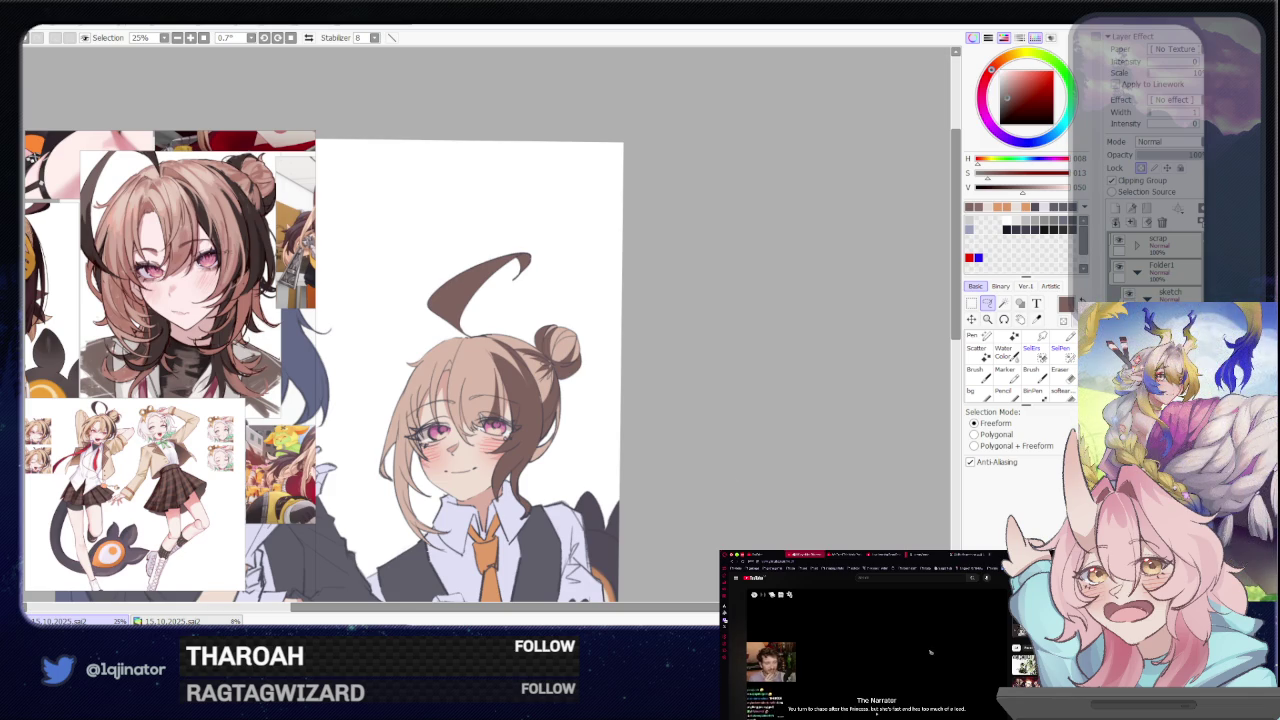
left_click_drag(673, 457, 677, 500)
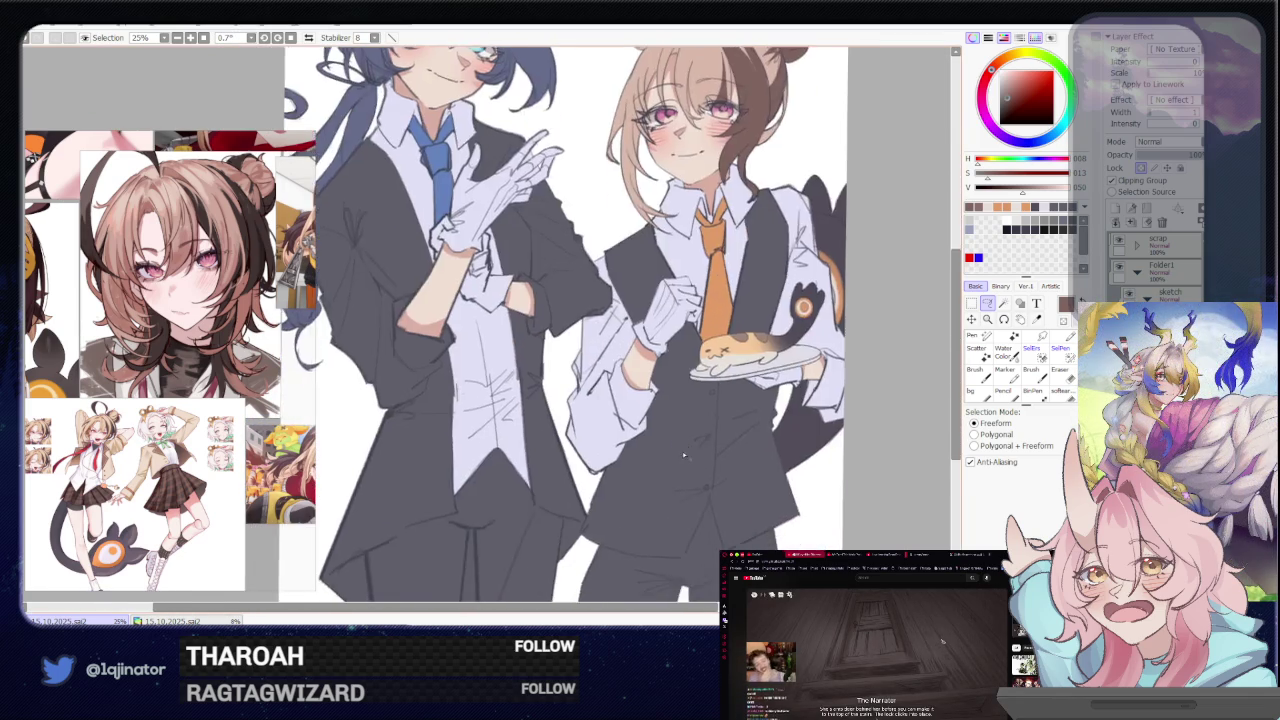
scroll(677, 501, "down", 1)
scroll(677, 501, "down", 1)
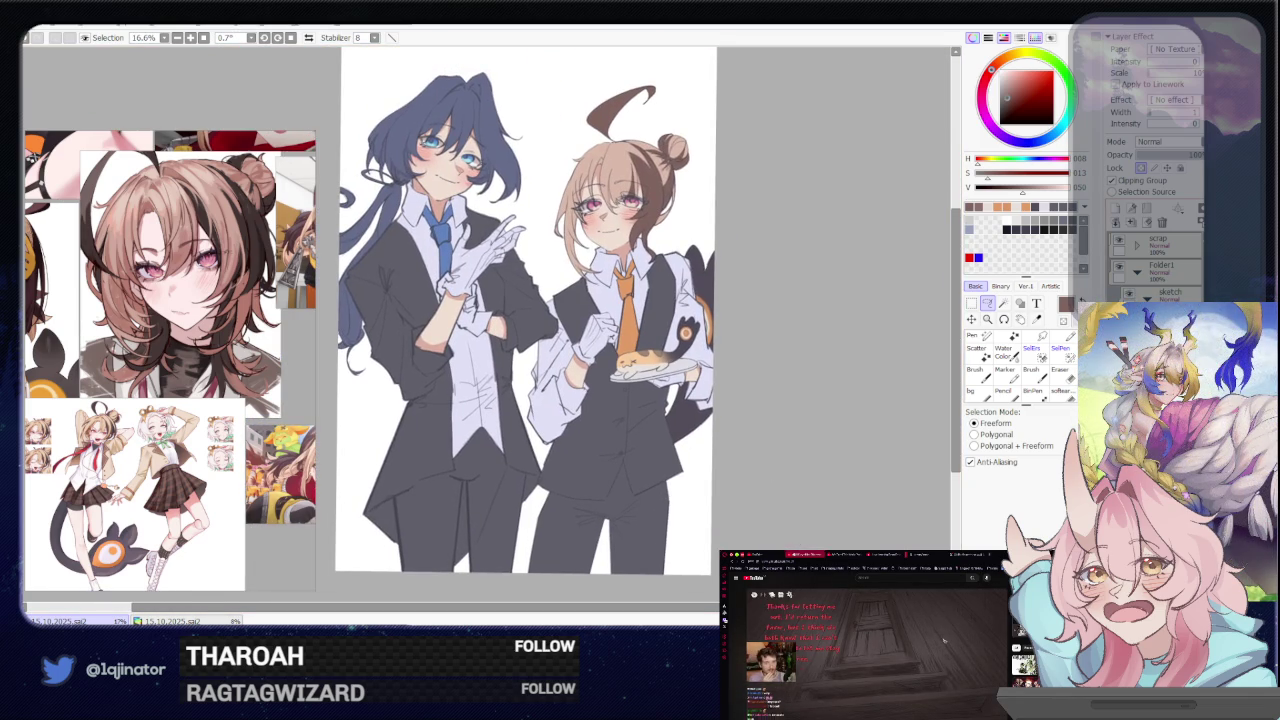
left_click_drag(811, 428, 807, 483)
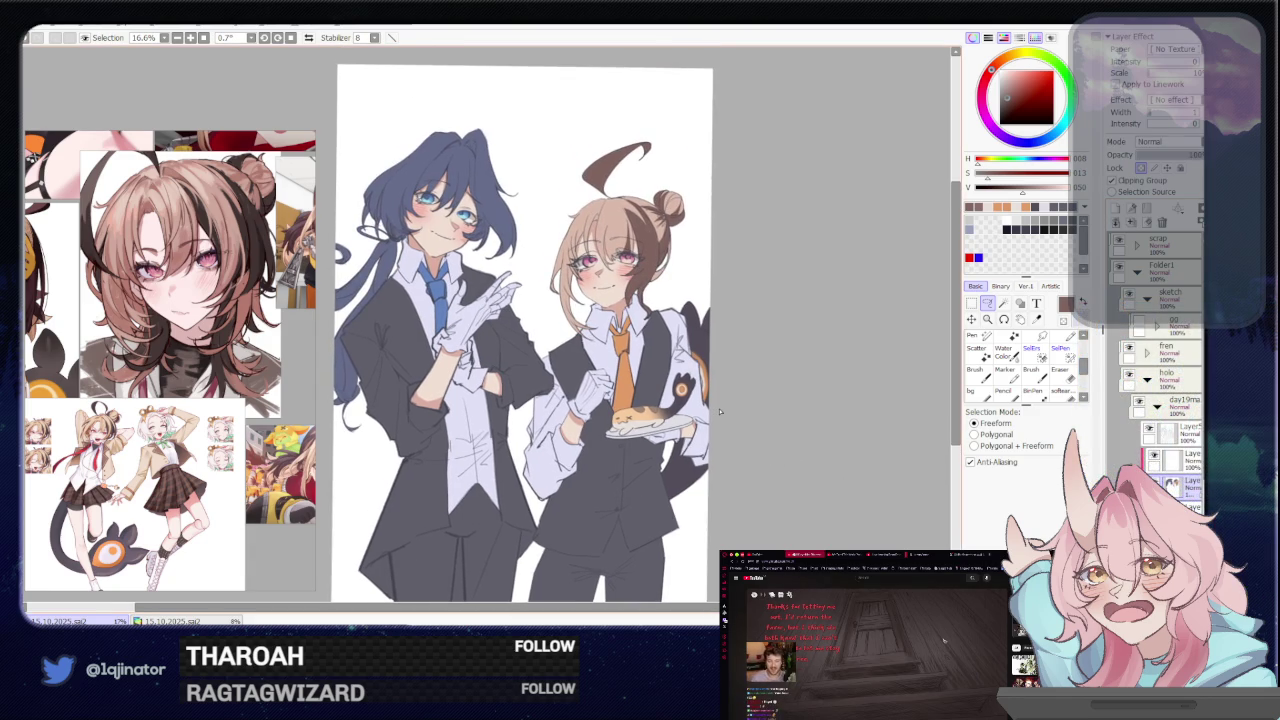
scroll(214, 480, "down", 2)
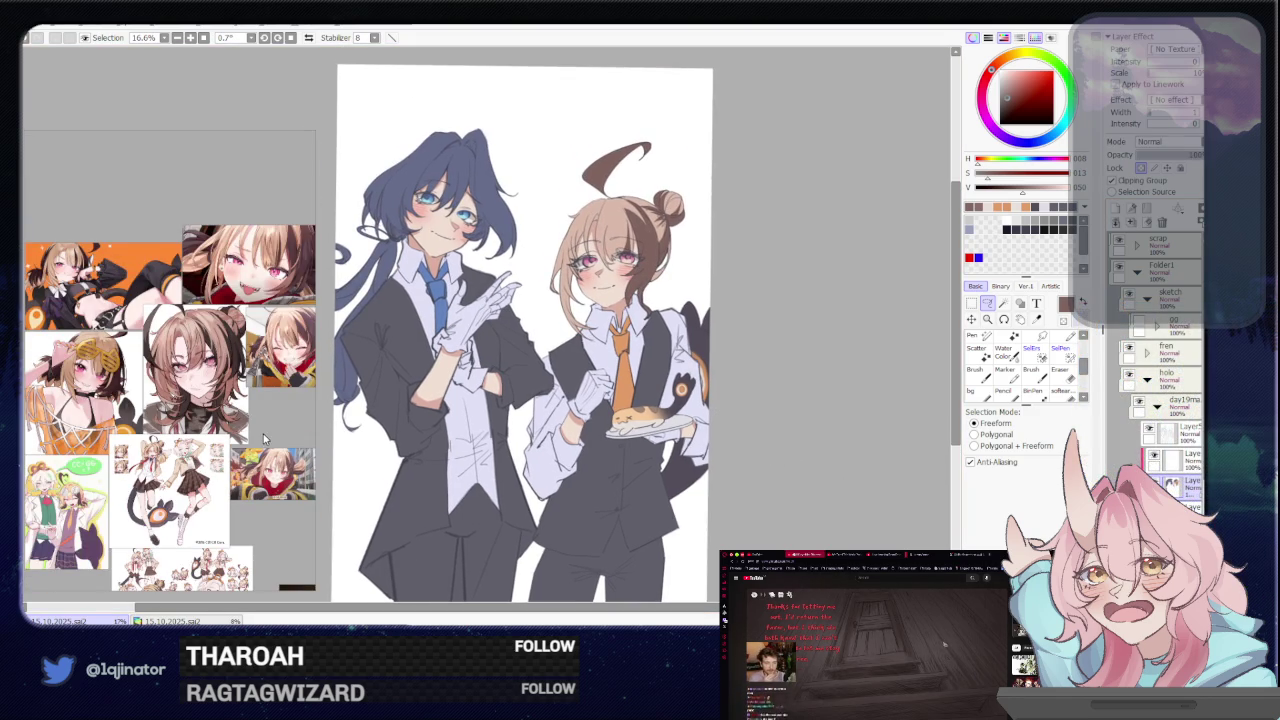
scroll(262, 425, "down", 1)
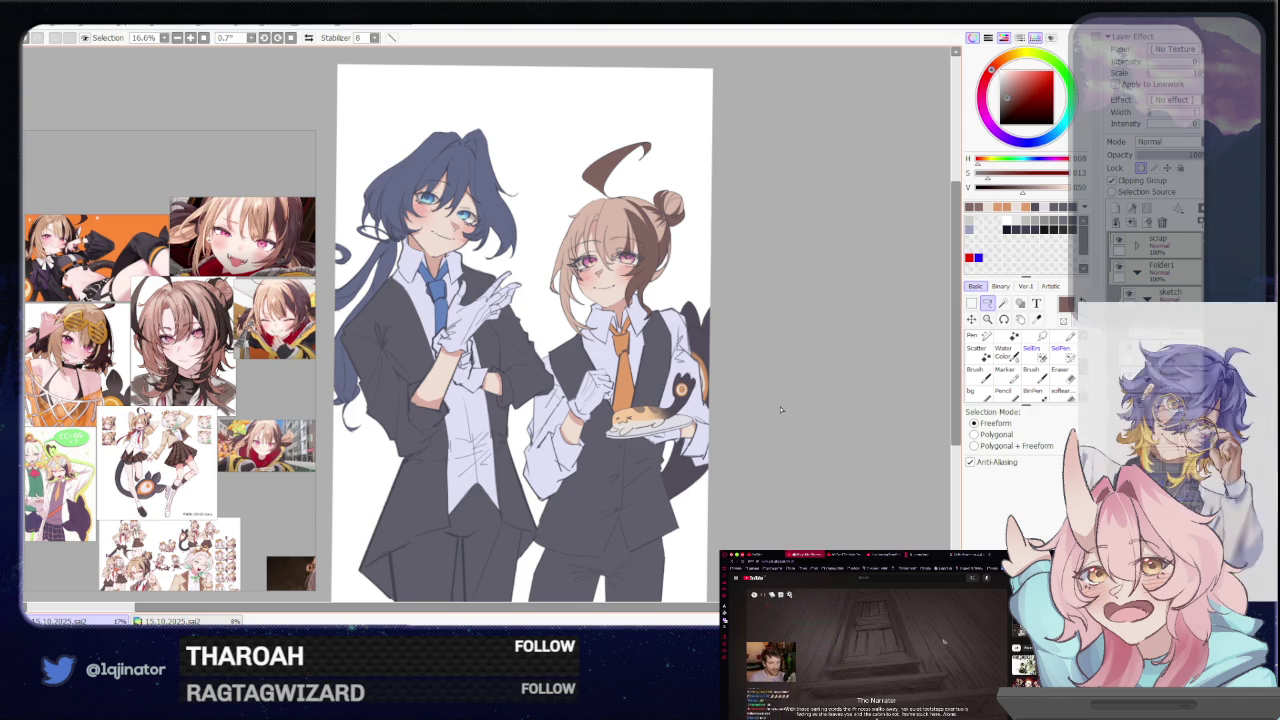
scroll(756, 411, "up", 2)
left_click_drag(770, 330, 665, 484)
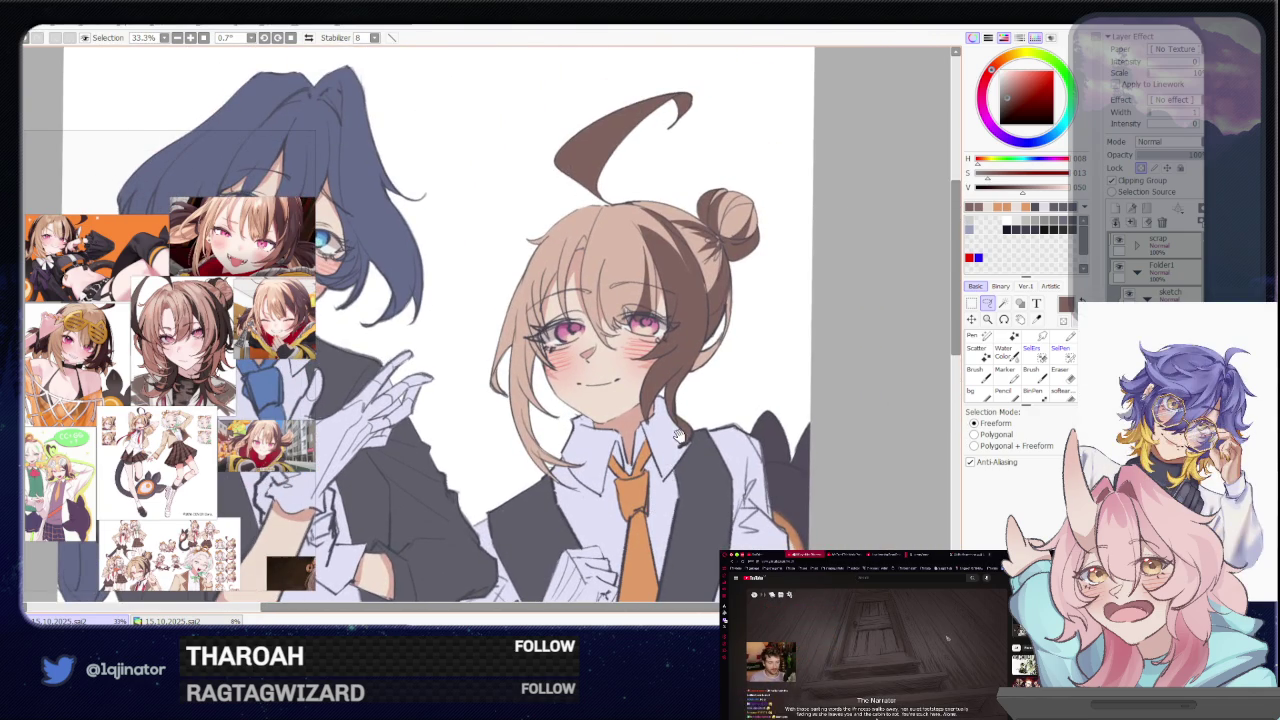
left_click_drag(630, 612, 673, 416)
scroll(828, 432, "down", 1)
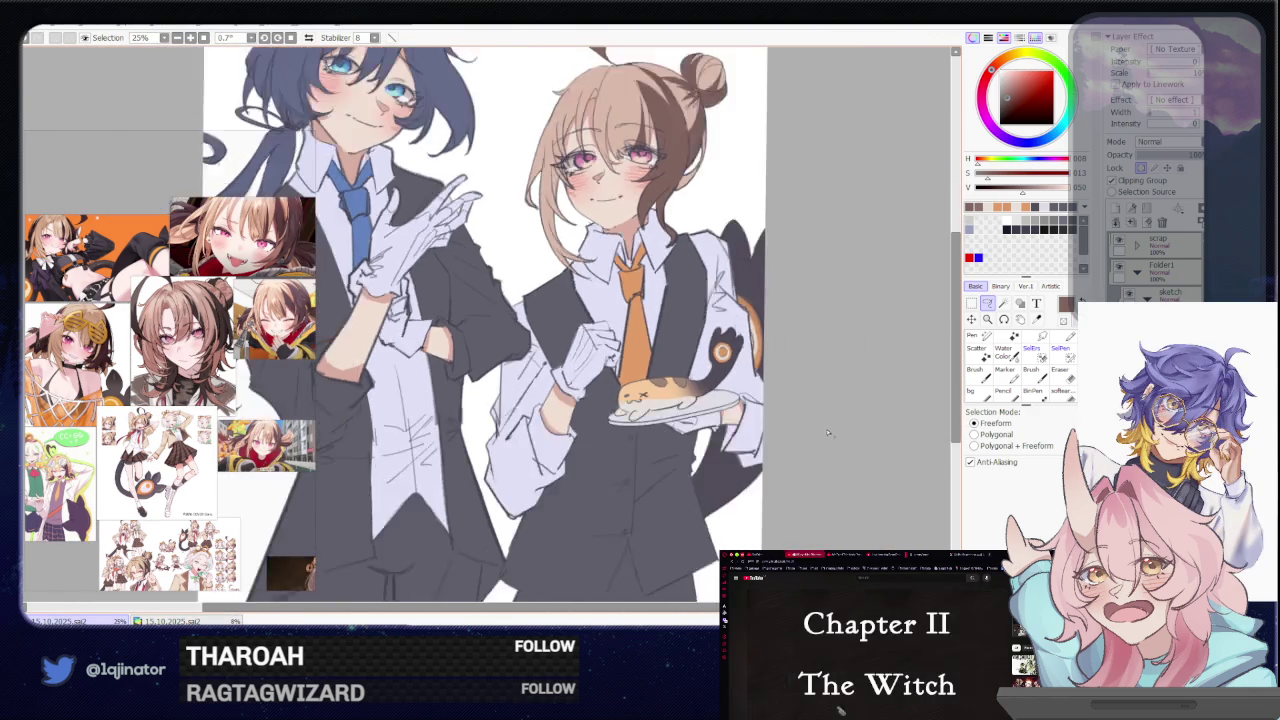
scroll(828, 432, "down", 1)
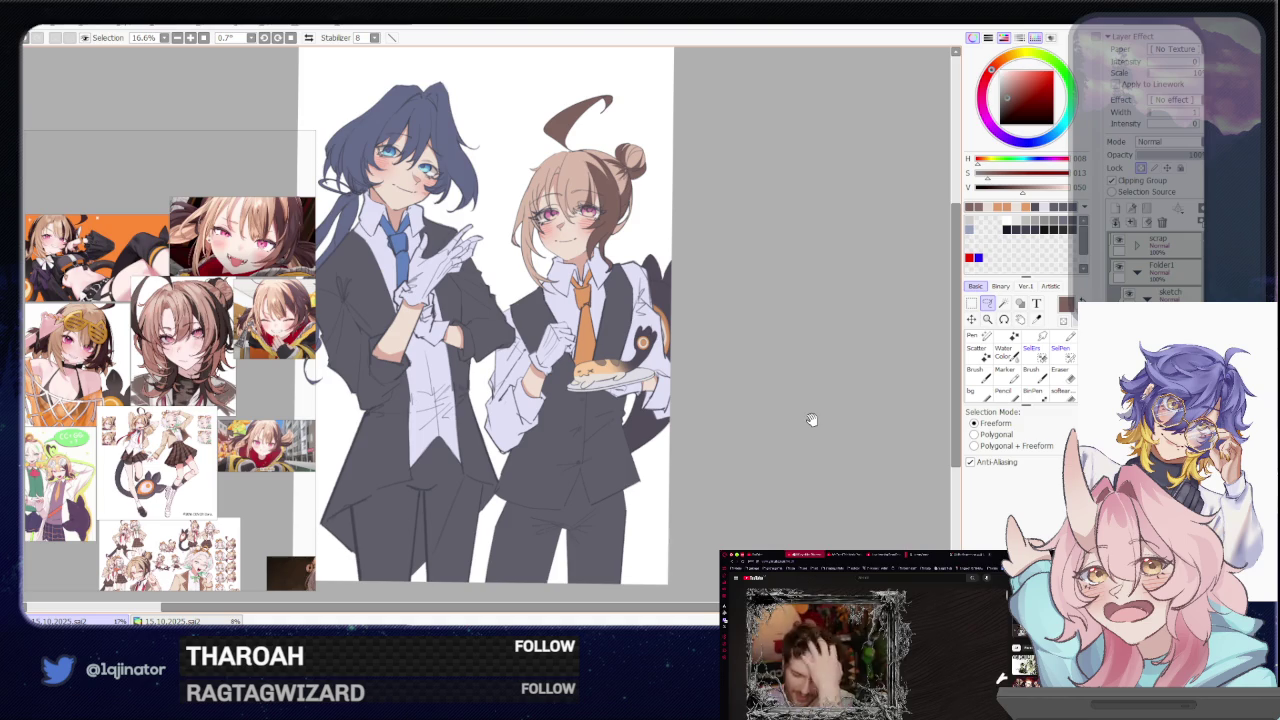
mouse_move(777, 420)
left_mouse_down()
mouse_move(791, 429)
mouse_move(797, 400)
mouse_move(794, 426)
mouse_move(797, 414)
left_mouse_up()
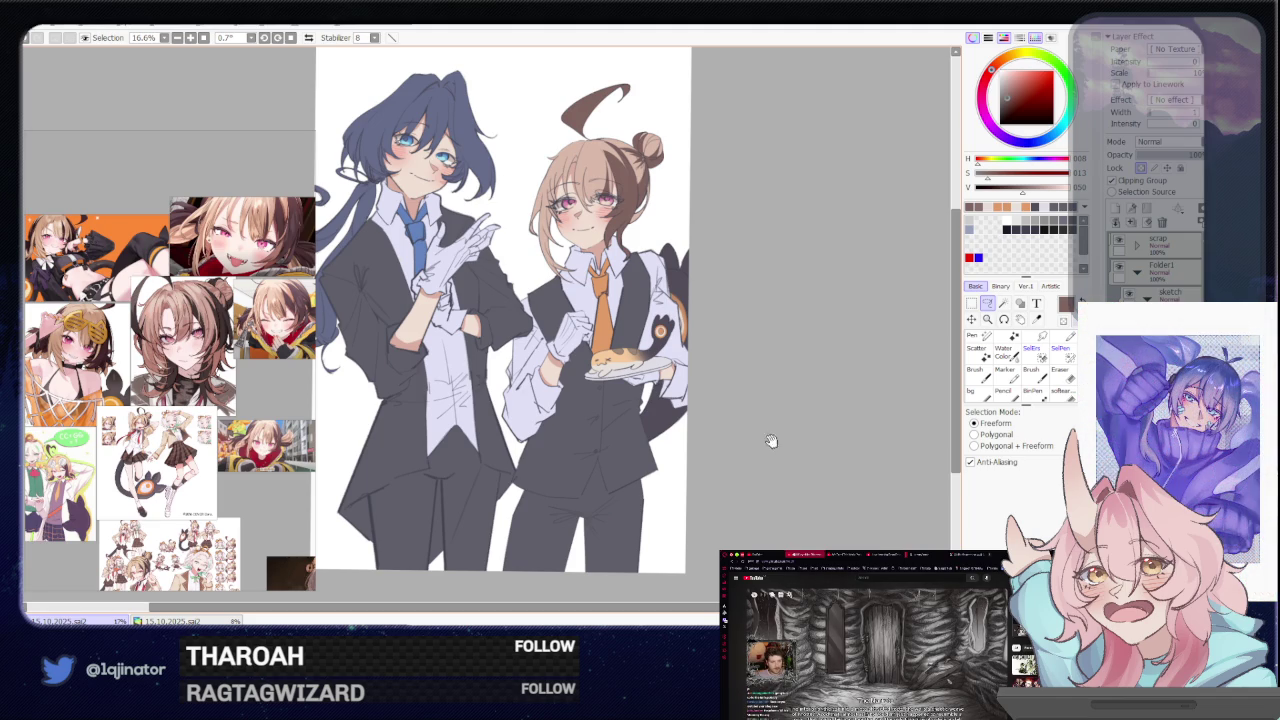
left_click_drag(729, 389, 733, 399)
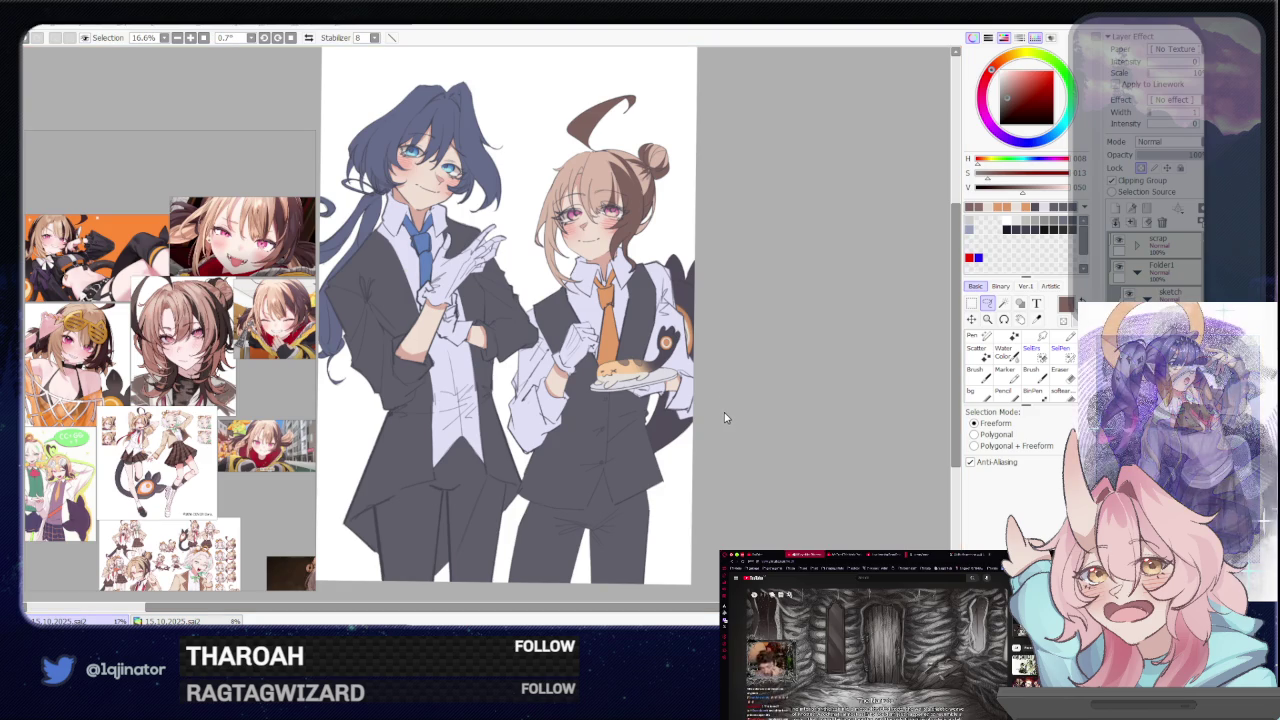
left_click_drag(757, 380, 736, 420)
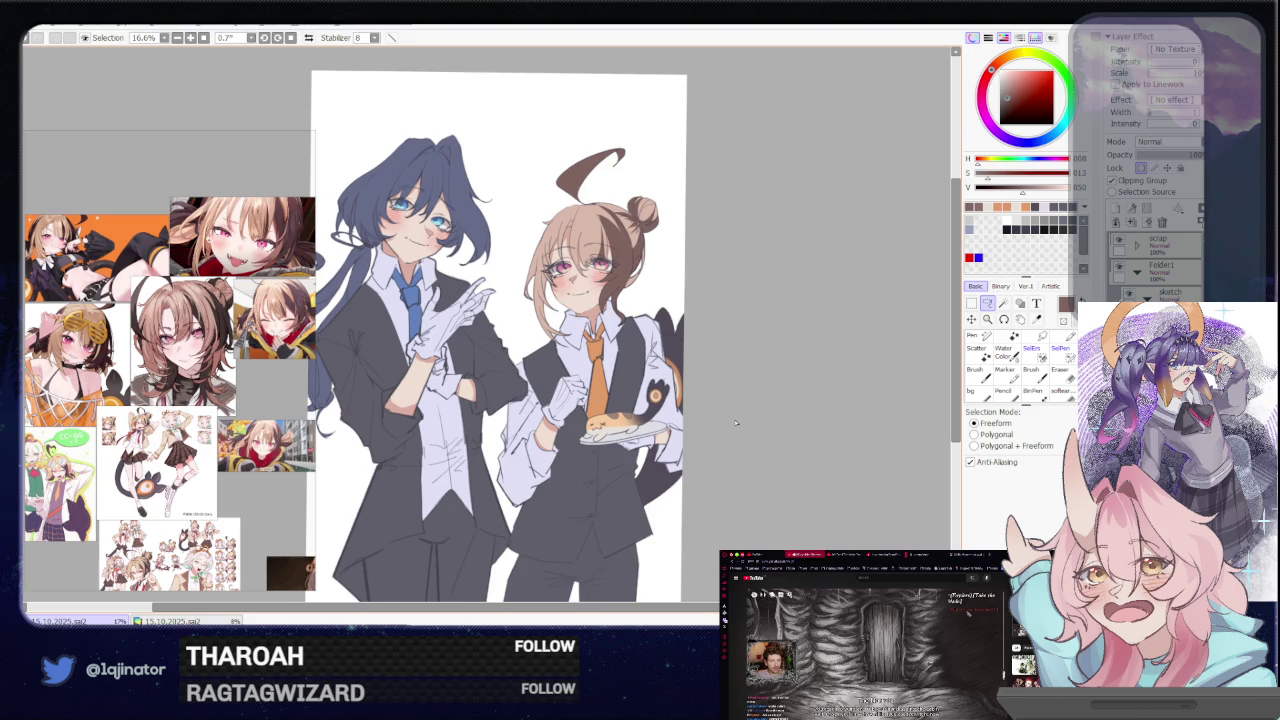
scroll(735, 421, "up", 2)
scroll(734, 418, "up", 1)
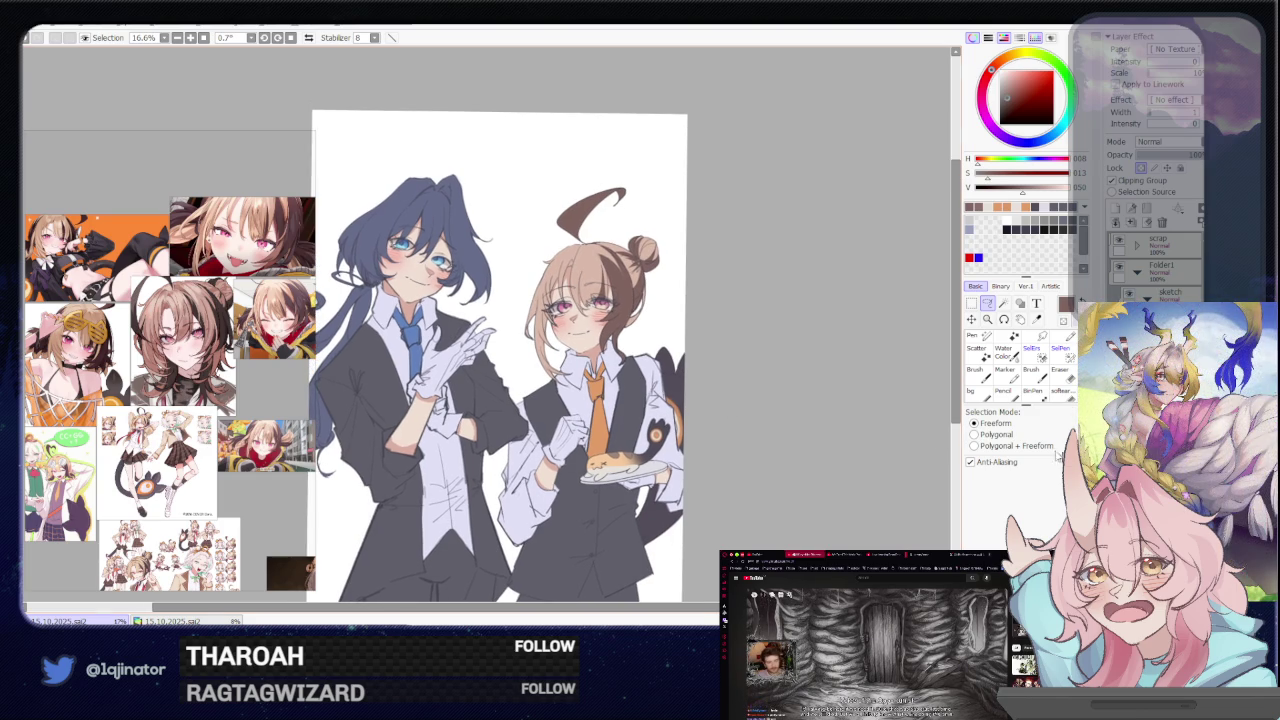
left_click_drag(788, 443, 831, 400)
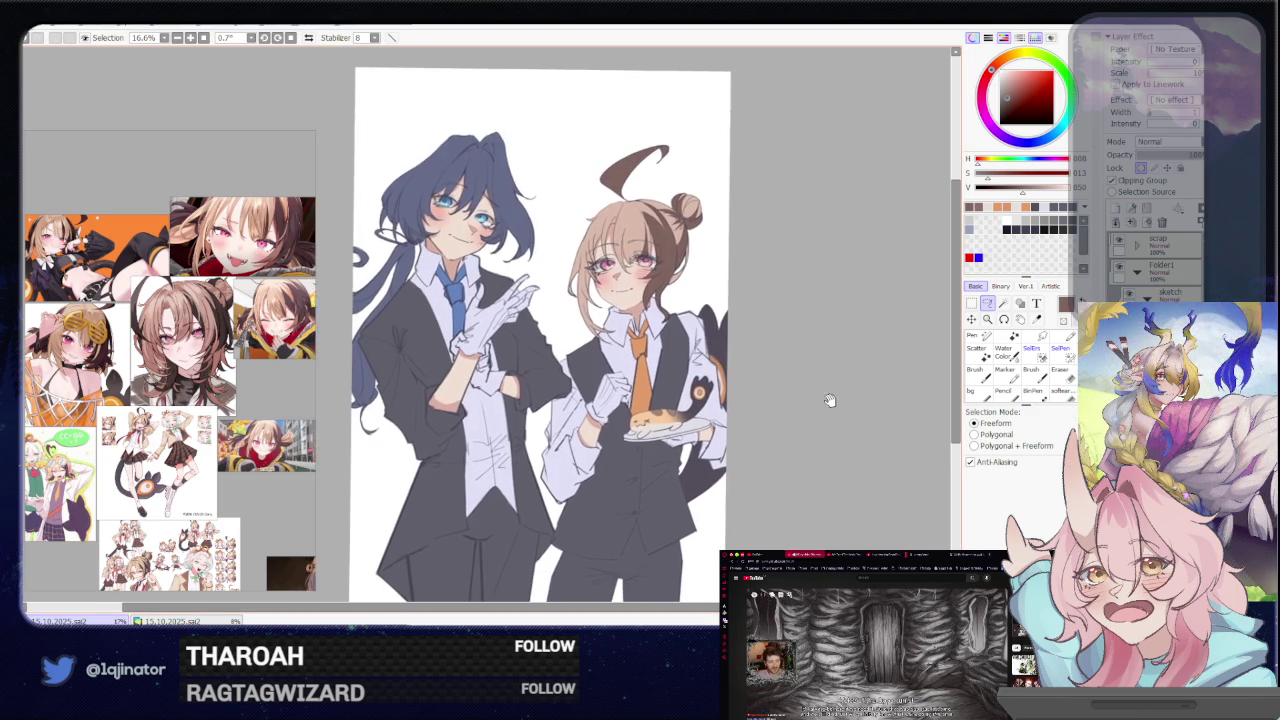
left_click_drag(910, 343, 846, 455)
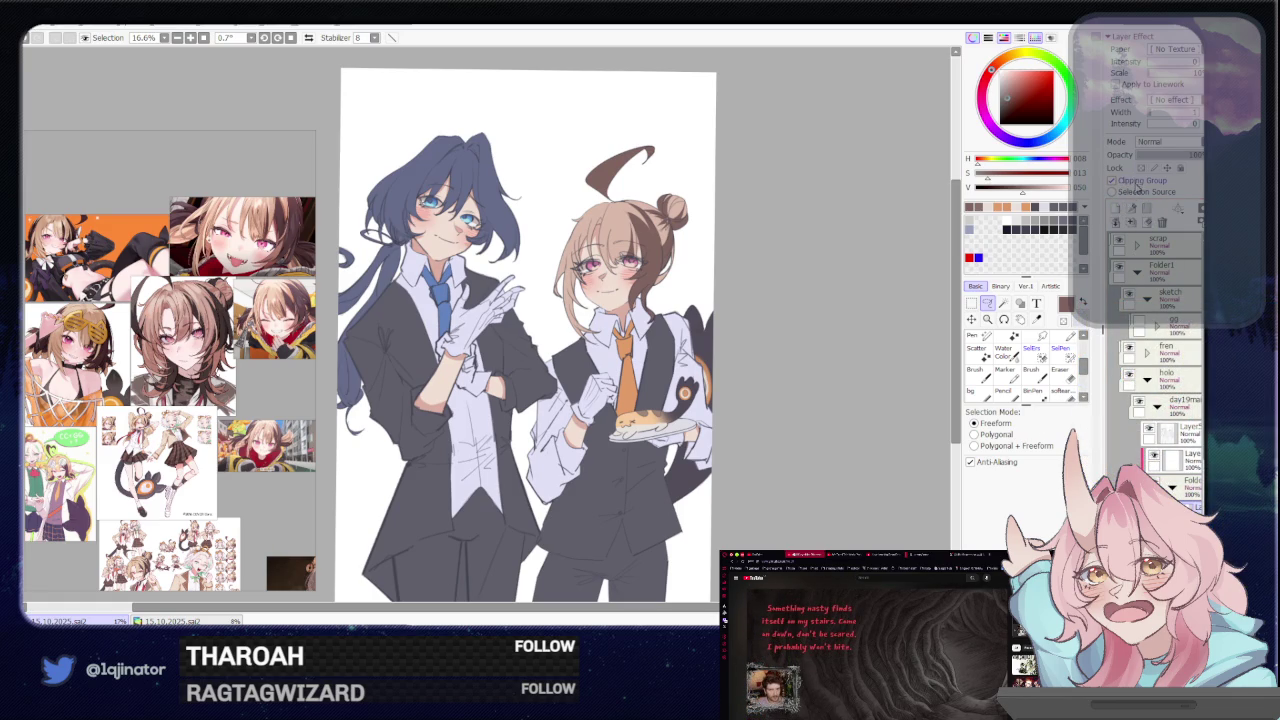
scroll(877, 366, "up", 1)
scroll(814, 394, "up", 1)
scroll(826, 363, "up", 1)
scroll(800, 330, "down", 1)
scroll(800, 330, "down", 1)
scroll(800, 330, "down", 1)
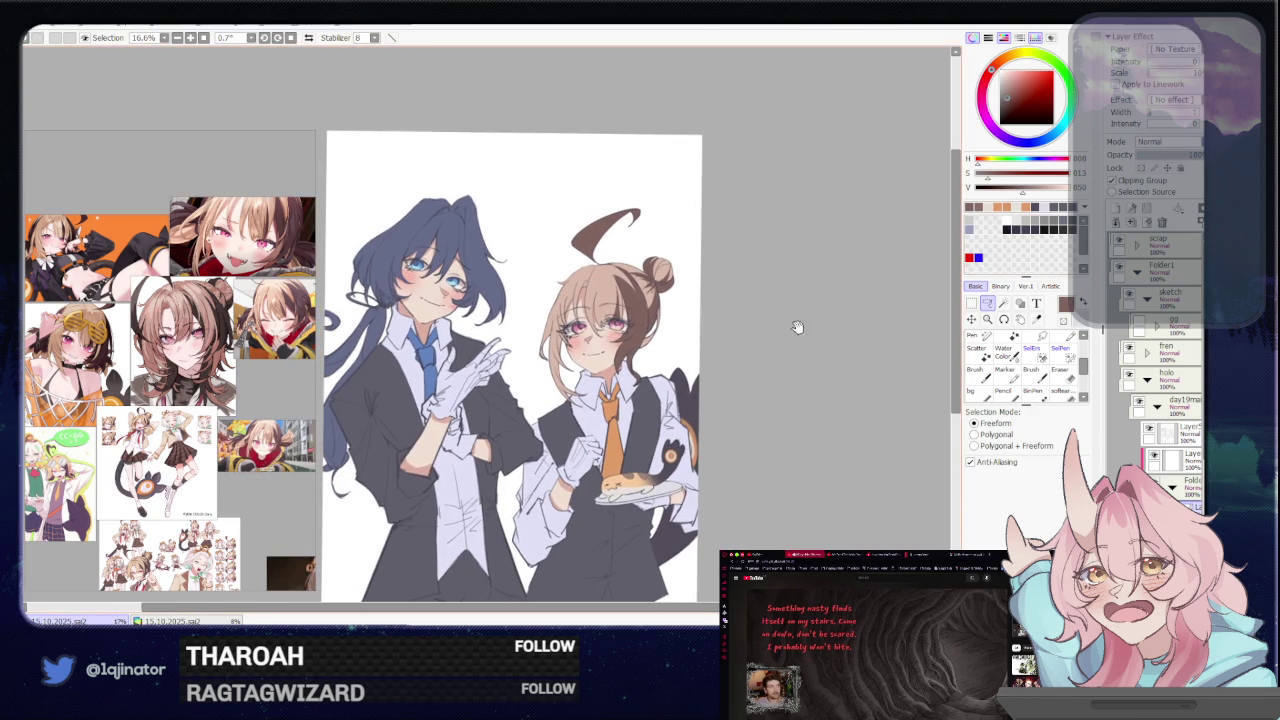
left_click(1163, 143)
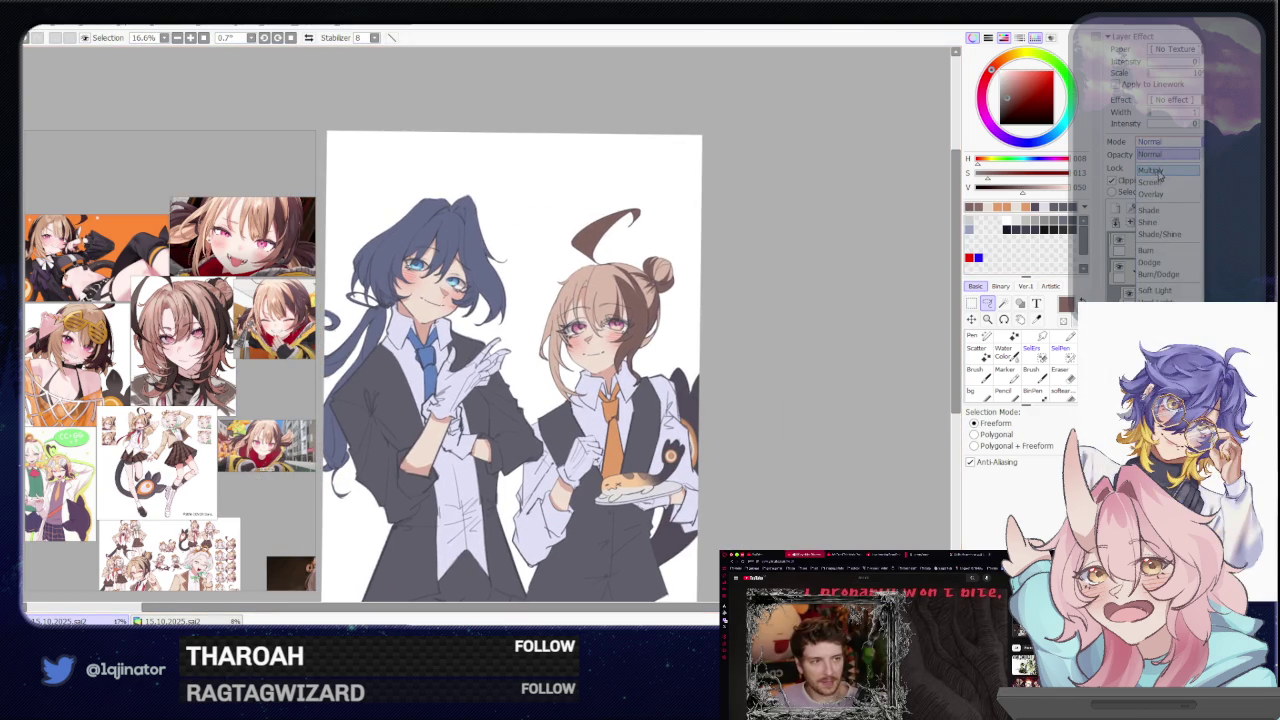
left_click(1158, 172)
left_click_drag(857, 275, 780, 300)
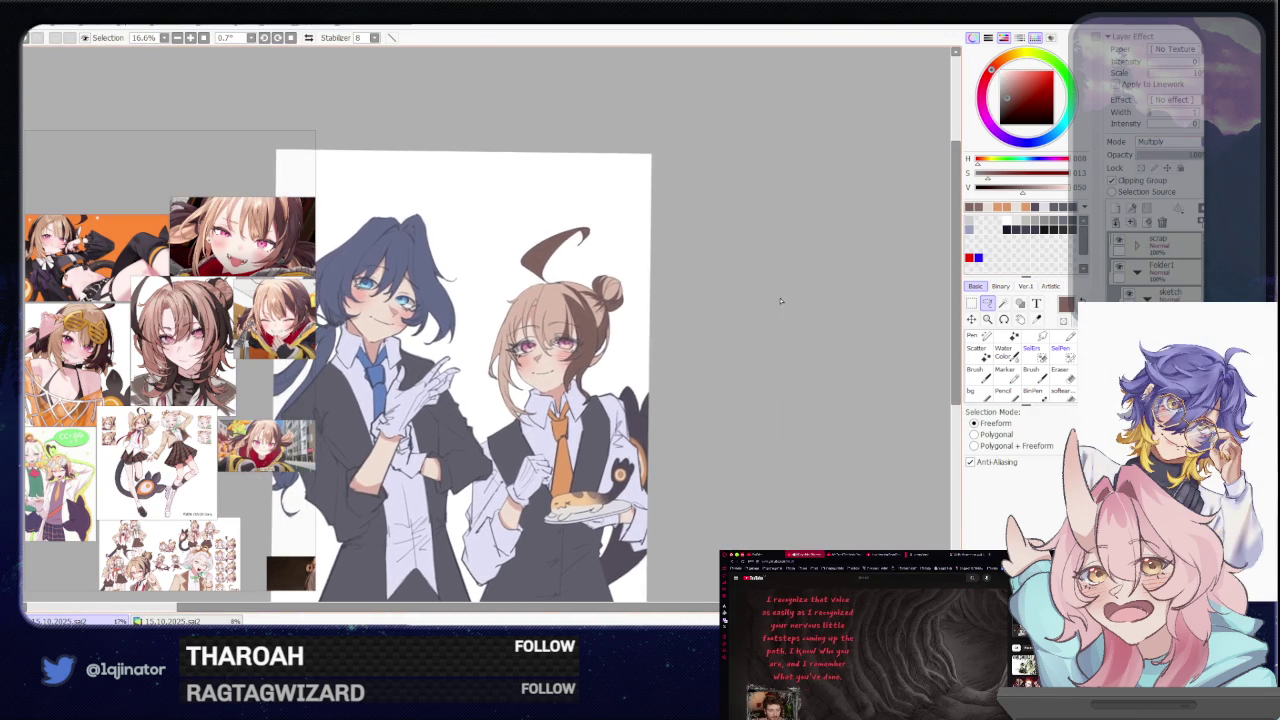
scroll(780, 300, "up", 2)
scroll(780, 300, "up", 2)
key("b")
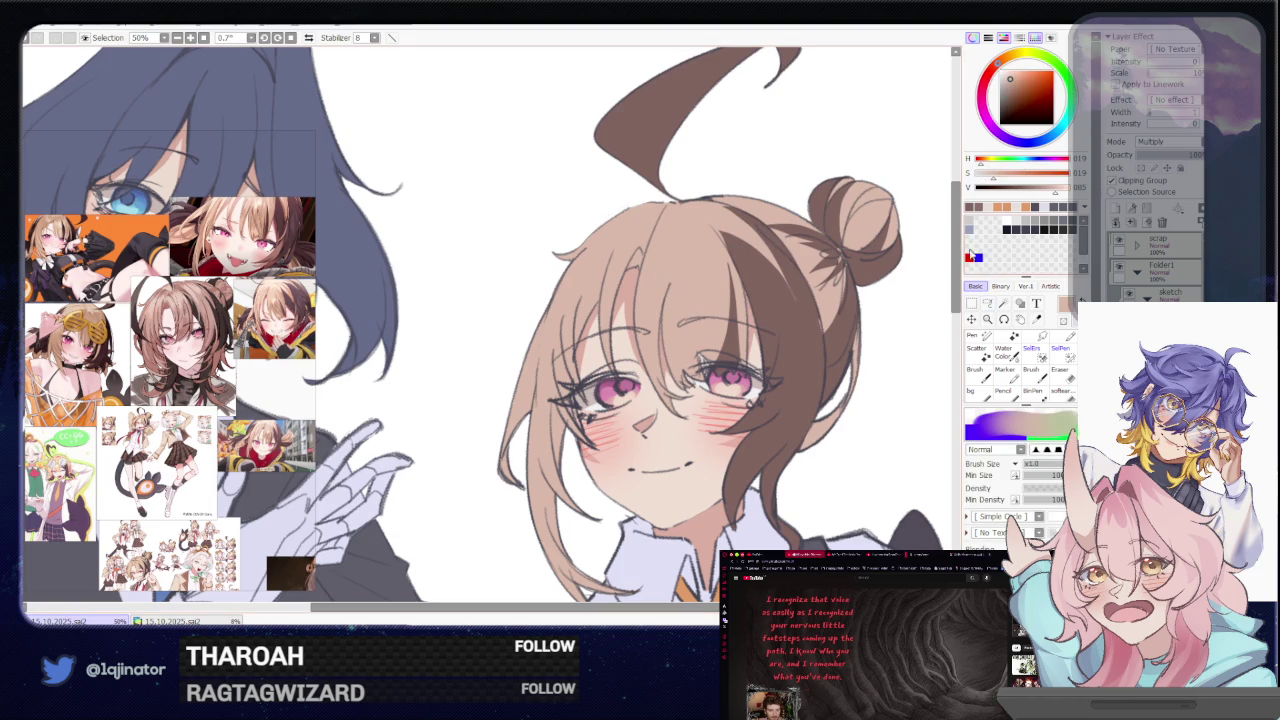
left_click(987, 303)
left_click_drag(784, 324, 750, 357)
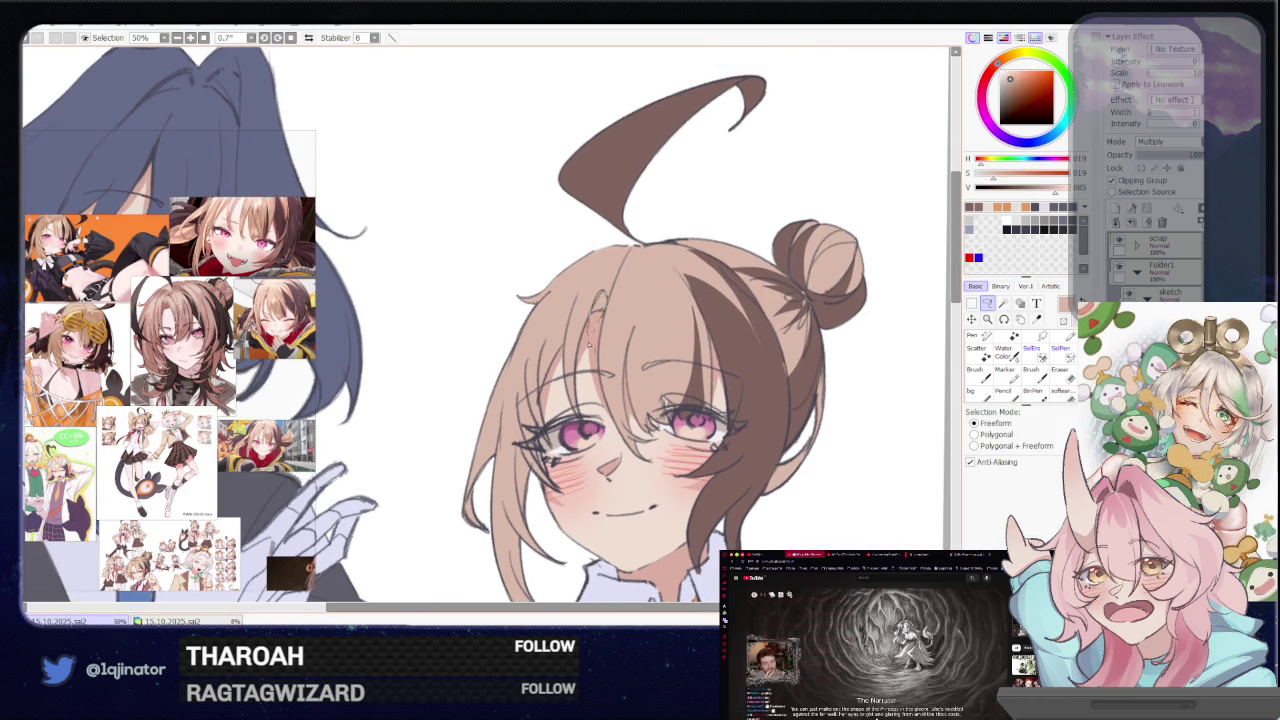
left_click_drag(602, 293, 599, 263)
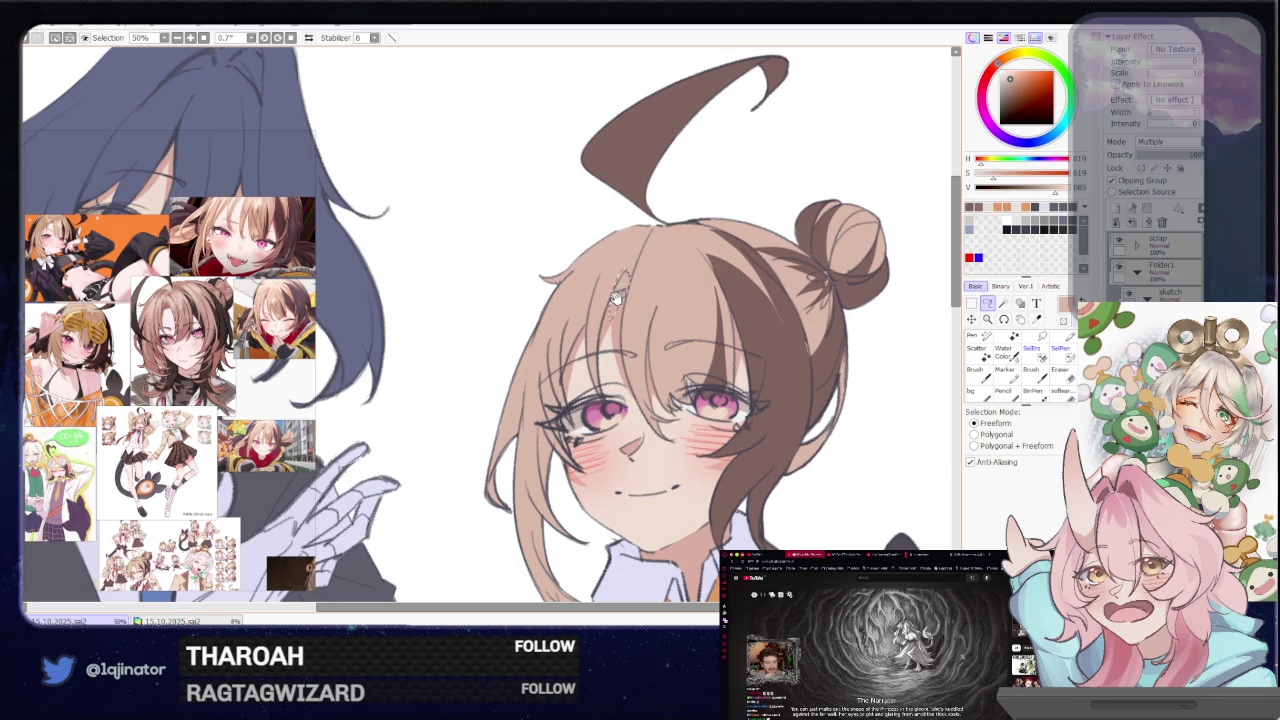
left_click_drag(613, 299, 614, 228)
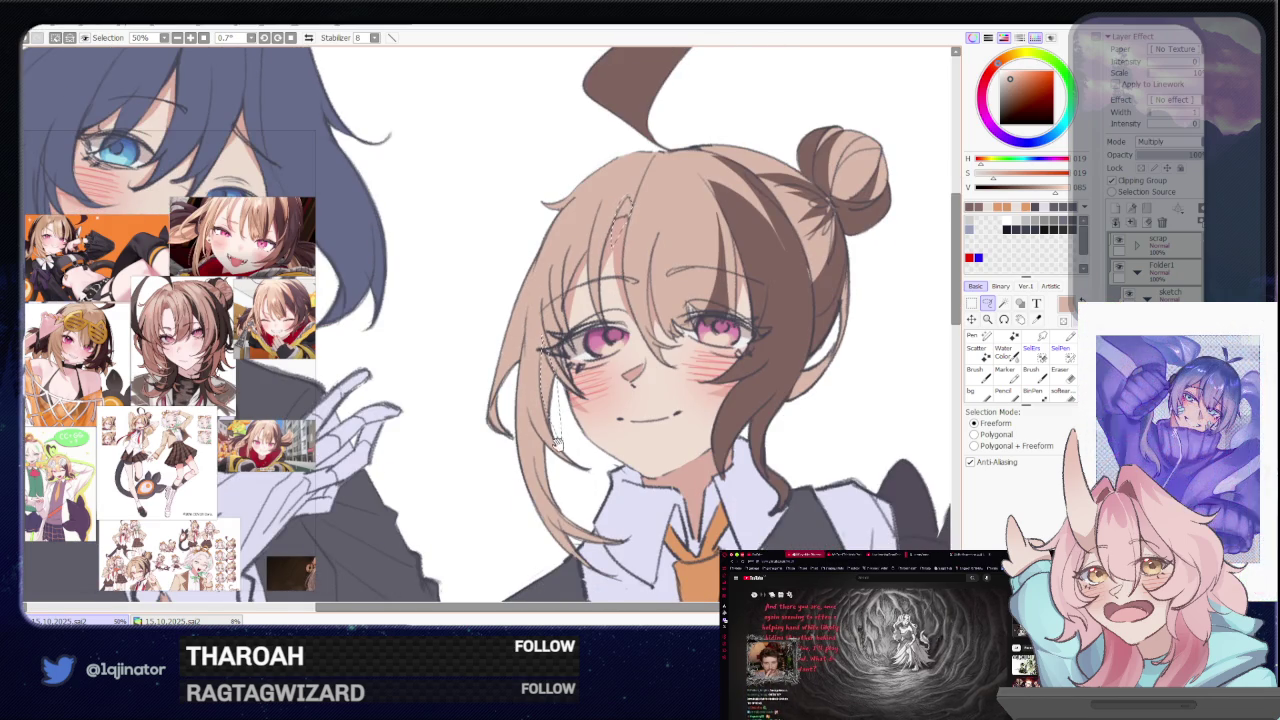
left_click_drag(553, 440, 554, 384)
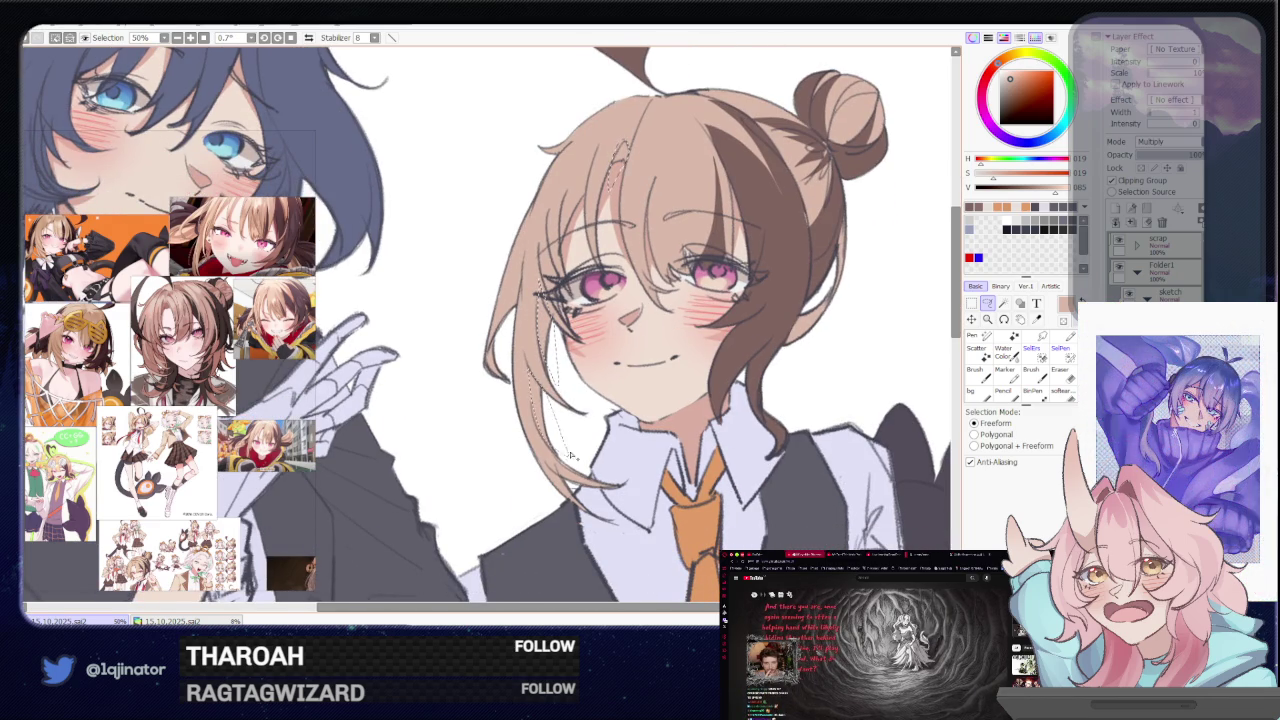
scroll(535, 364, "up", 2)
scroll(550, 360, "up", 2)
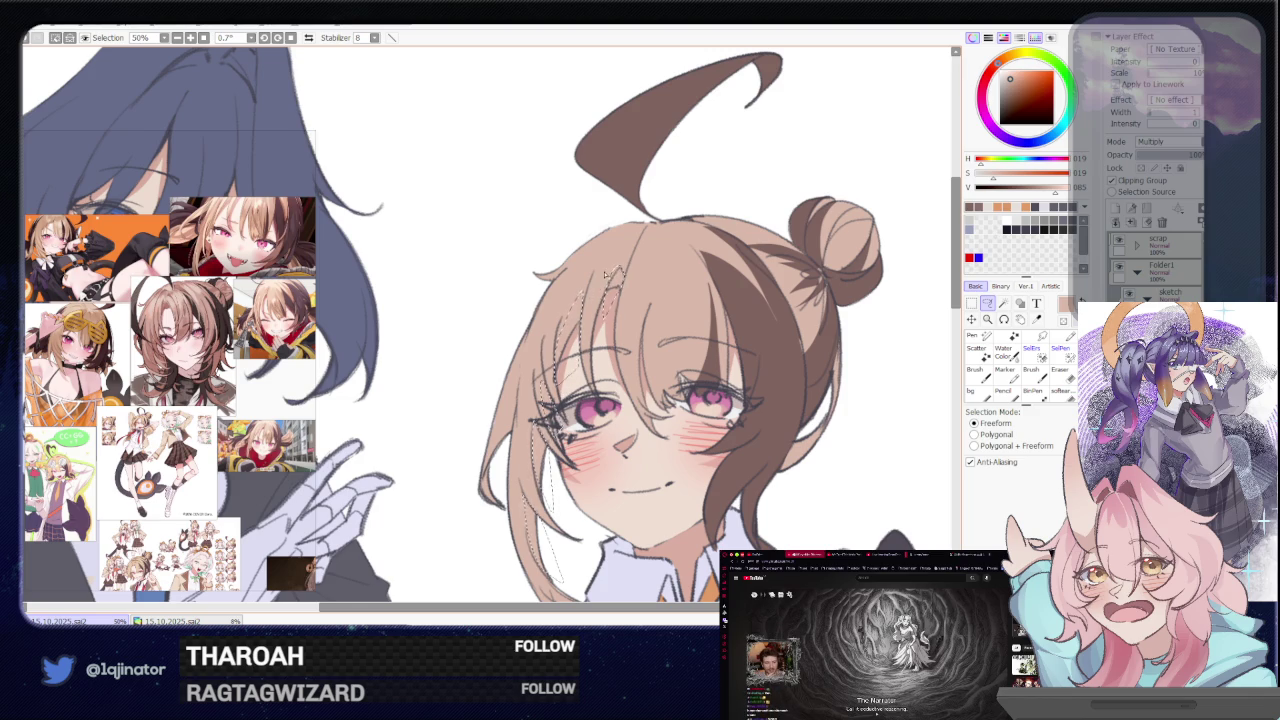
scroll(604, 275, "down", 2)
key("b")
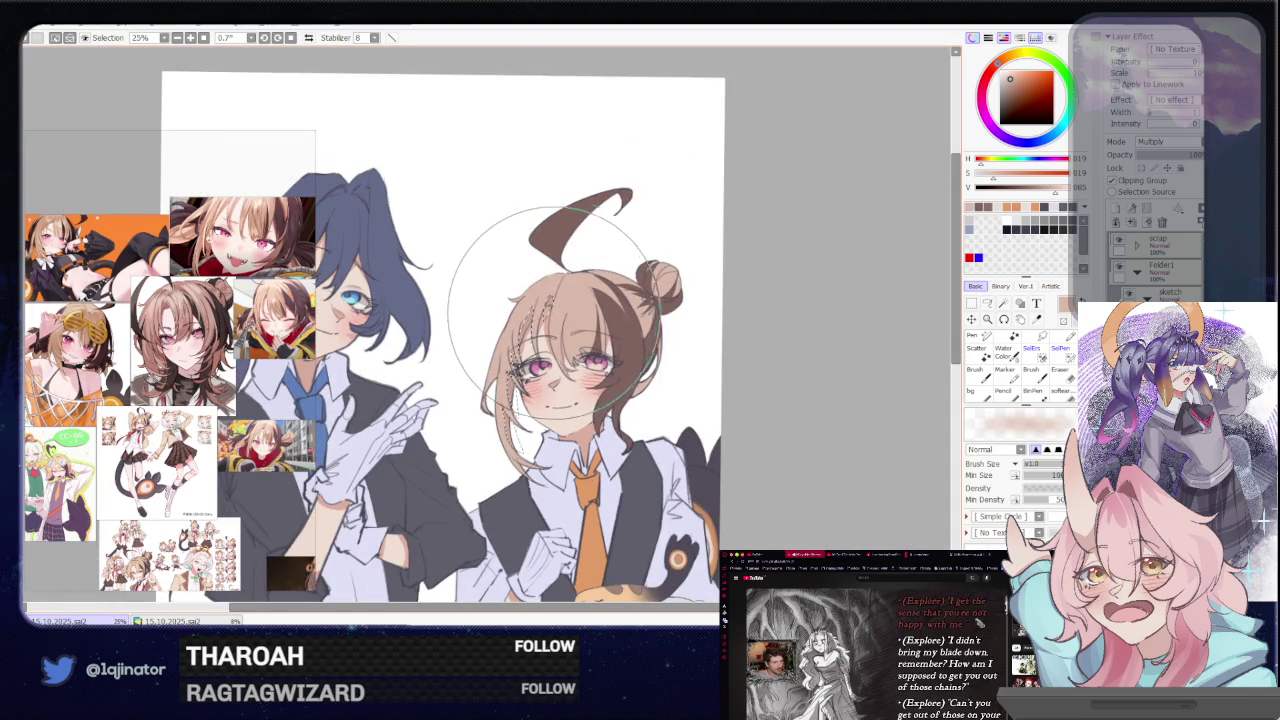
key("l")
scroll(785, 278, "up", 2)
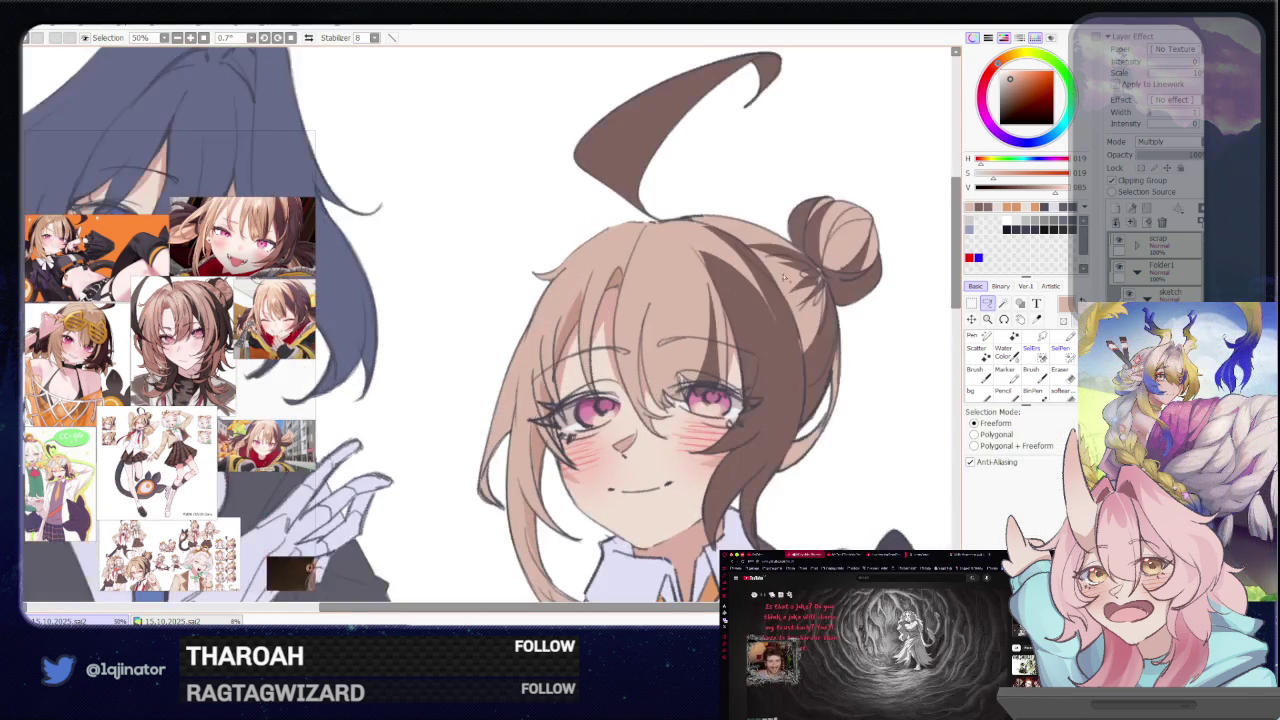
left_click_drag(785, 278, 734, 330)
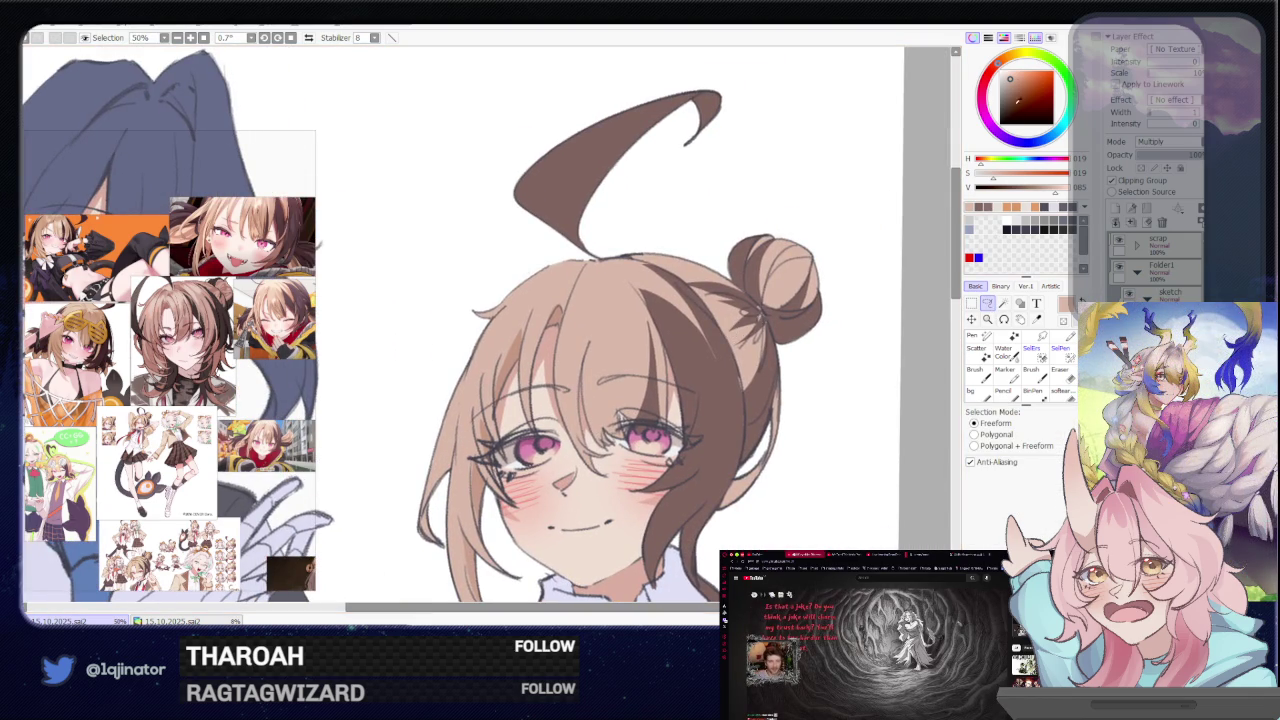
key("w")
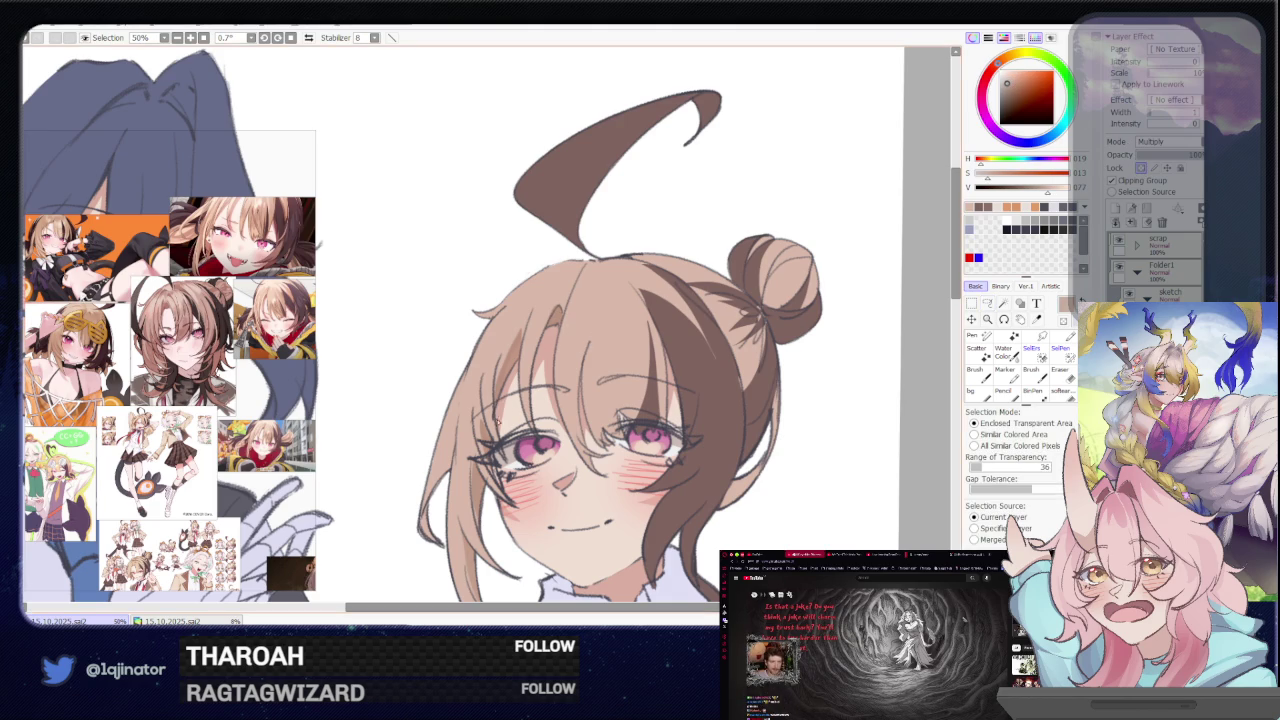
scroll(499, 423, "down", 1)
key("b")
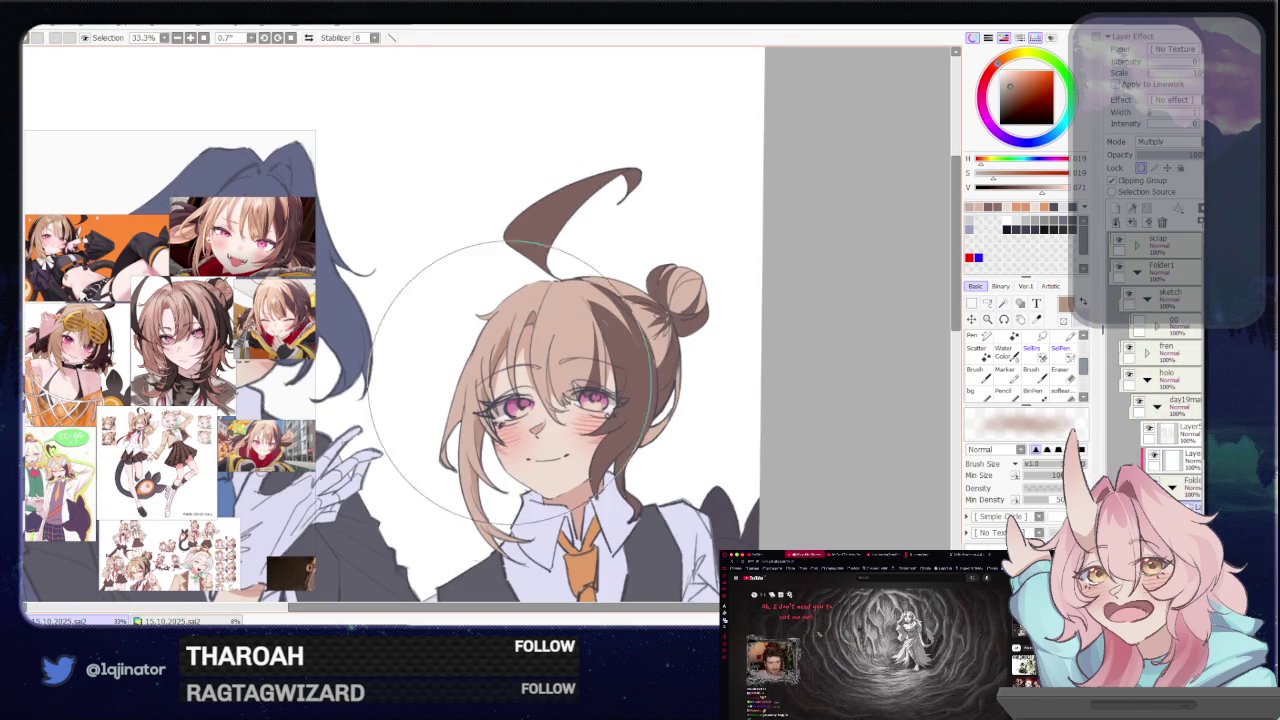
key("a")
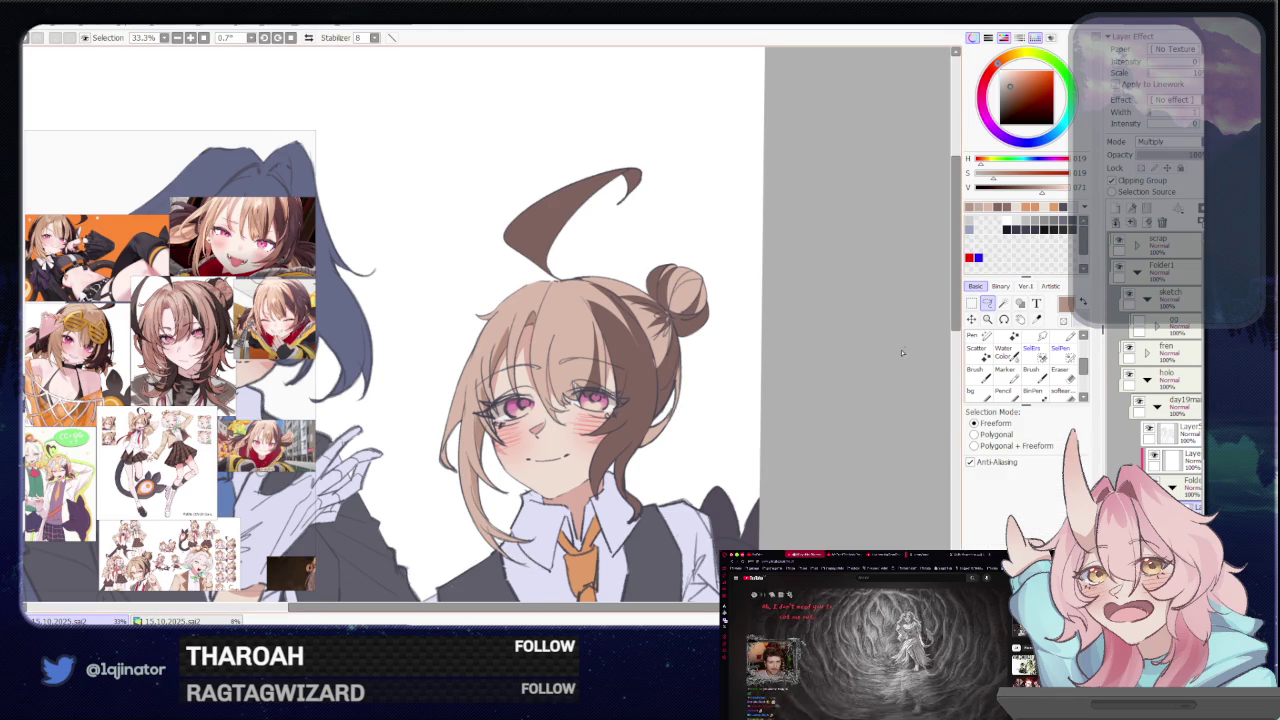
scroll(813, 241, "up", 1)
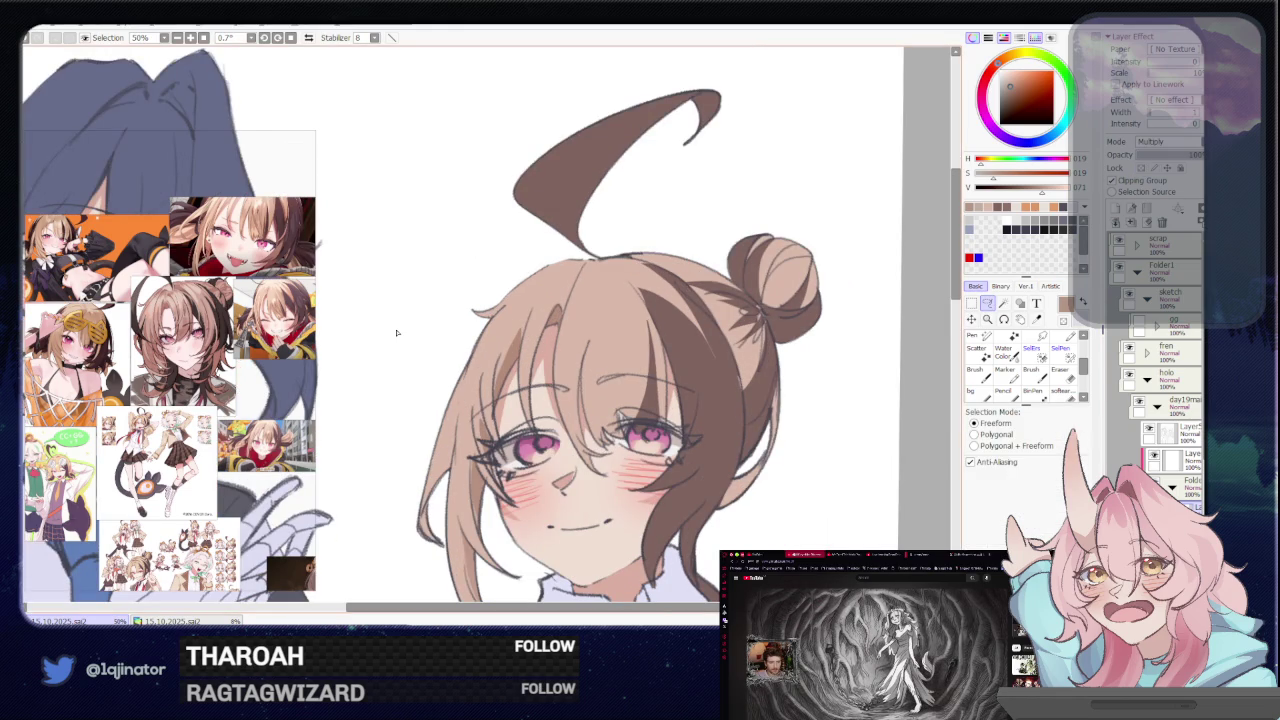
left_click_drag(777, 352, 693, 356)
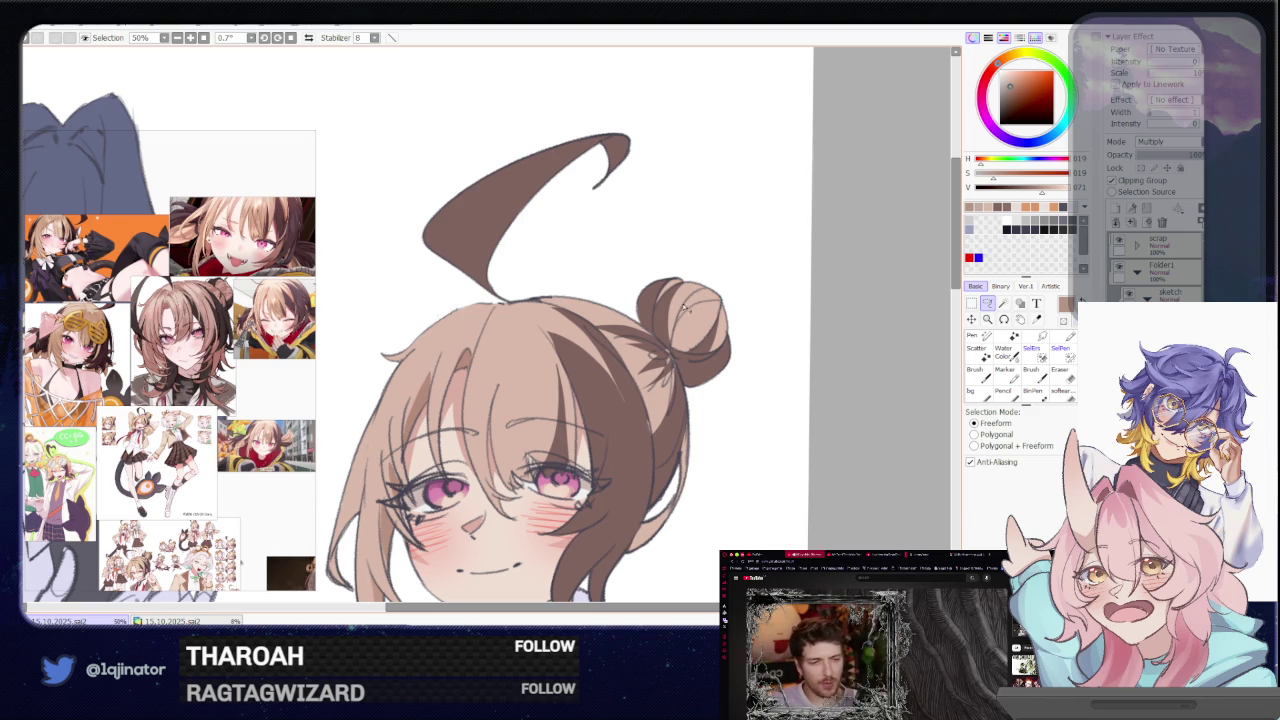
Trace a freeform lasso outline around the brown-haired waiter's hair bun
left_click_drag(682, 341, 705, 295)
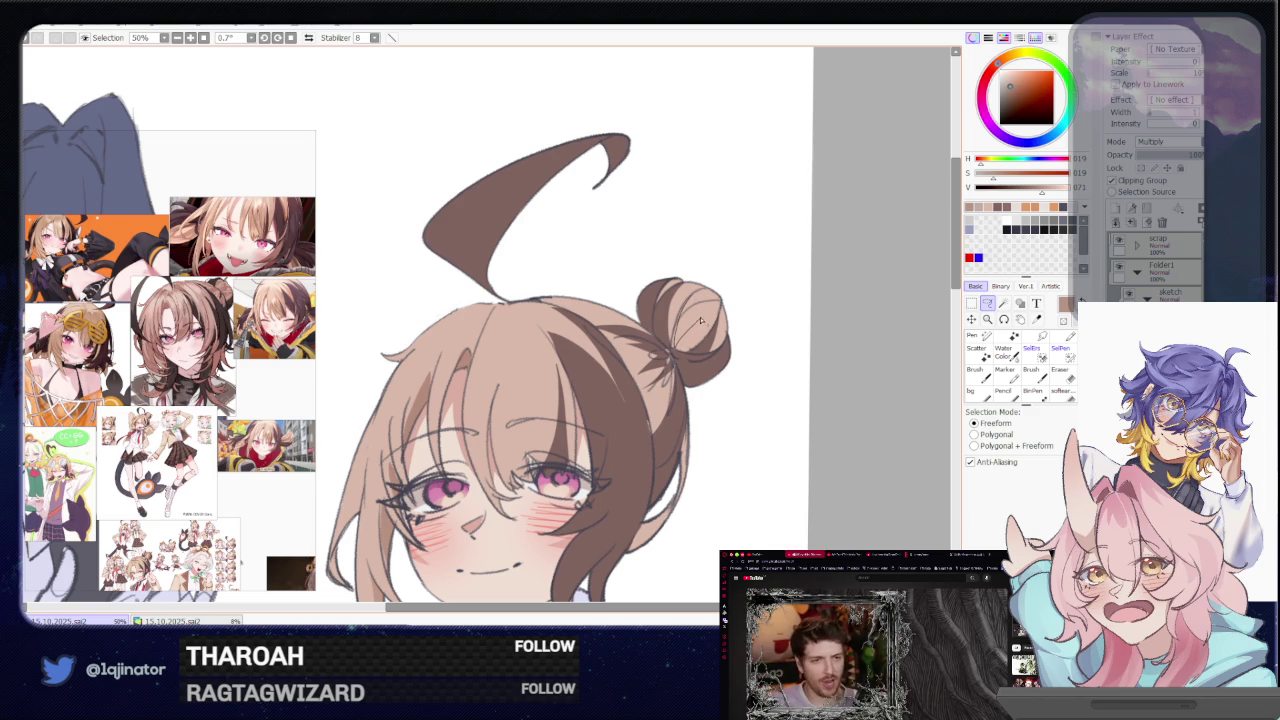
left_click_drag(682, 338, 721, 310)
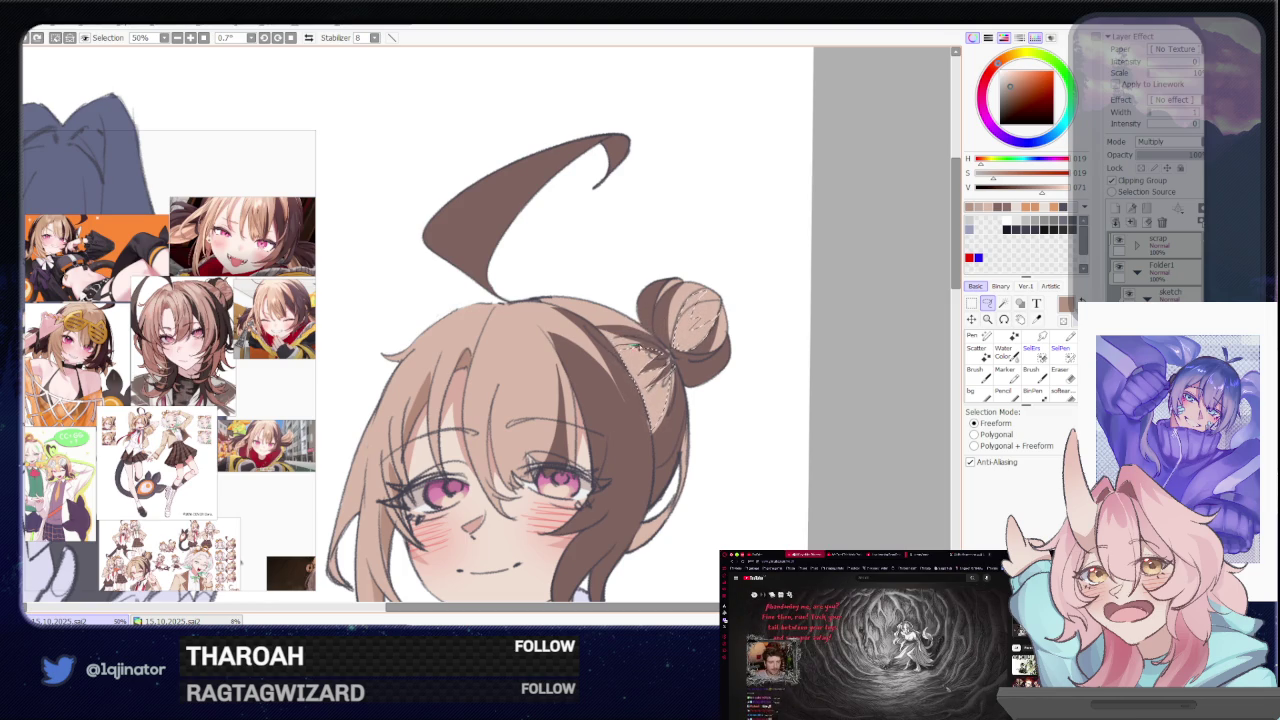
key("e")
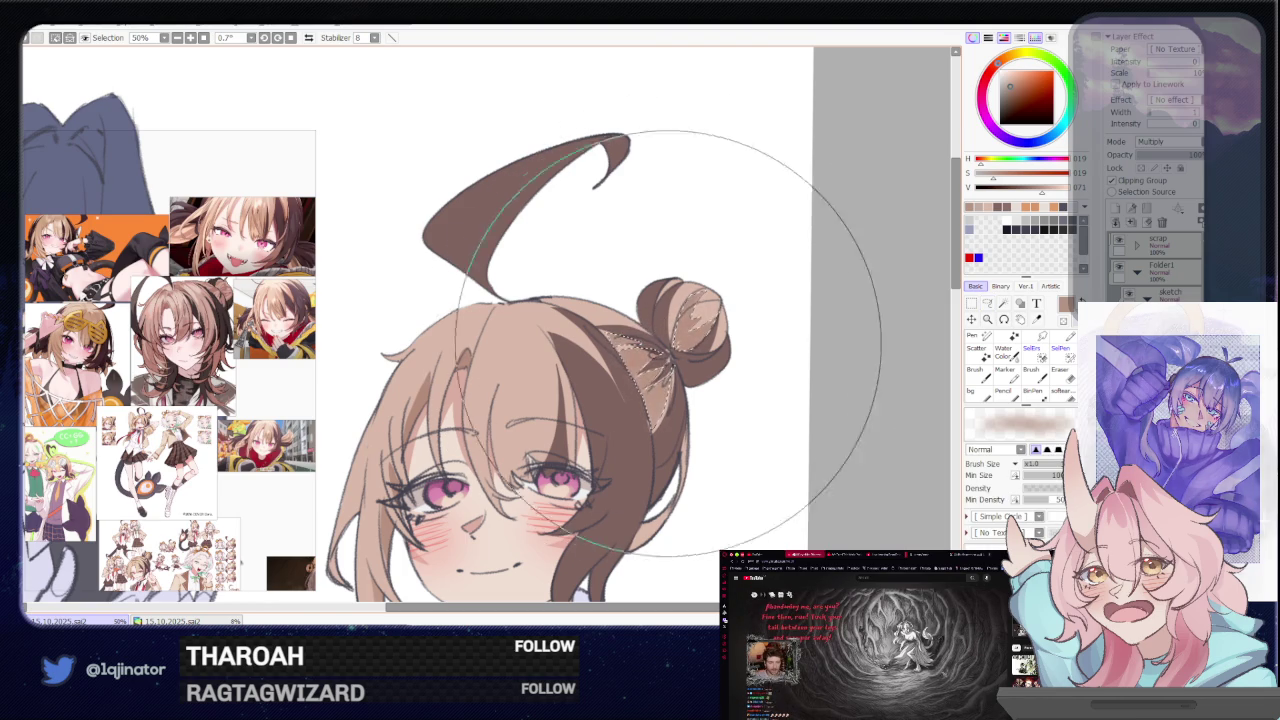
left_click(987, 303)
left_click_drag(483, 345, 510, 297)
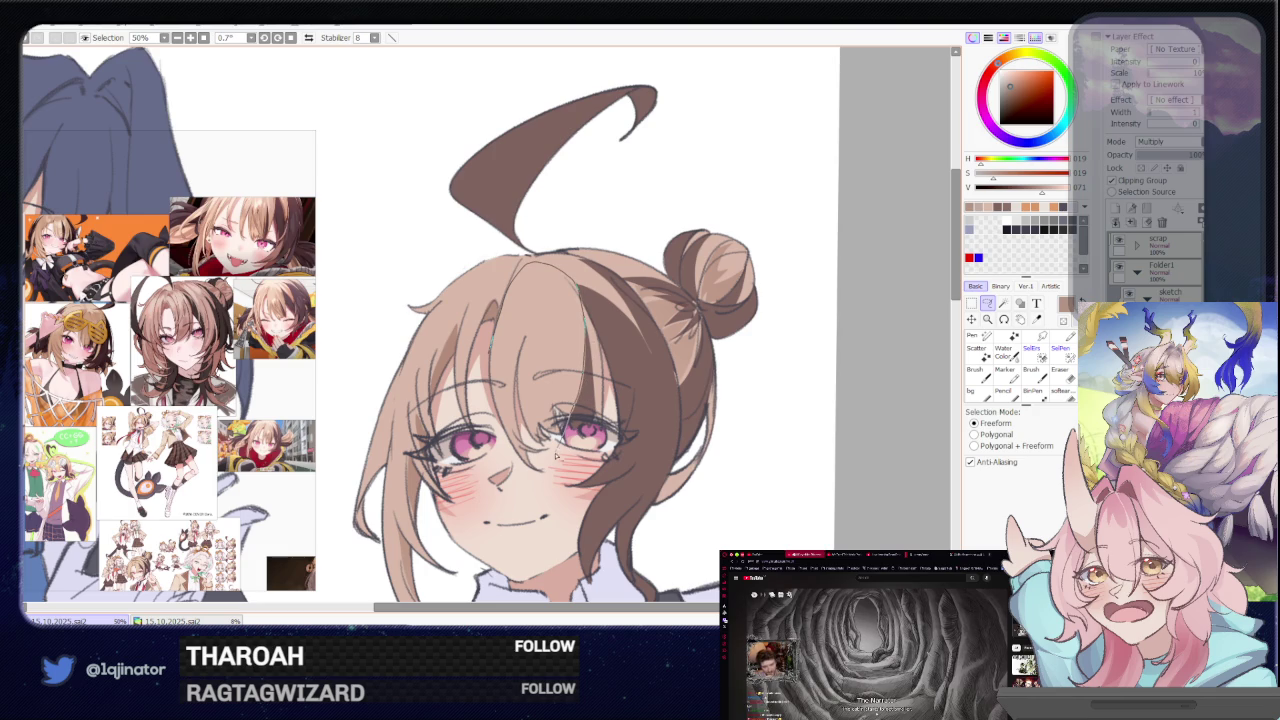
Lasso the central bangs strand over the face and set a smaller brush
left_click_drag(533, 481, 495, 355)
key("b")
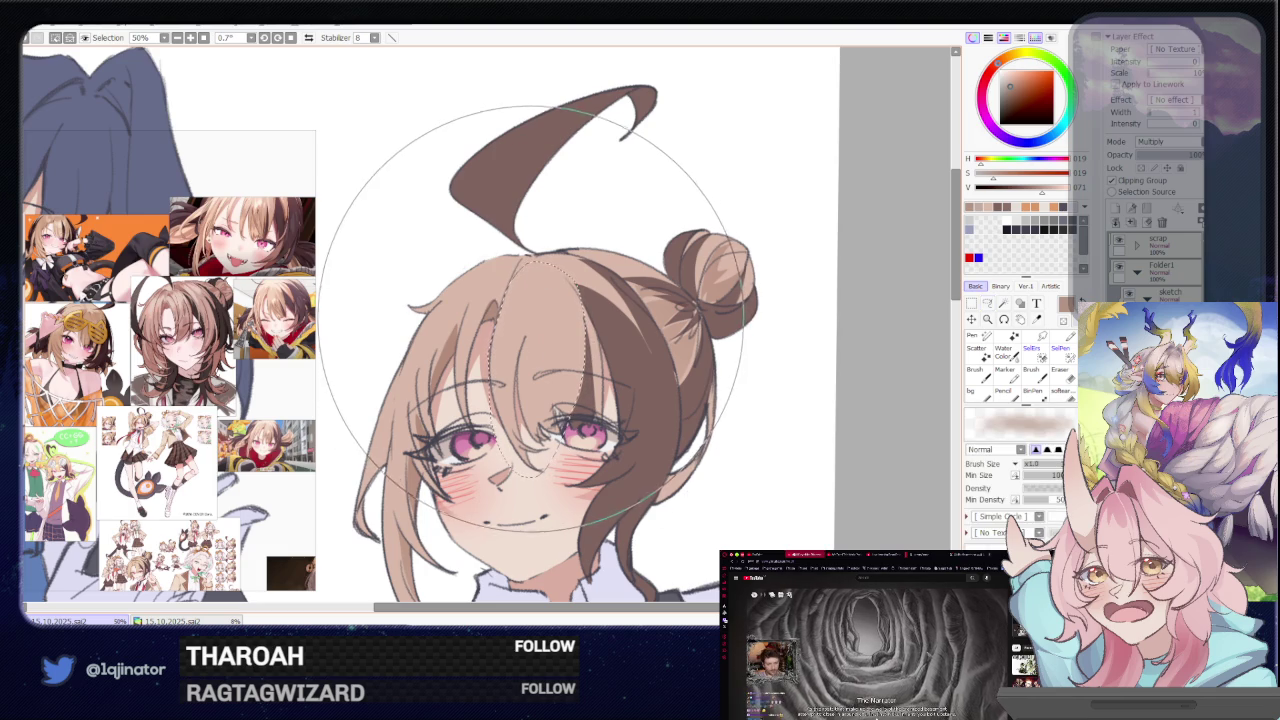
key("bracketleft")
key("bracketleft")
key("bracketleft")
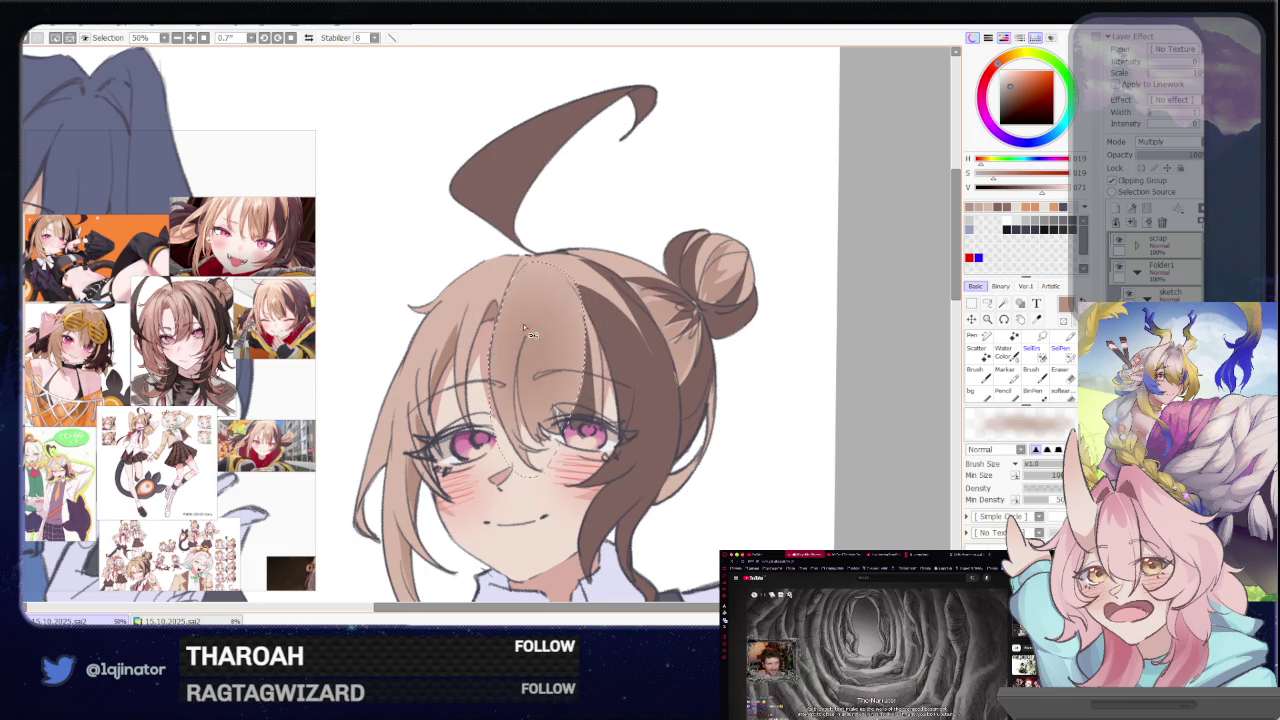
left_click(987, 303)
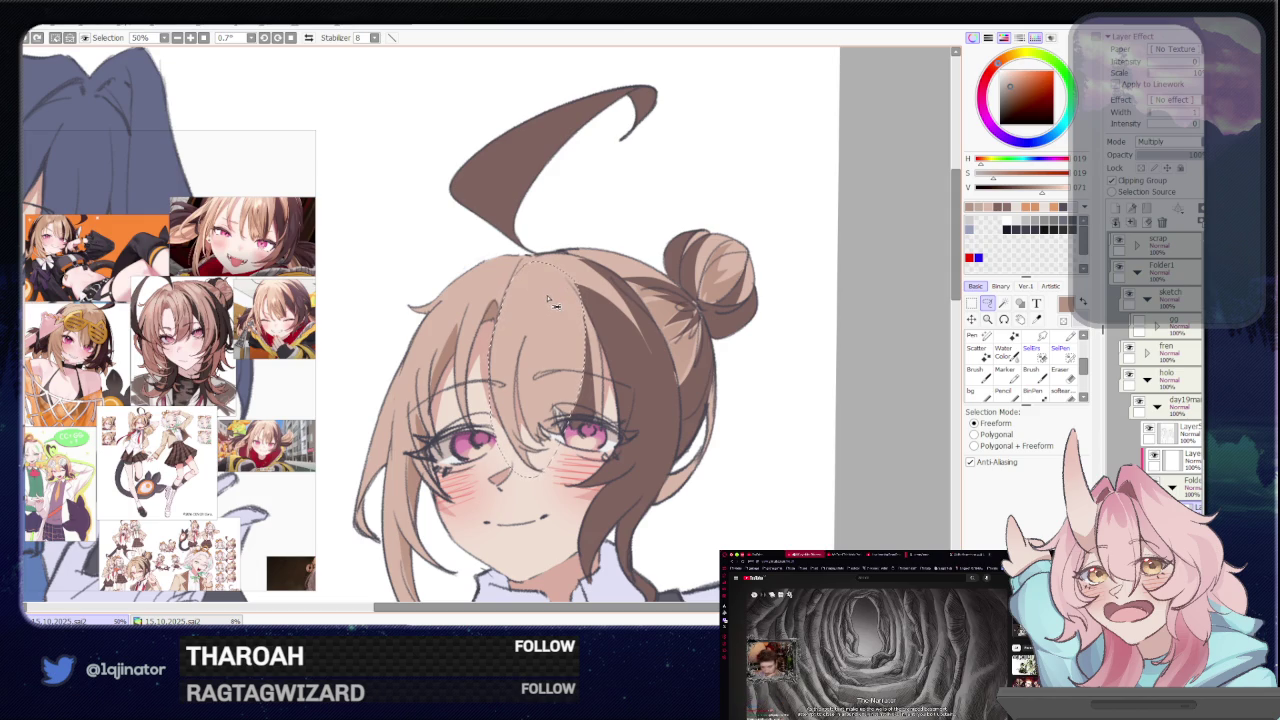
key("b")
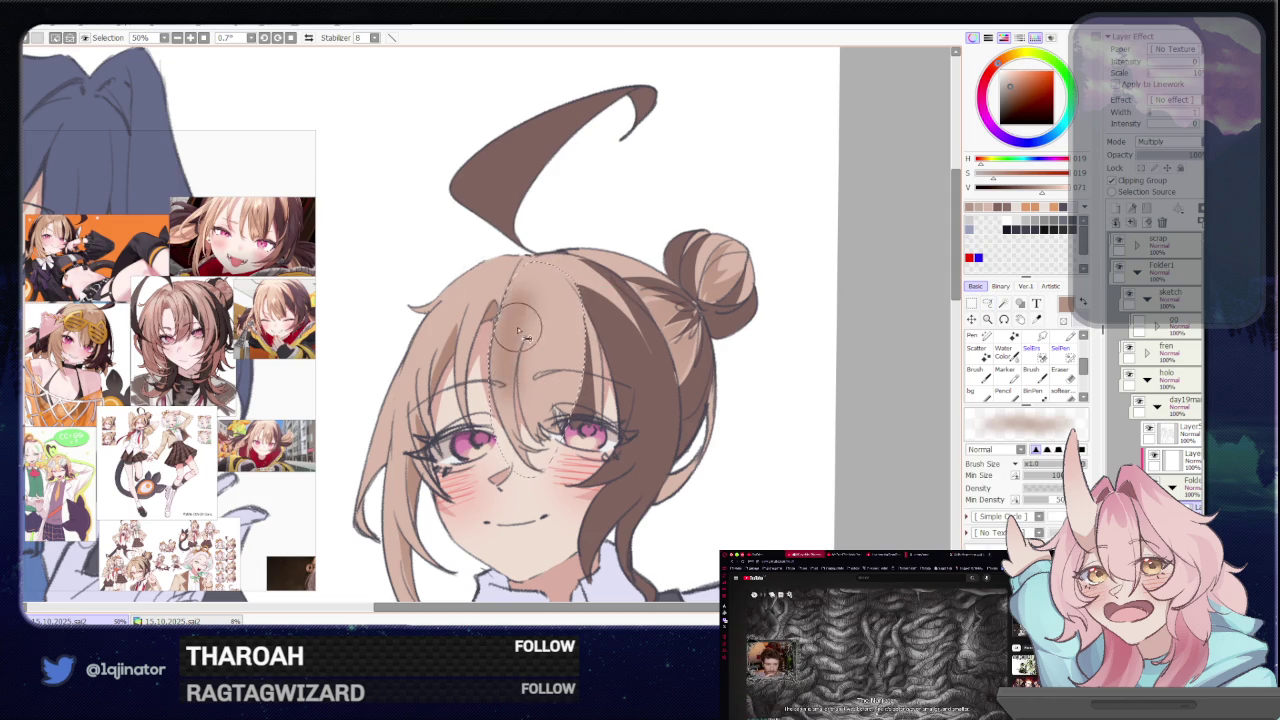
Shade the bangs with darker brown strokes inside the selection
mouse_move(492, 314)
left_mouse_down()
mouse_move(526, 302)
mouse_move(555, 360)
mouse_move(550, 385)
mouse_move(530, 305)
mouse_move(560, 370)
left_mouse_up()
left_click_drag(530, 300, 590, 380)
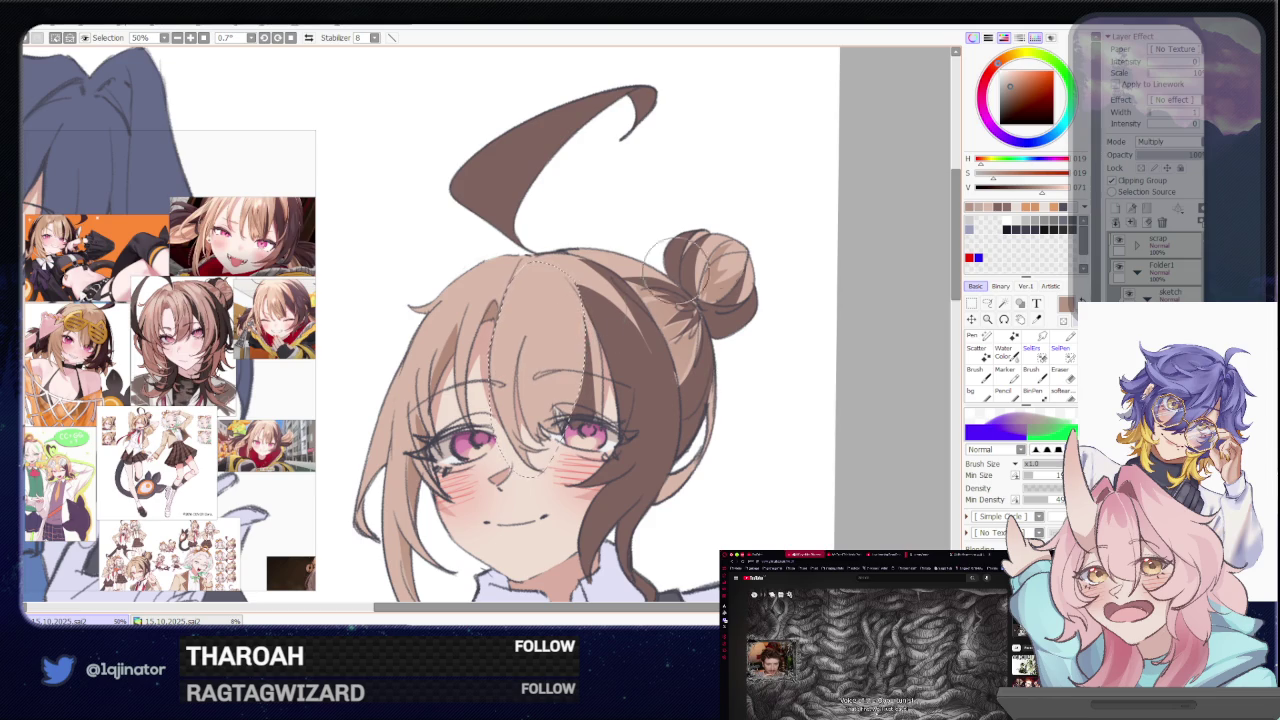
left_click(578, 296, "alt")
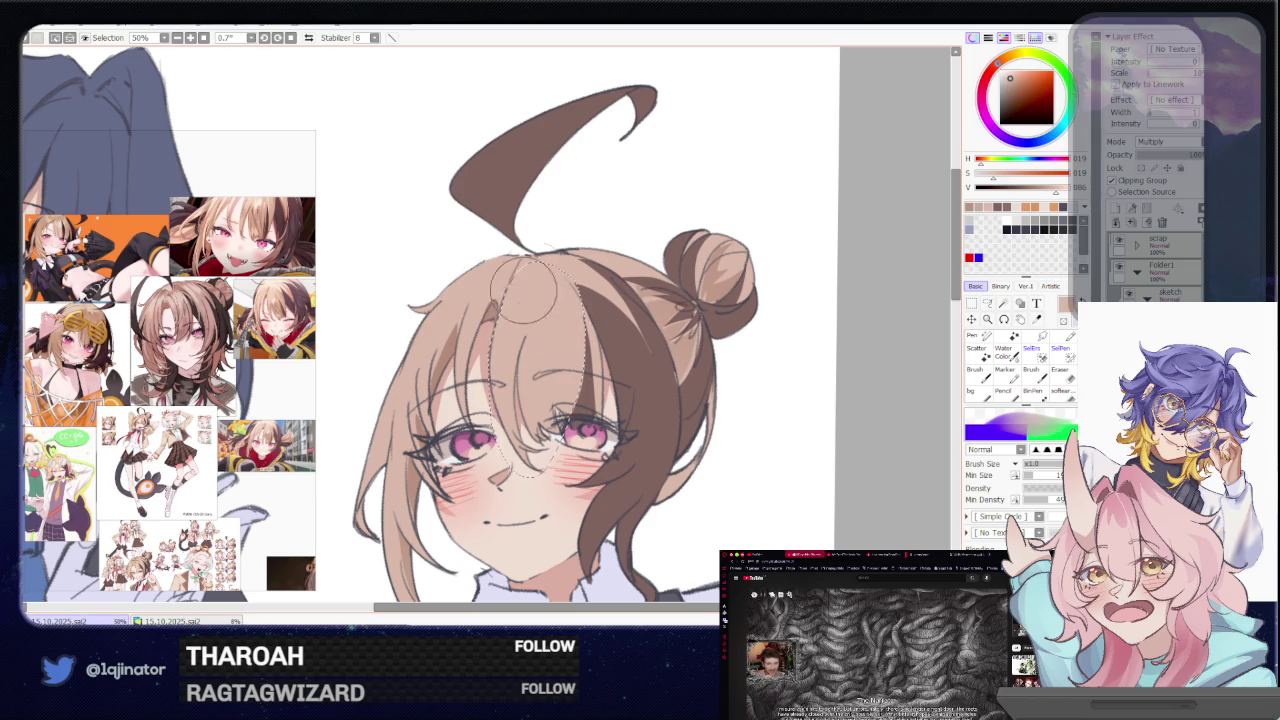
left_click_drag(496, 335, 520, 370)
mouse_move(500, 300)
left_mouse_down()
mouse_move(540, 360)
mouse_move(526, 315)
mouse_move(510, 360)
mouse_move(580, 370)
left_mouse_up()
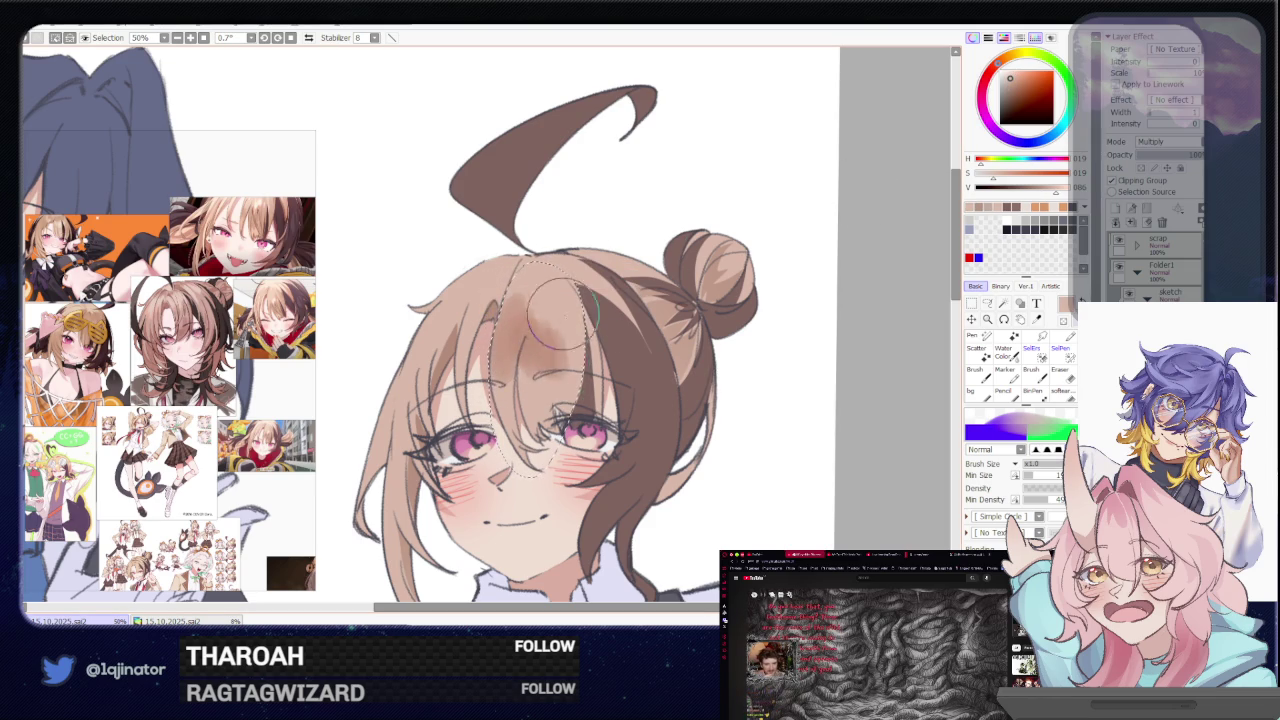
left_click_drag(560, 290, 564, 321)
Open Hue/Saturation with Ctrl+U and start shifting the bangs' hue
key("e")
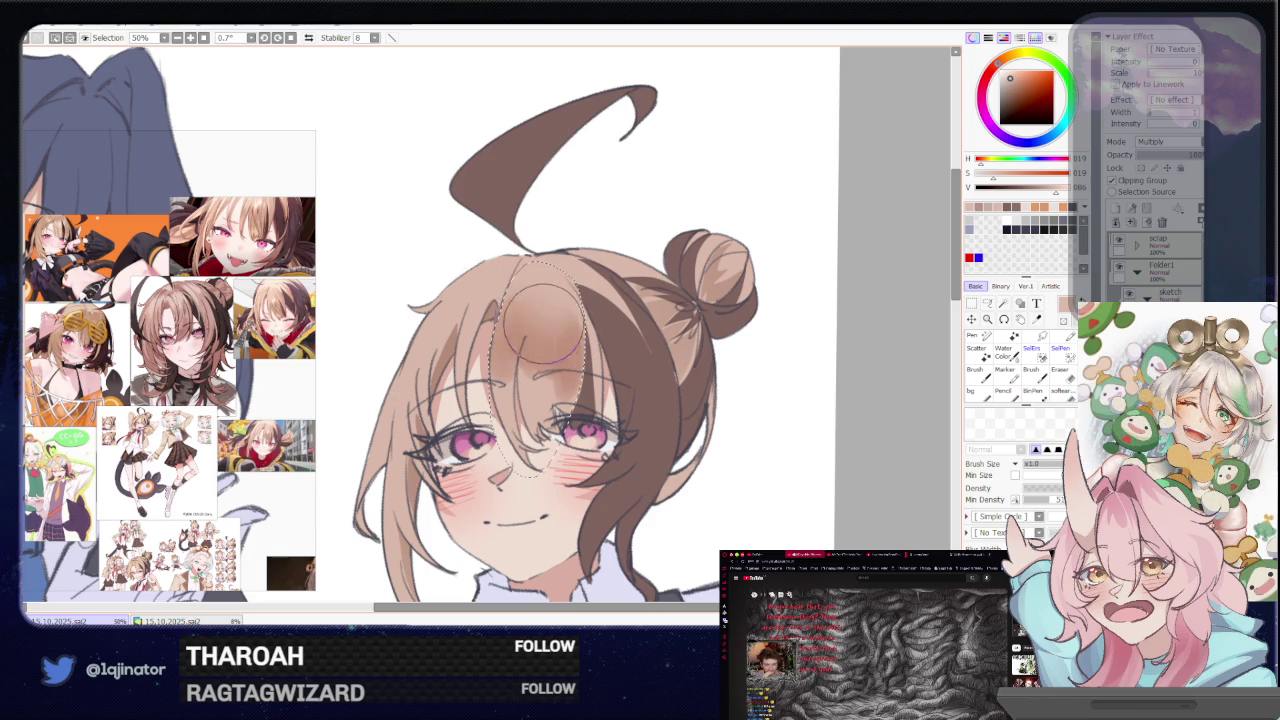
key("ctrl+d")
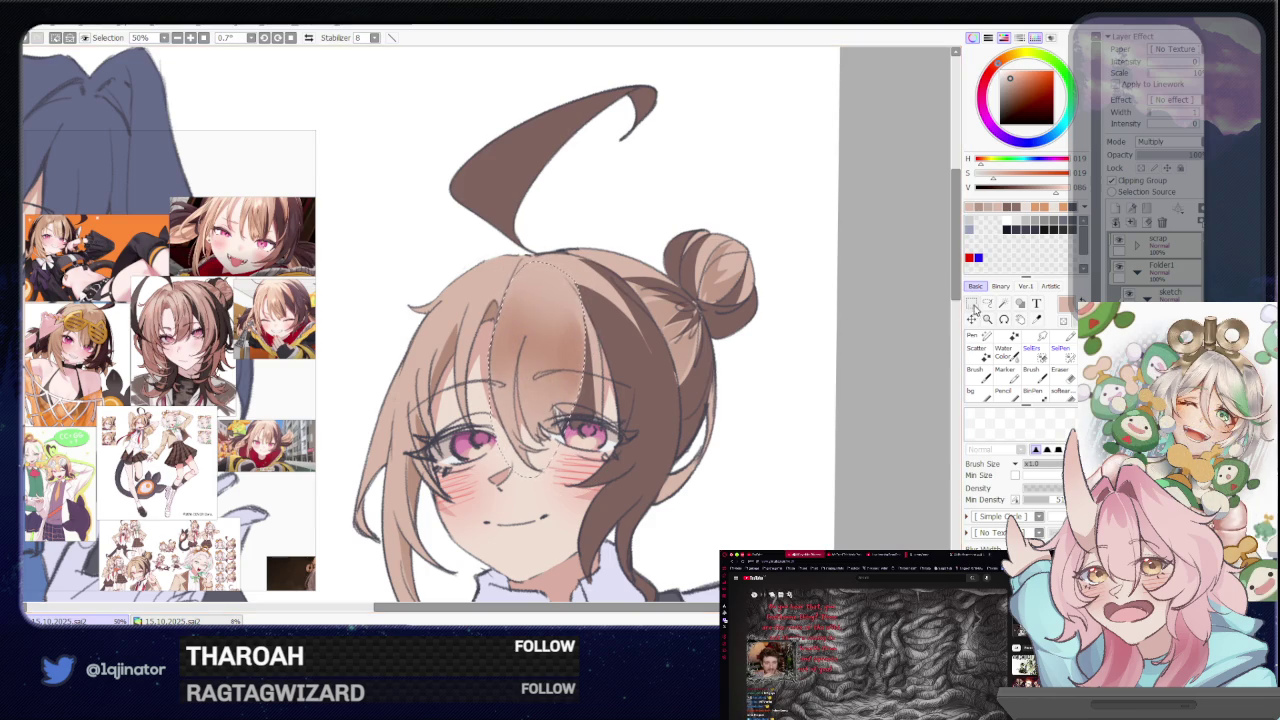
key("l")
scroll(645, 314, "up", 2)
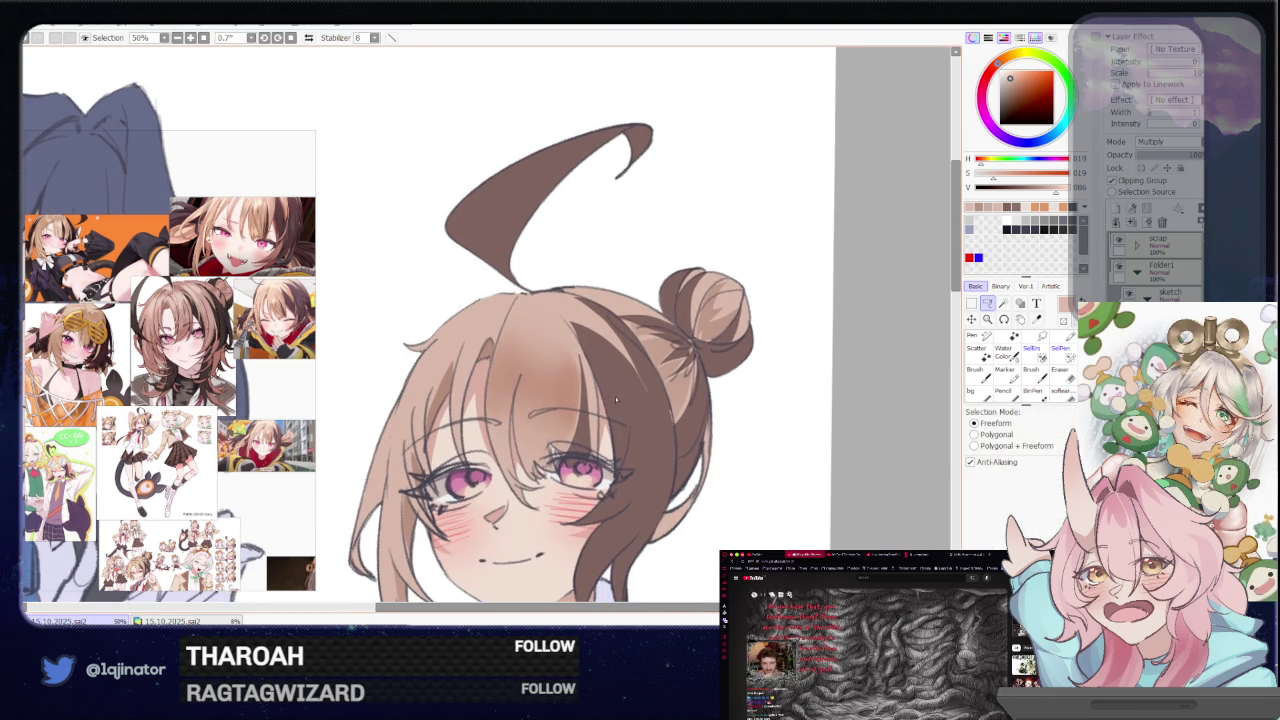
key("ctrl+u")
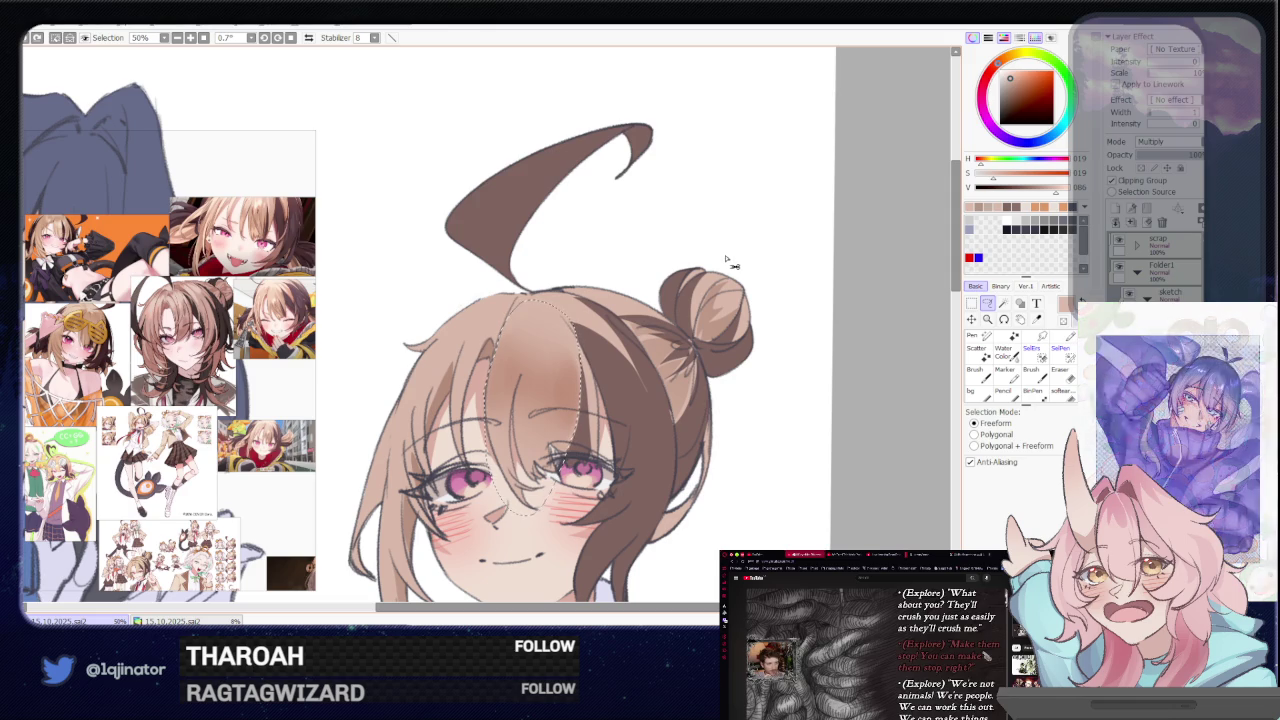
mouse_move(736, 177)
left_mouse_down()
mouse_move(718, 181)
mouse_move(716, 201)
mouse_move(743, 207)
left_mouse_up()
Lighten the bangs to Luminance +29, apply it, and deselect
left_click(730, 188)
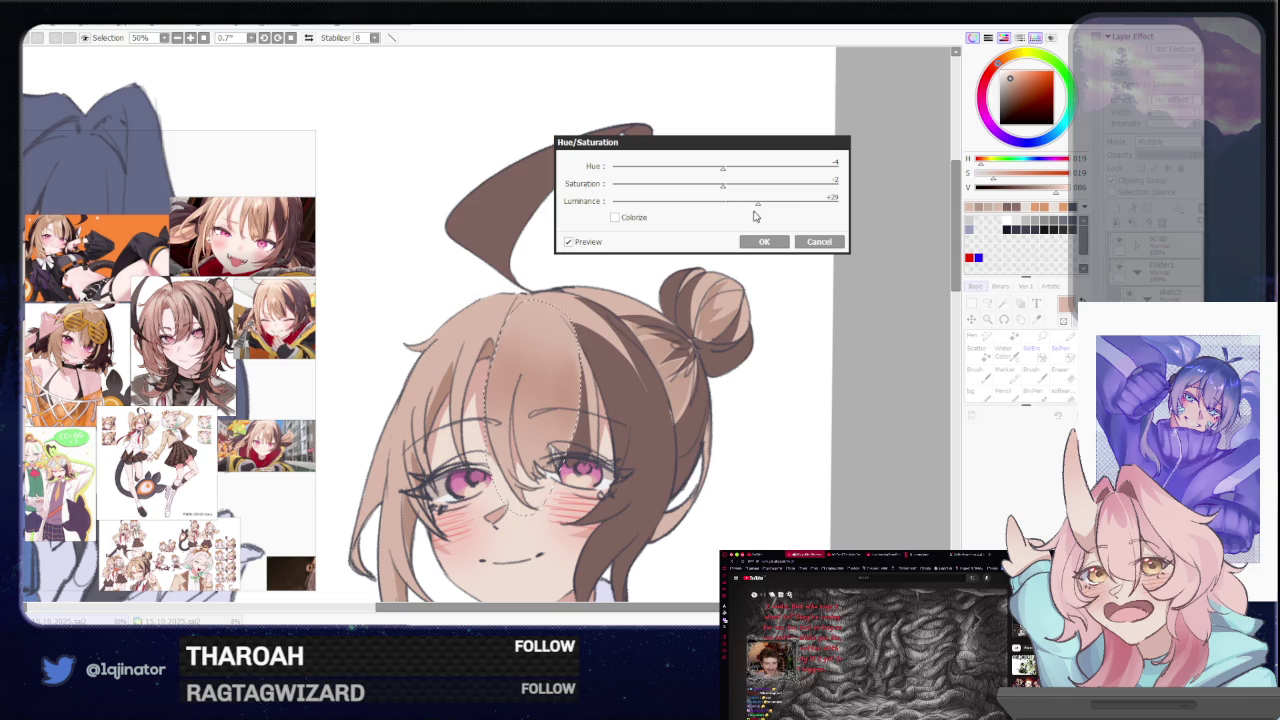
left_click(764, 241)
key("ctrl+d")
Brush darker brown shading across the upper middle of the brown hair
left_click_drag(440, 360, 510, 300)
key("b")
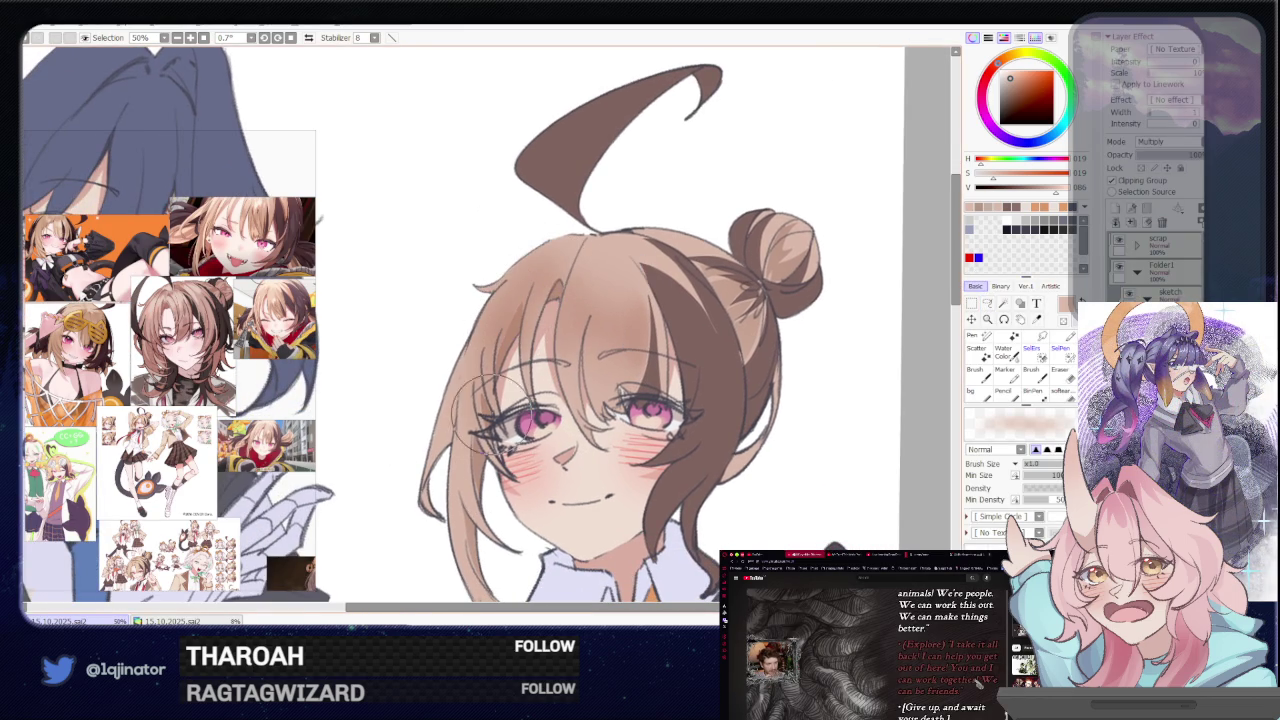
scroll(605, 318, "down", 1)
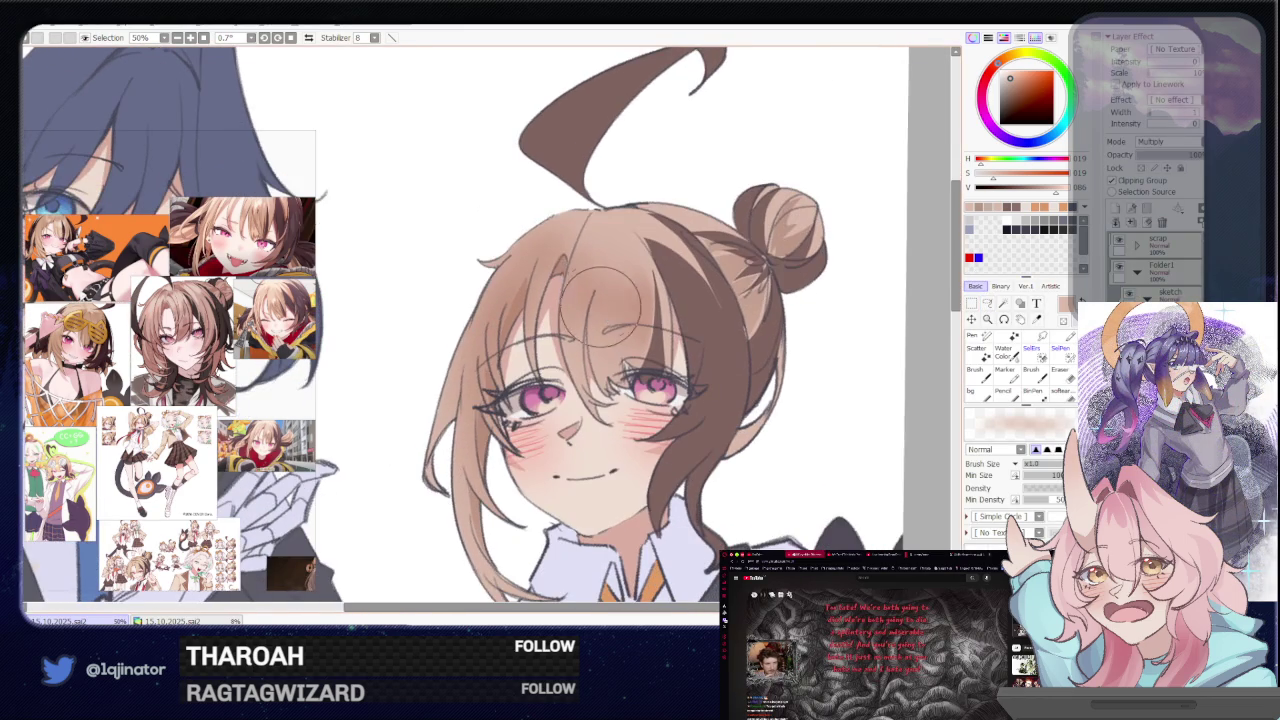
scroll(590, 300, "up", 3)
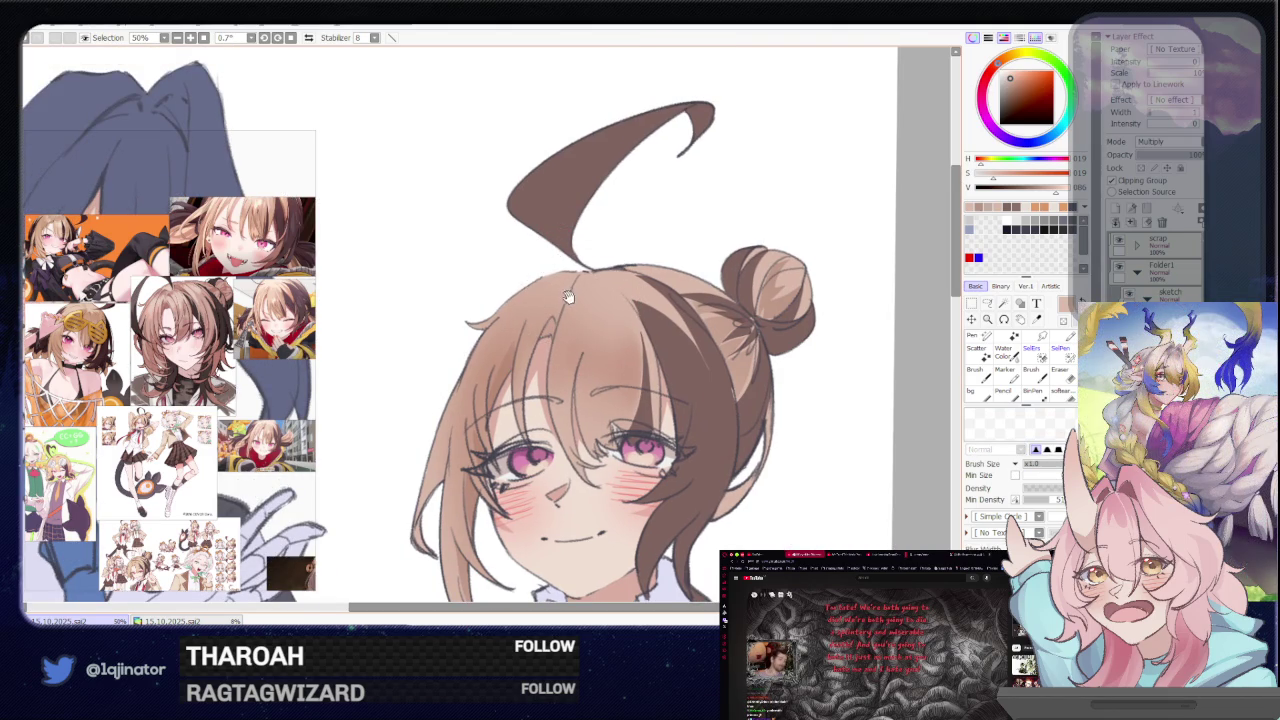
left_click_drag(560, 320, 728, 324)
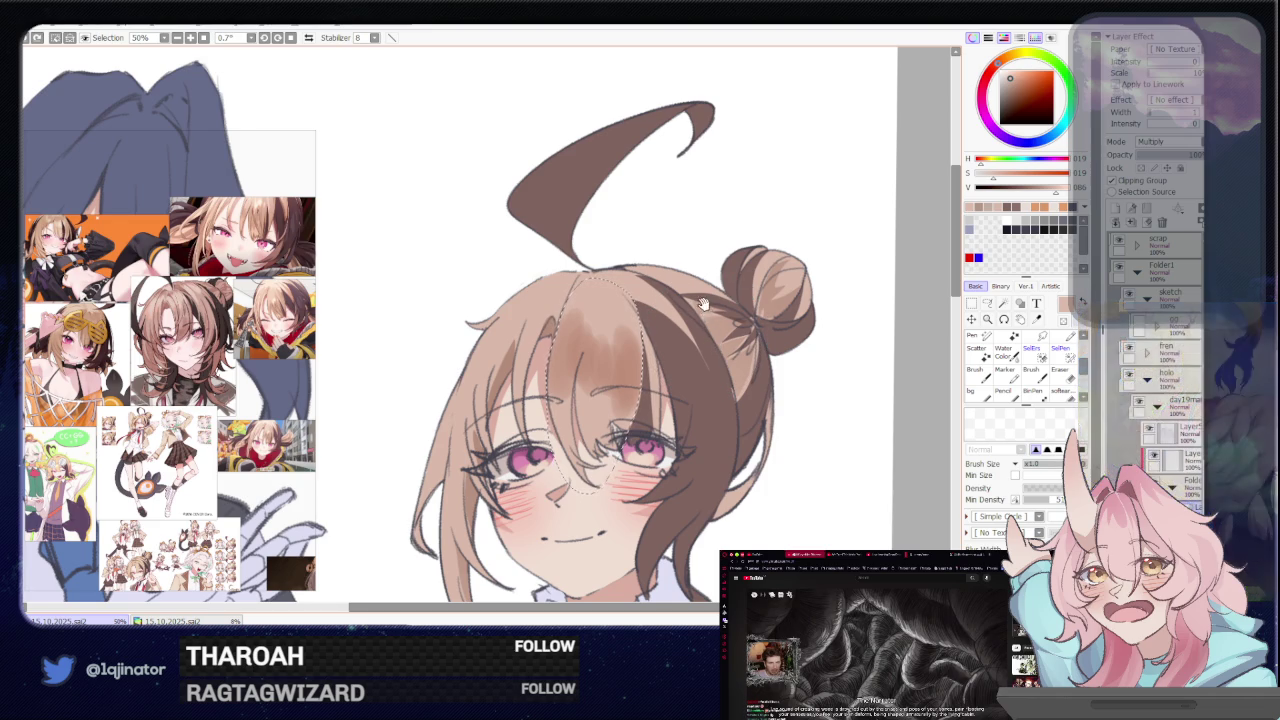
Zoom out to frame both waiters and return to the brush for dark blue
scroll(715, 340, "down", 3)
scroll(718, 343, "down", 1)
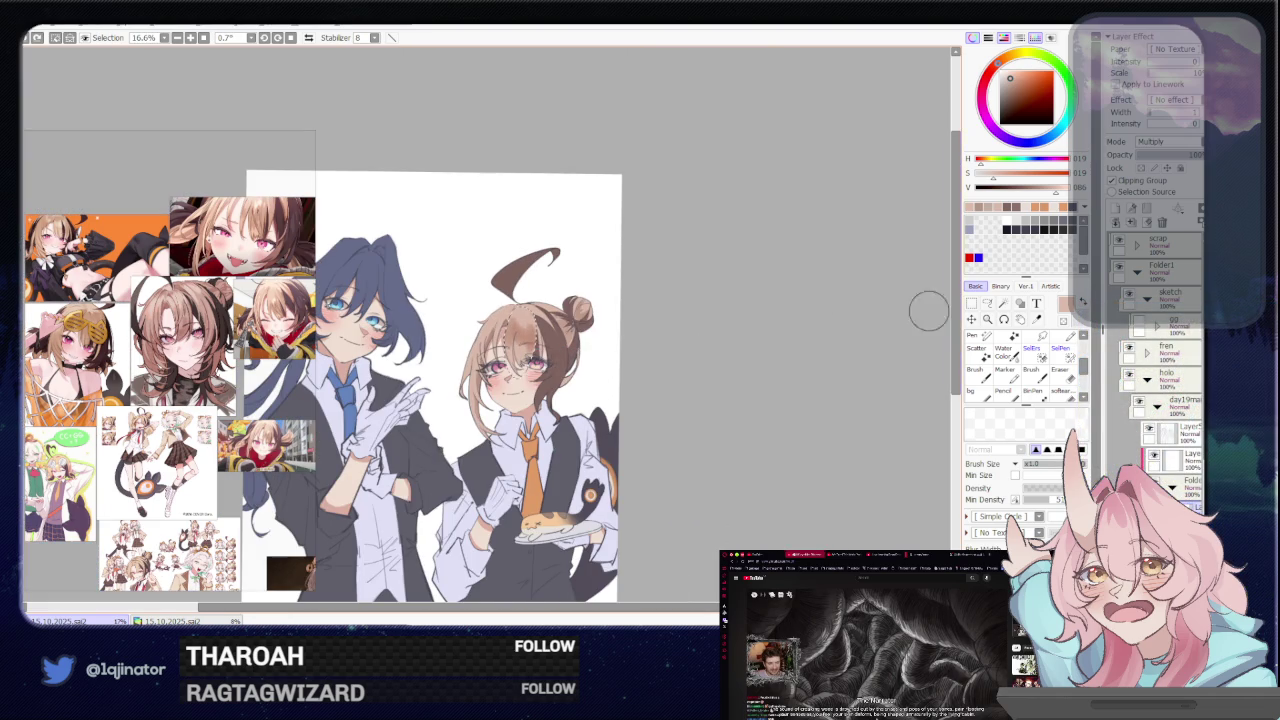
key("l")
scroll(835, 416, "up", 1)
mouse_move(552, 404)
left_mouse_down()
mouse_move(684, 397)
mouse_move(740, 470)
left_mouse_up()
key("b")
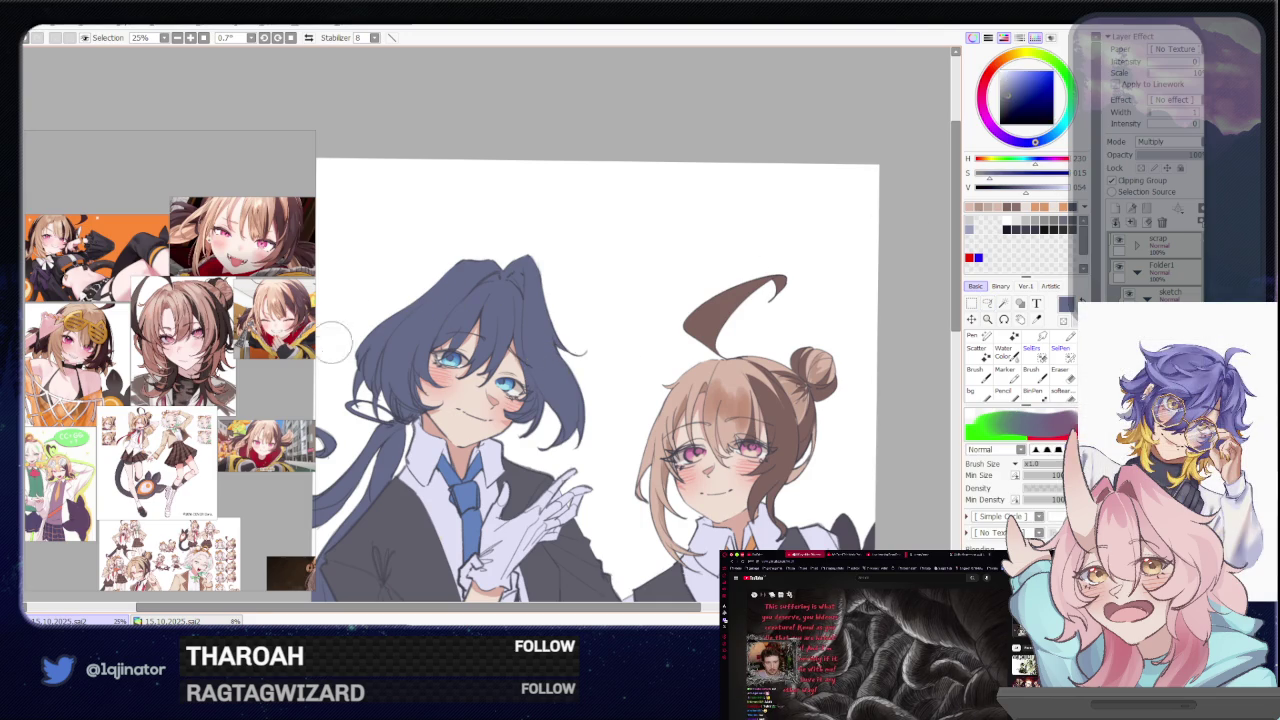
Bring the blue-haired character references into view and enlarge the two-figure one
scroll(200, 400, "down", 2)
left_click_drag(180, 405, 72, 449)
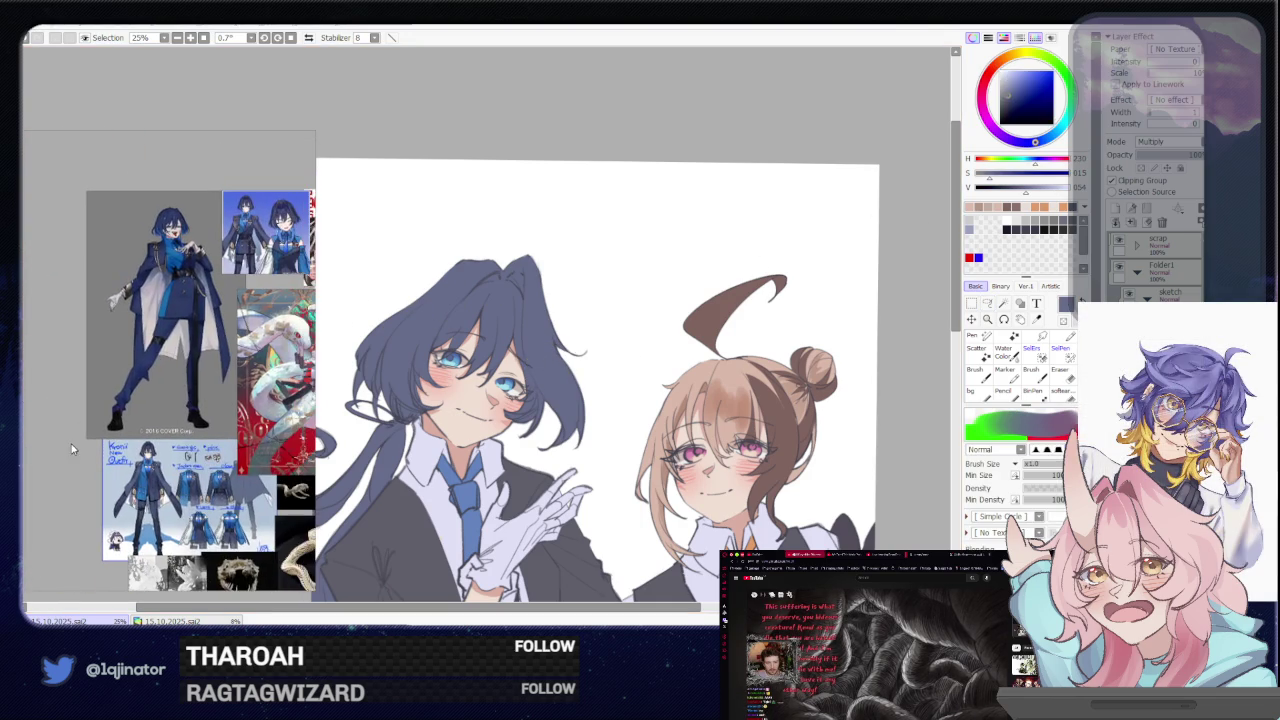
scroll(184, 430, "up", 3)
left_click_drag(150, 420, 72, 435)
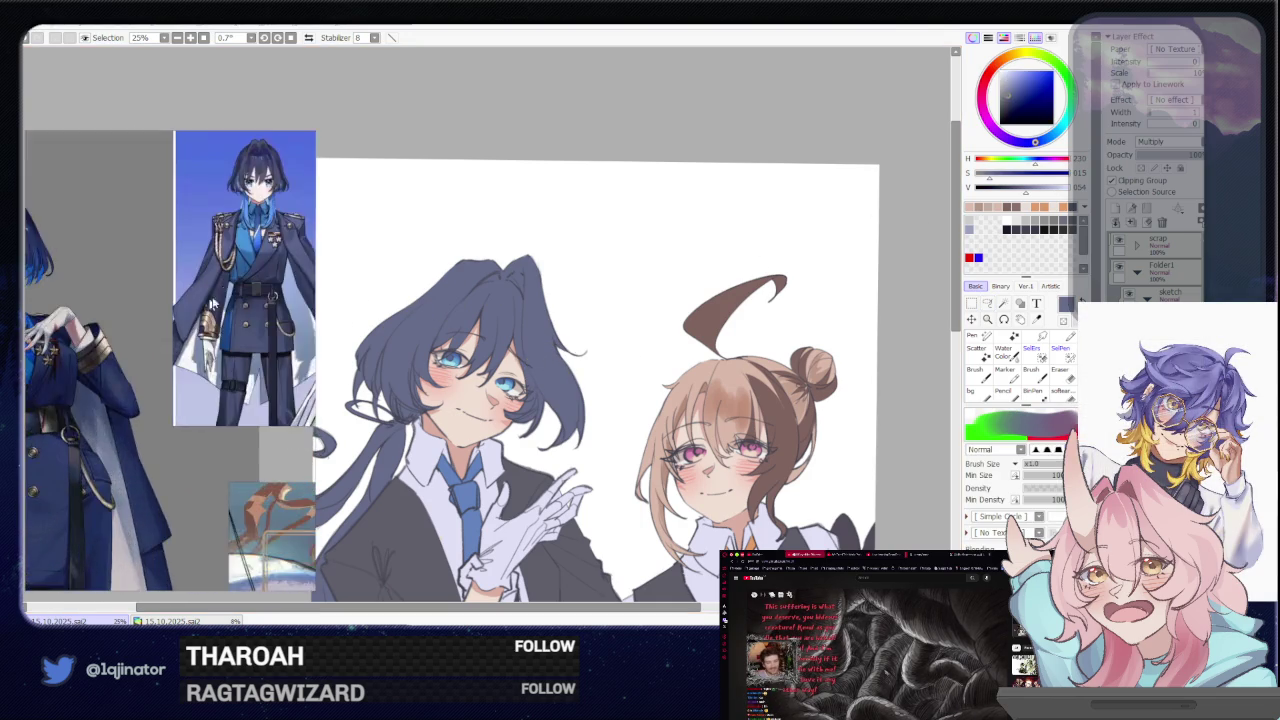
scroll(142, 395, "up", 2)
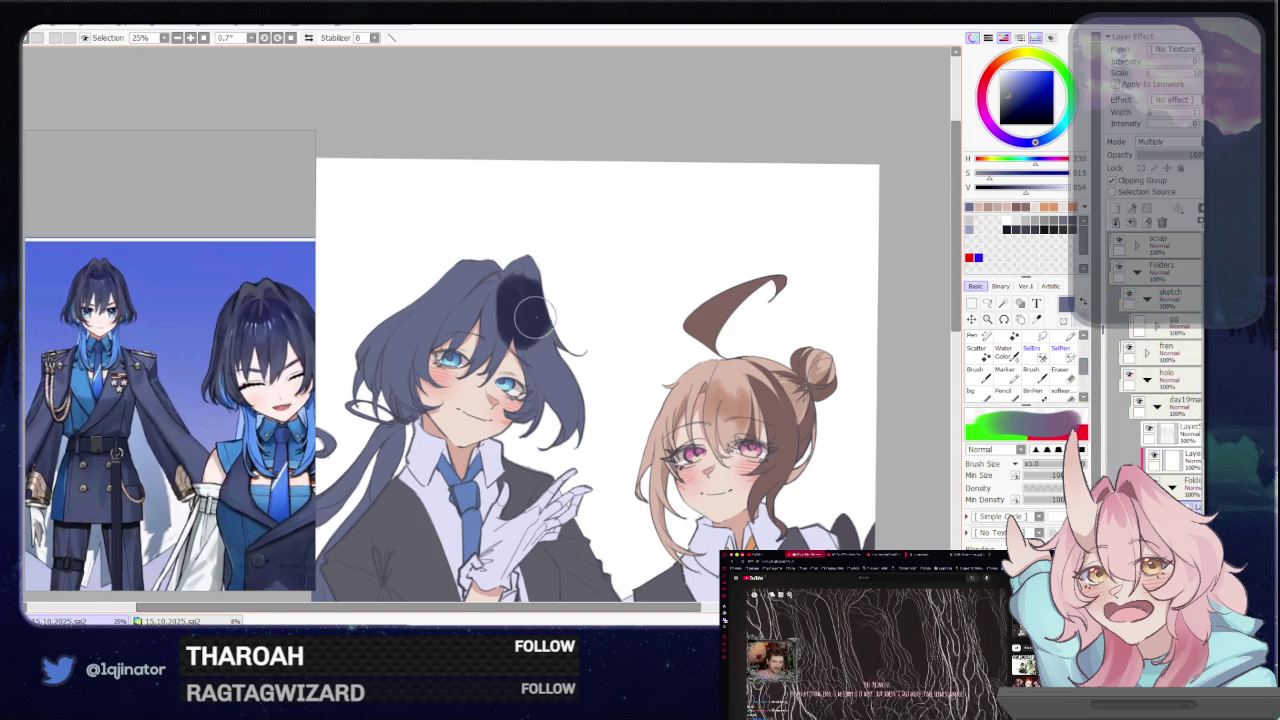
Start a freeform outline on the dark hair, zooming in and out to check it
key("m")
key("ctrl+plus")
key("ctrl+plus")
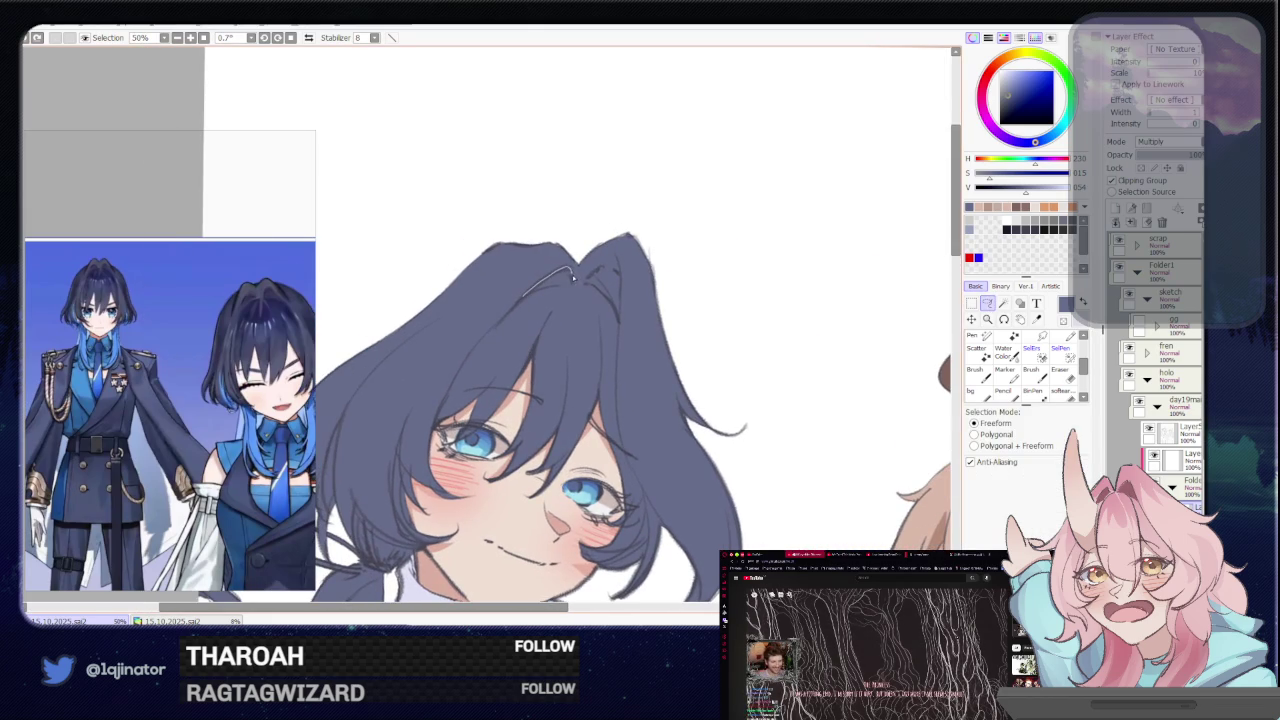
left_click_drag(574, 279, 577, 277)
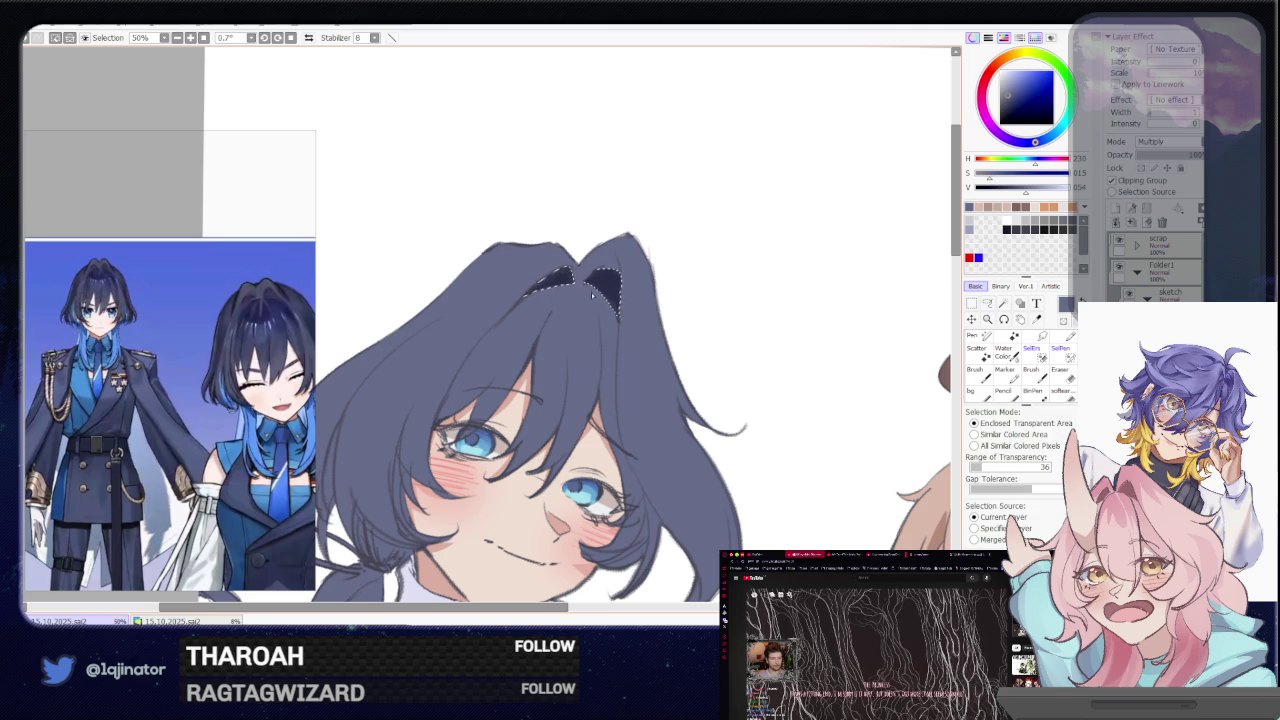
key("b")
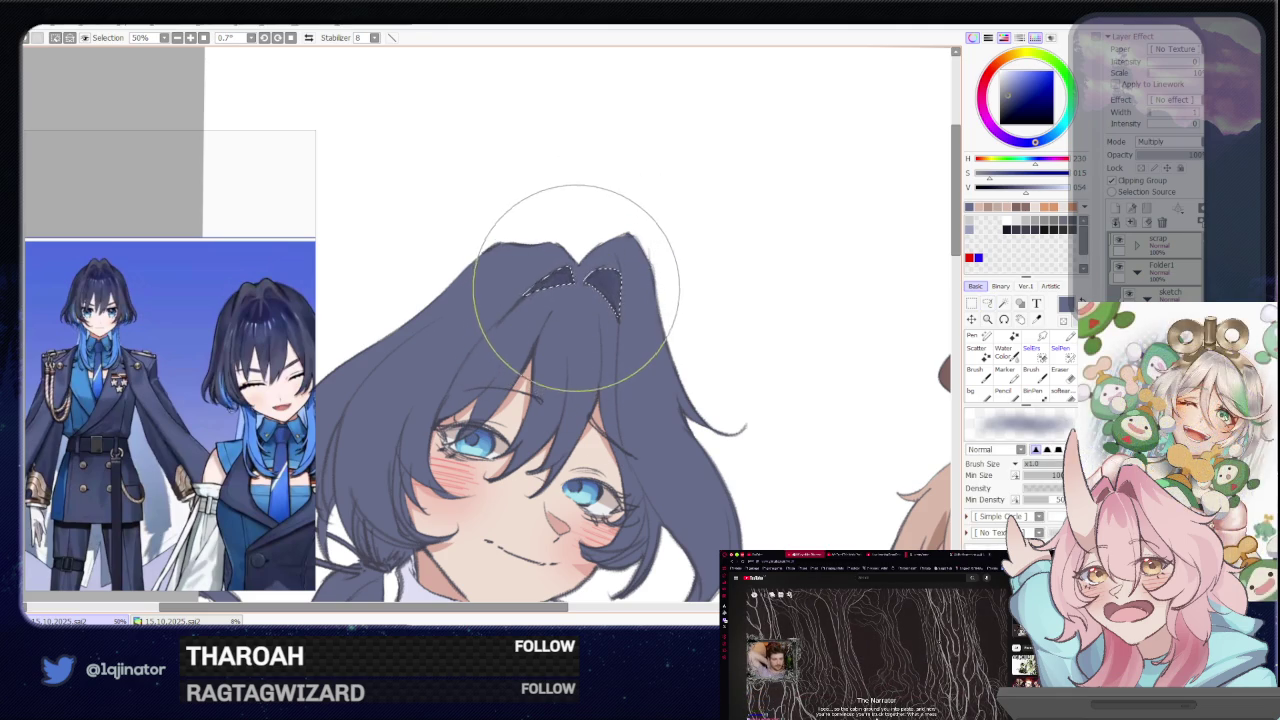
scroll(572, 288, "down", 5)
key("l")
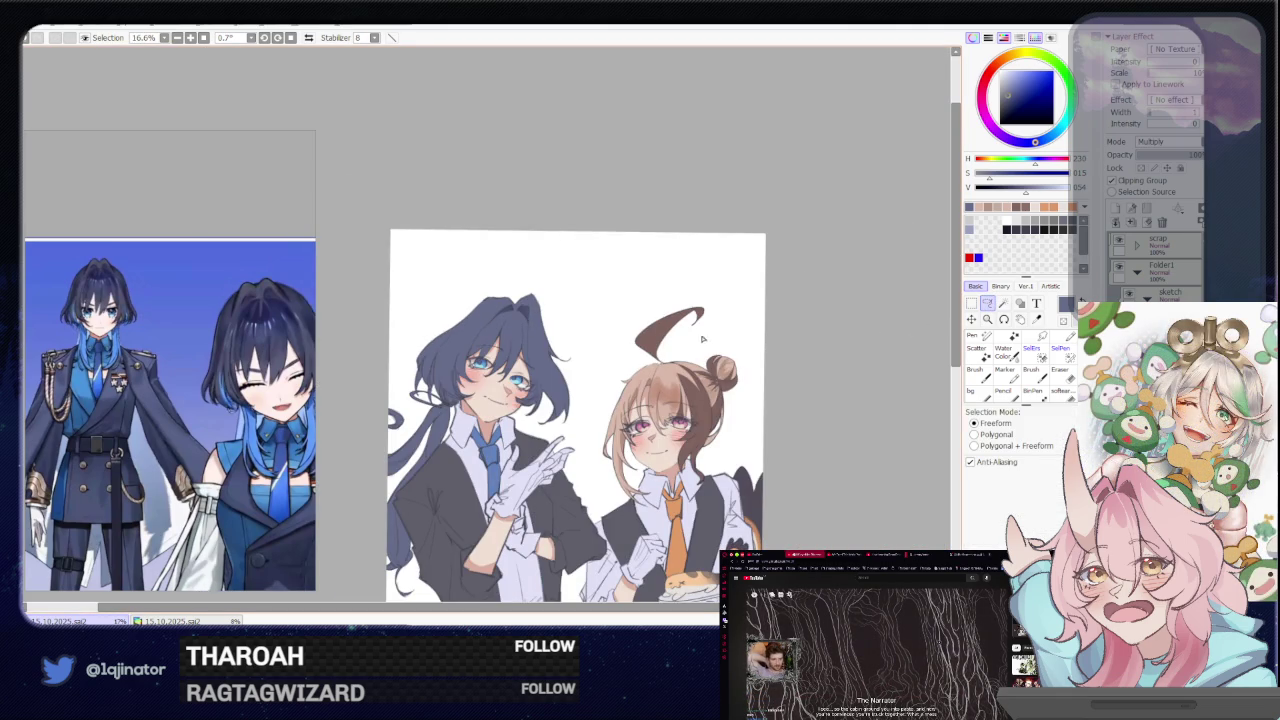
scroll(665, 360, "up", 2)
key("b")
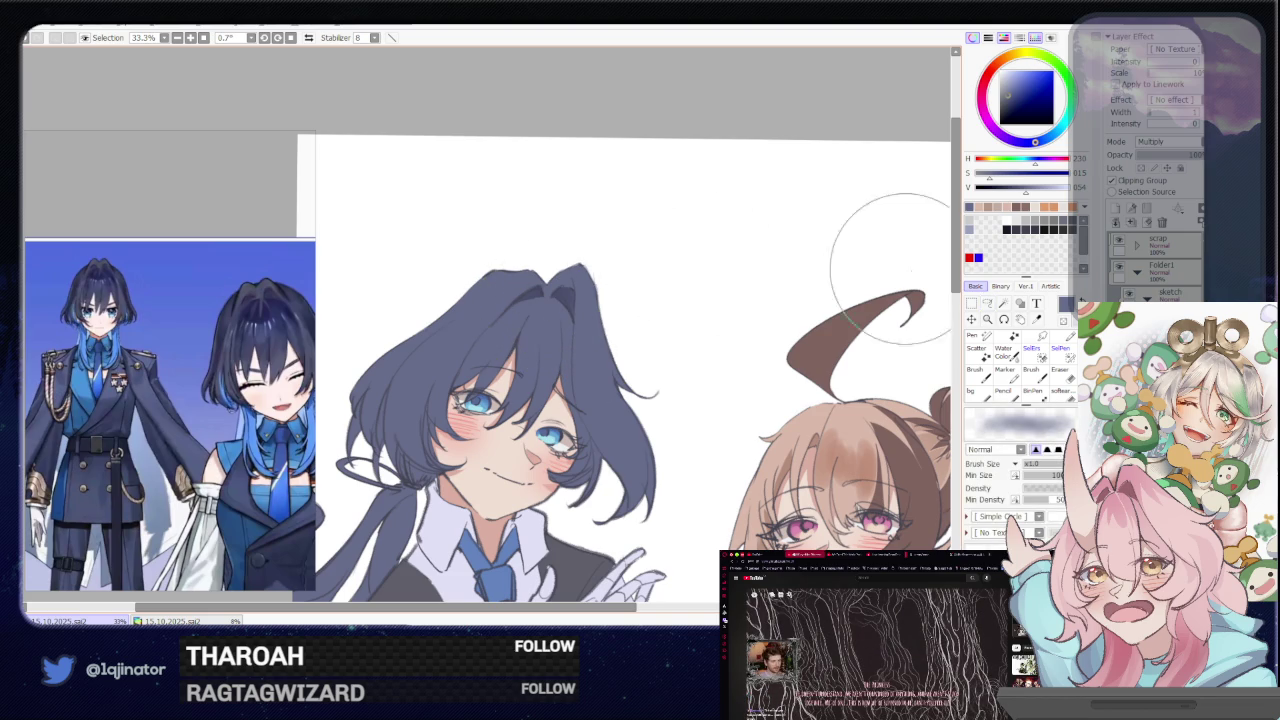
key("l")
scroll(581, 318, "up", 1)
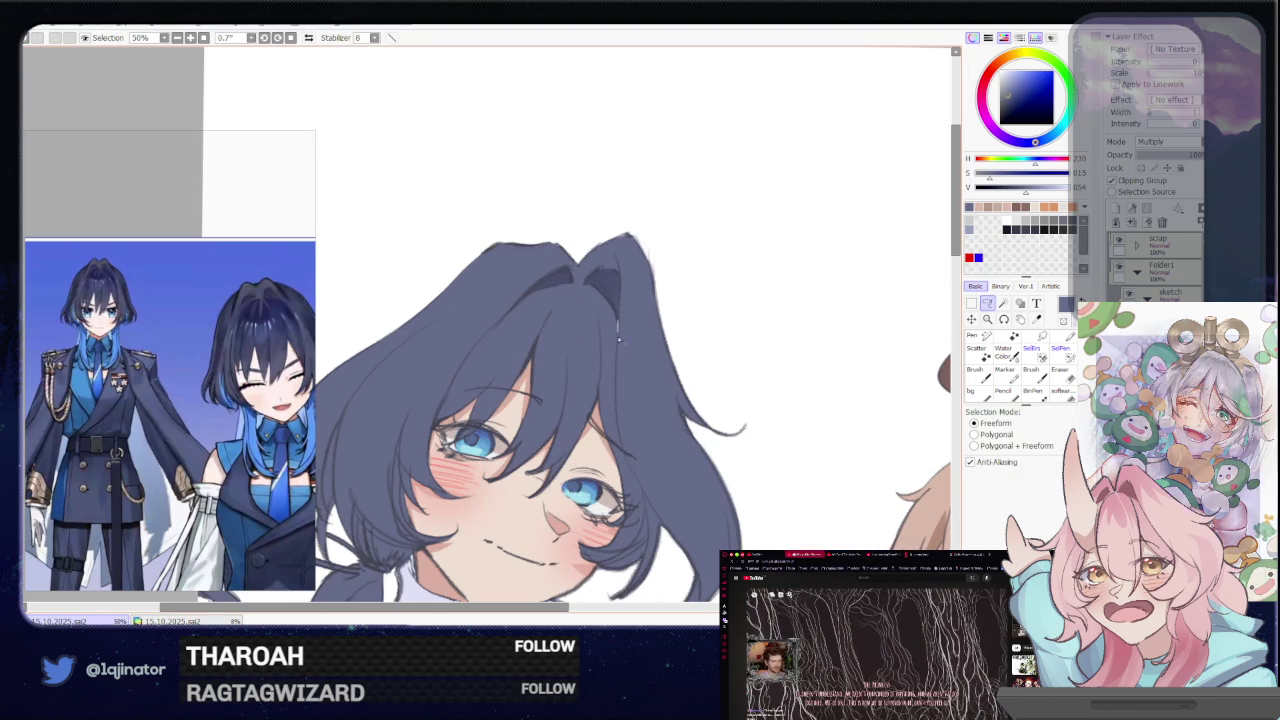
Lasso the navy hair from crown past the eye to the nose, undoing one shading stroke
left_click_drag(617, 323, 567, 514)
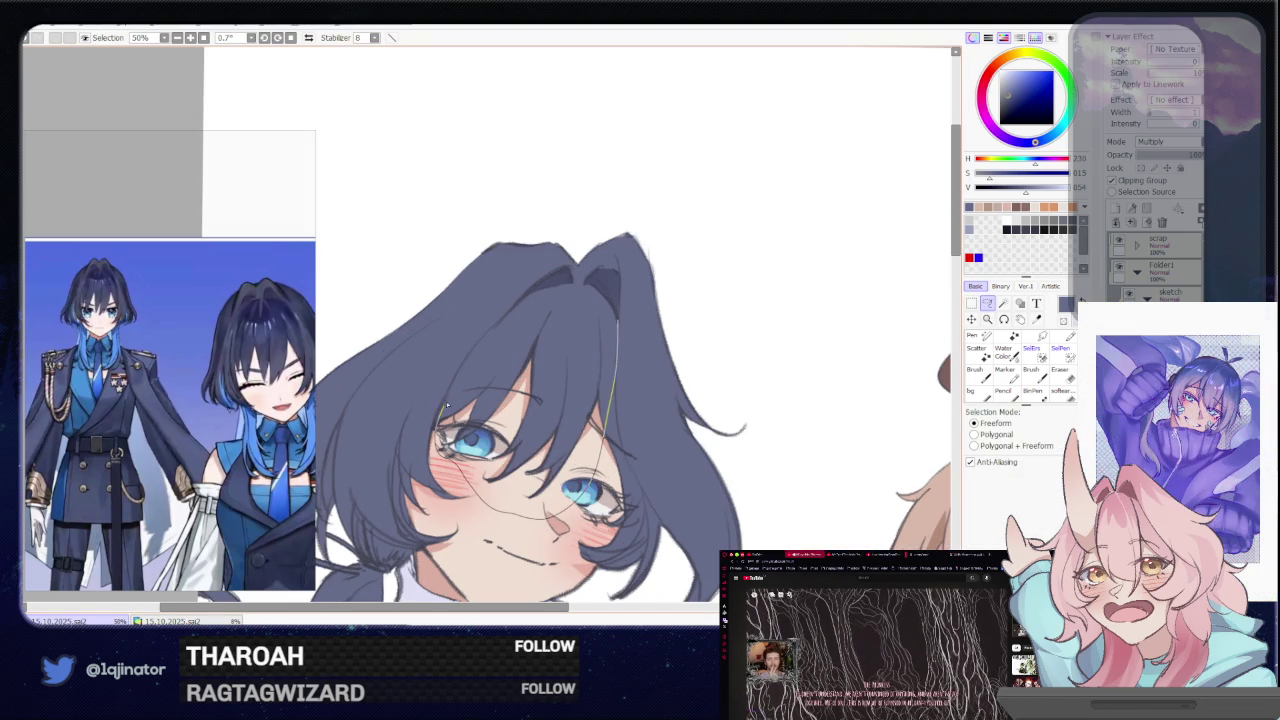
left_click_drag(447, 405, 501, 328)
mouse_move(573, 285)
left_mouse_down()
mouse_move(586, 286)
mouse_move(568, 300)
mouse_move(580, 294)
left_mouse_up()
key("b")
key("ctrl+z")
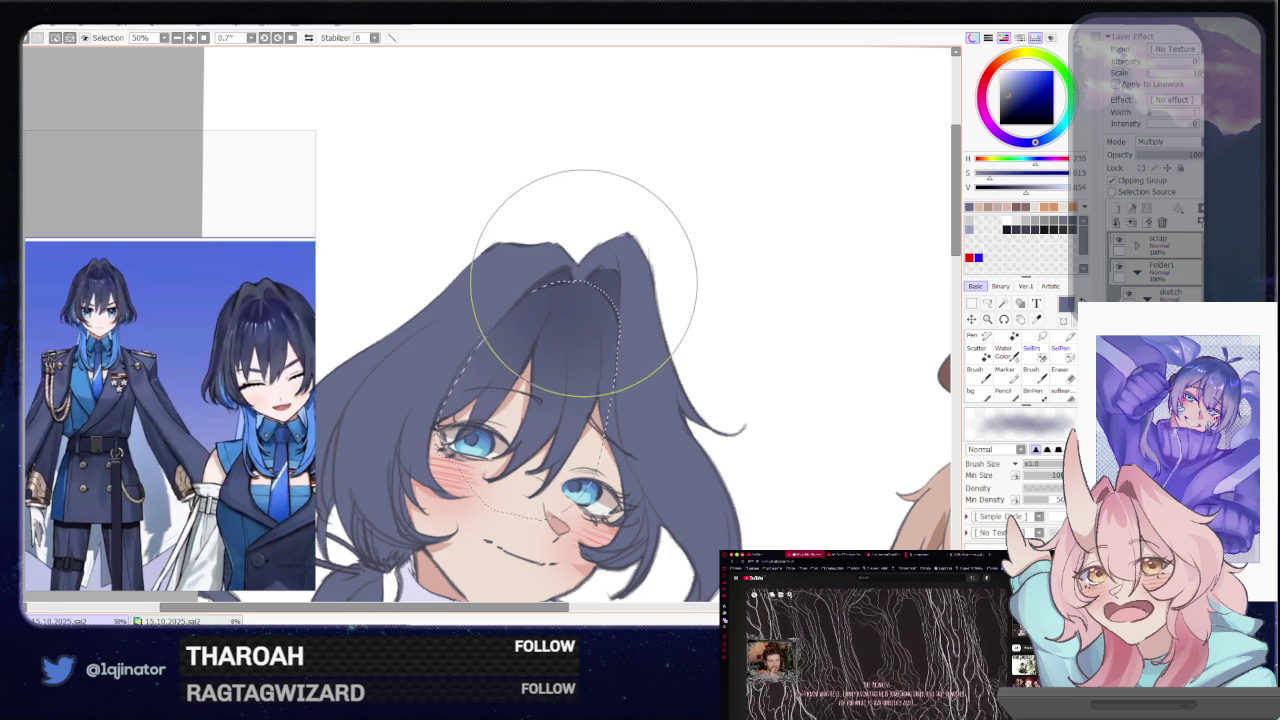
Darken the top-left of the navy-haired waiter's hair
scroll(914, 271, "down", 5)
key("l")
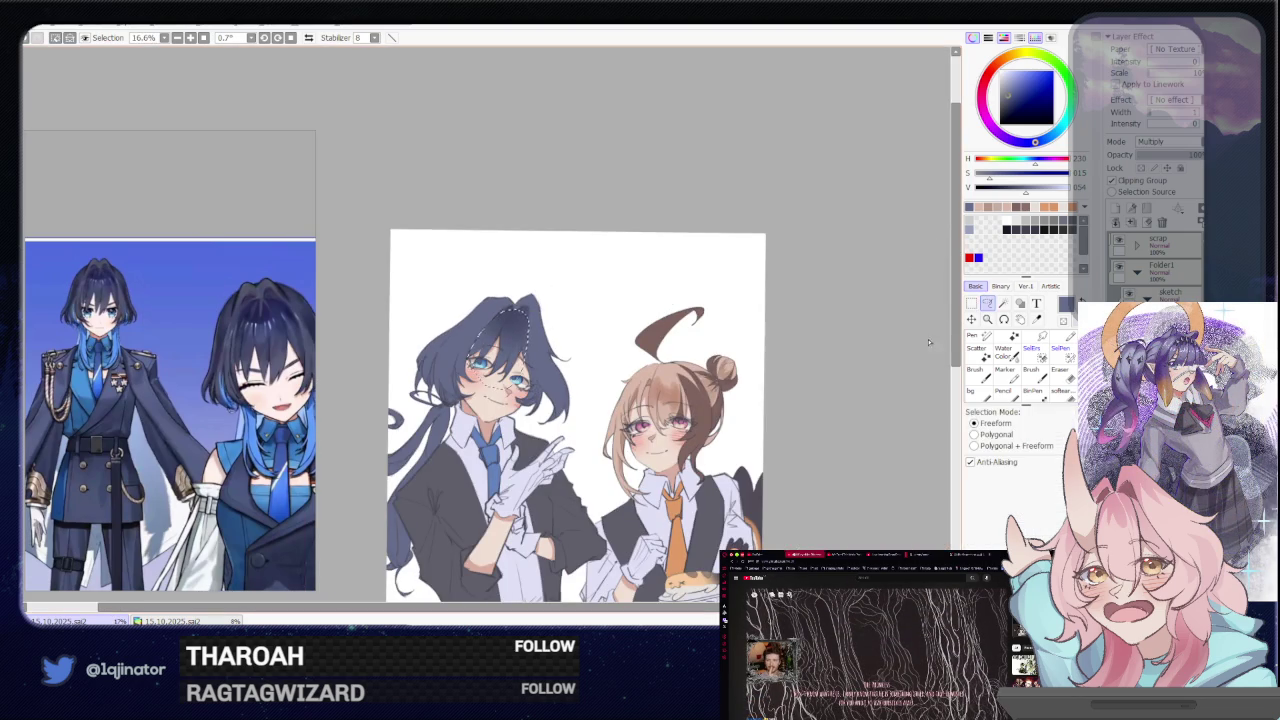
scroll(550, 259, "up", 1)
scroll(552, 265, "up", 1)
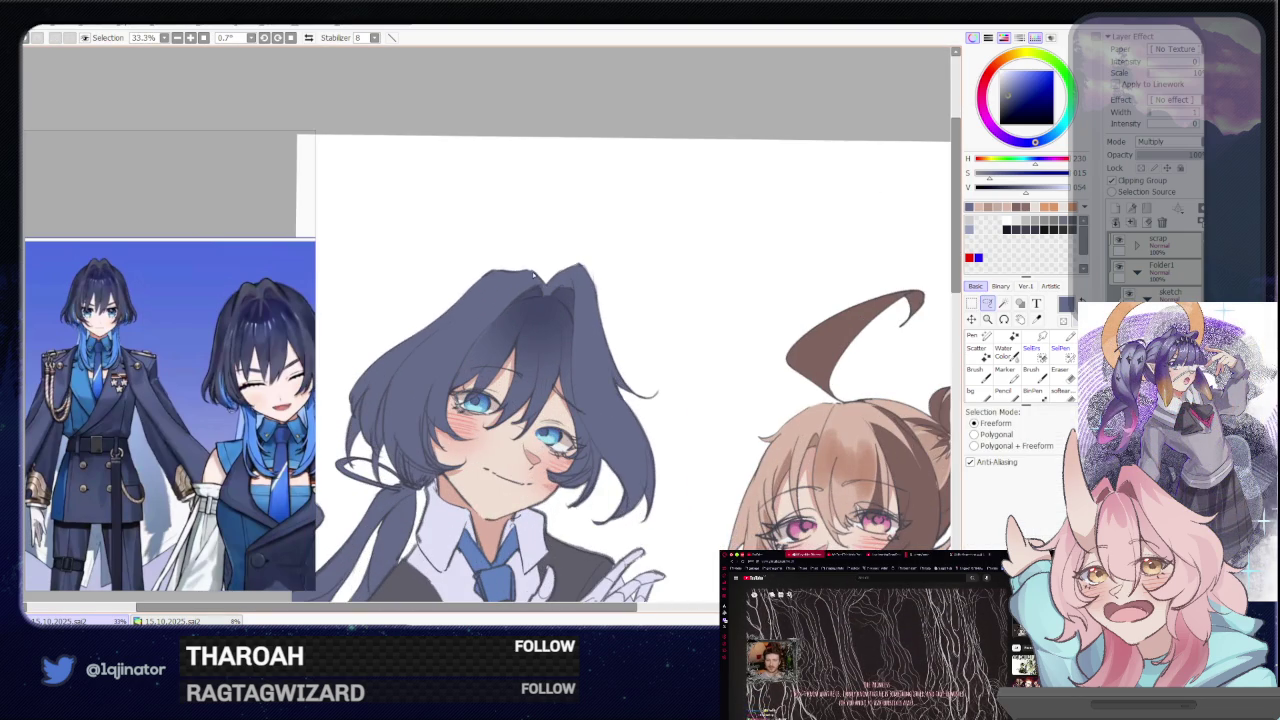
scroll(555, 275, "up", 1)
key("b")
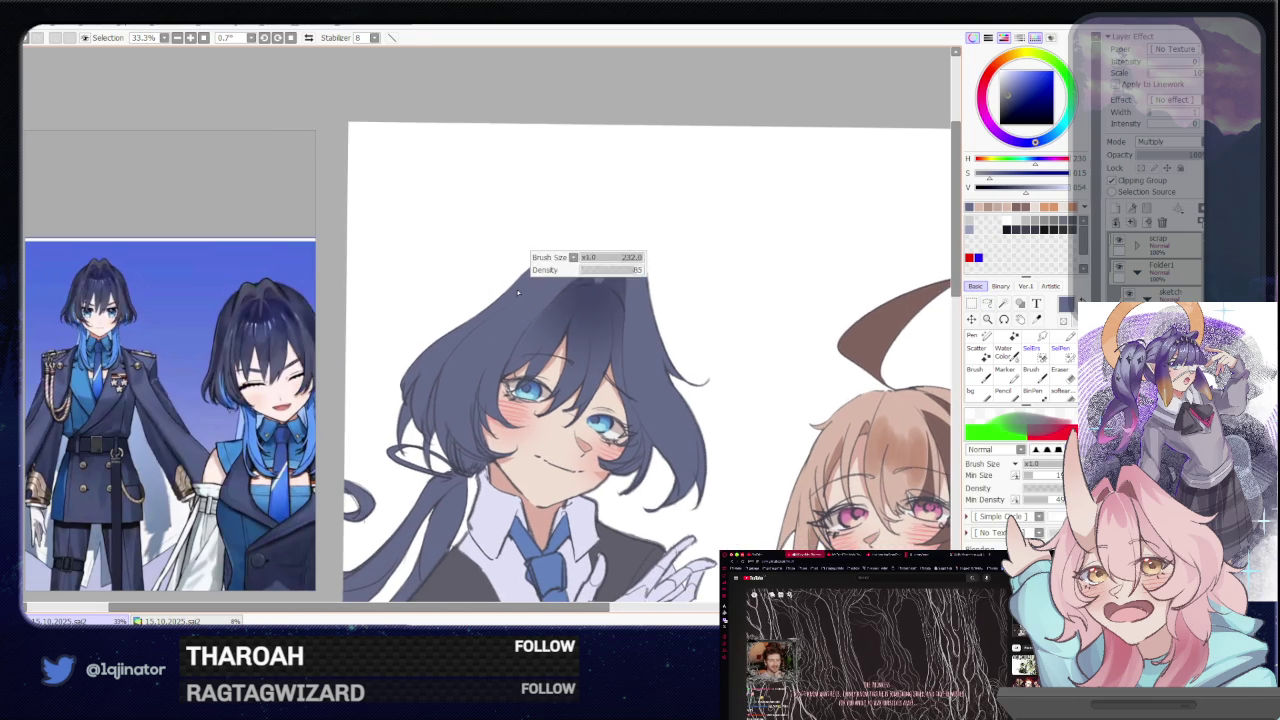
left_click_drag(506, 297, 488, 325)
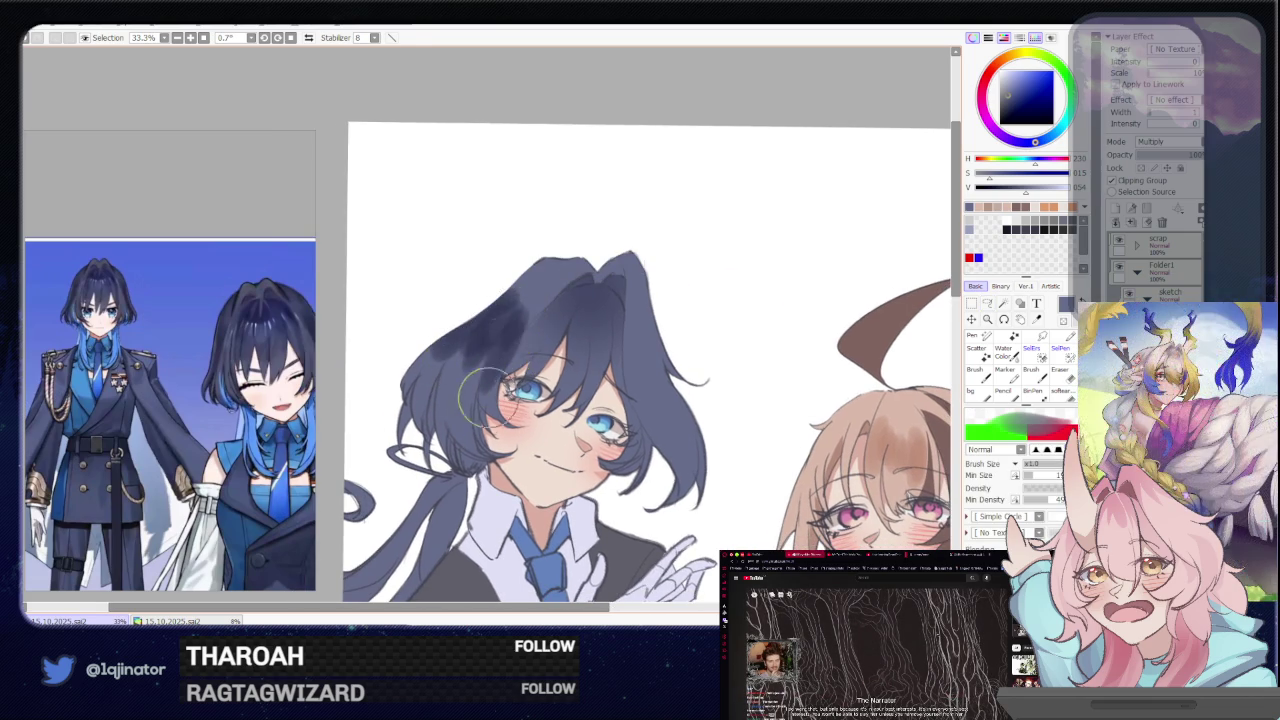
Darken the right side of the hair and soften patches back with the eraser
key("e")
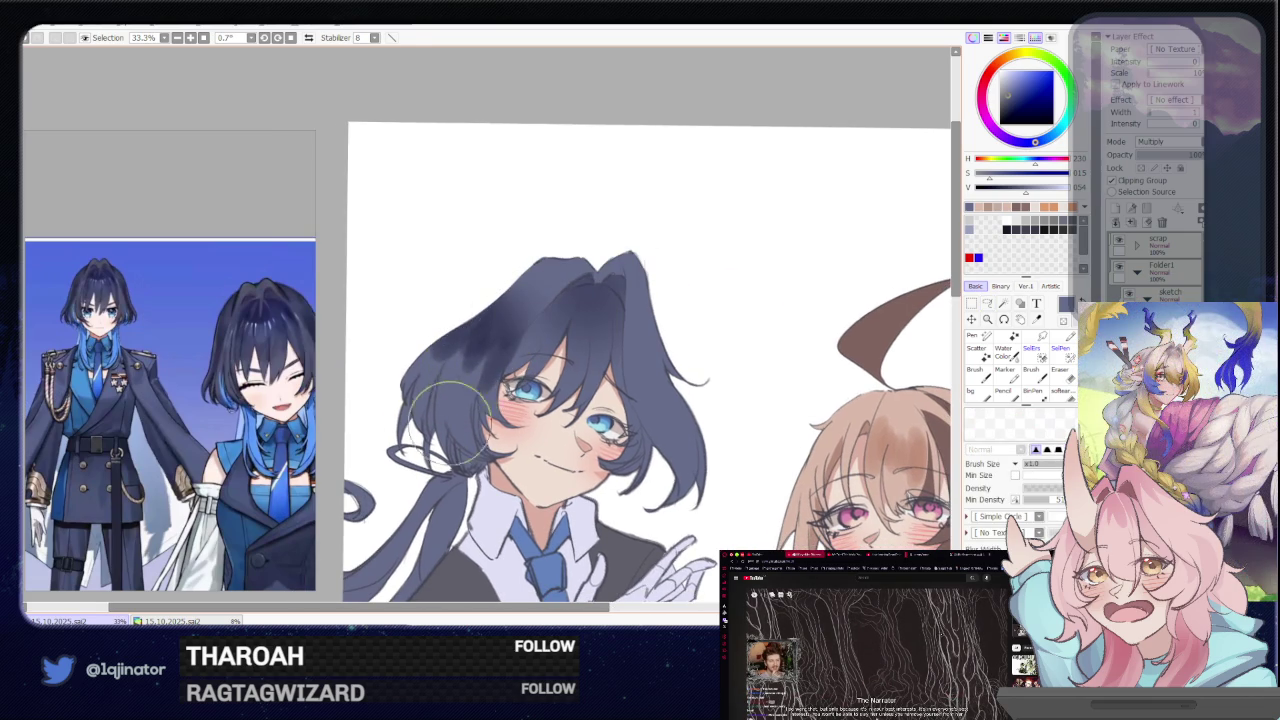
left_click_drag(628, 302, 553, 343)
mouse_move(458, 327)
left_mouse_down()
mouse_move(505, 312)
mouse_move(470, 352)
left_mouse_up()
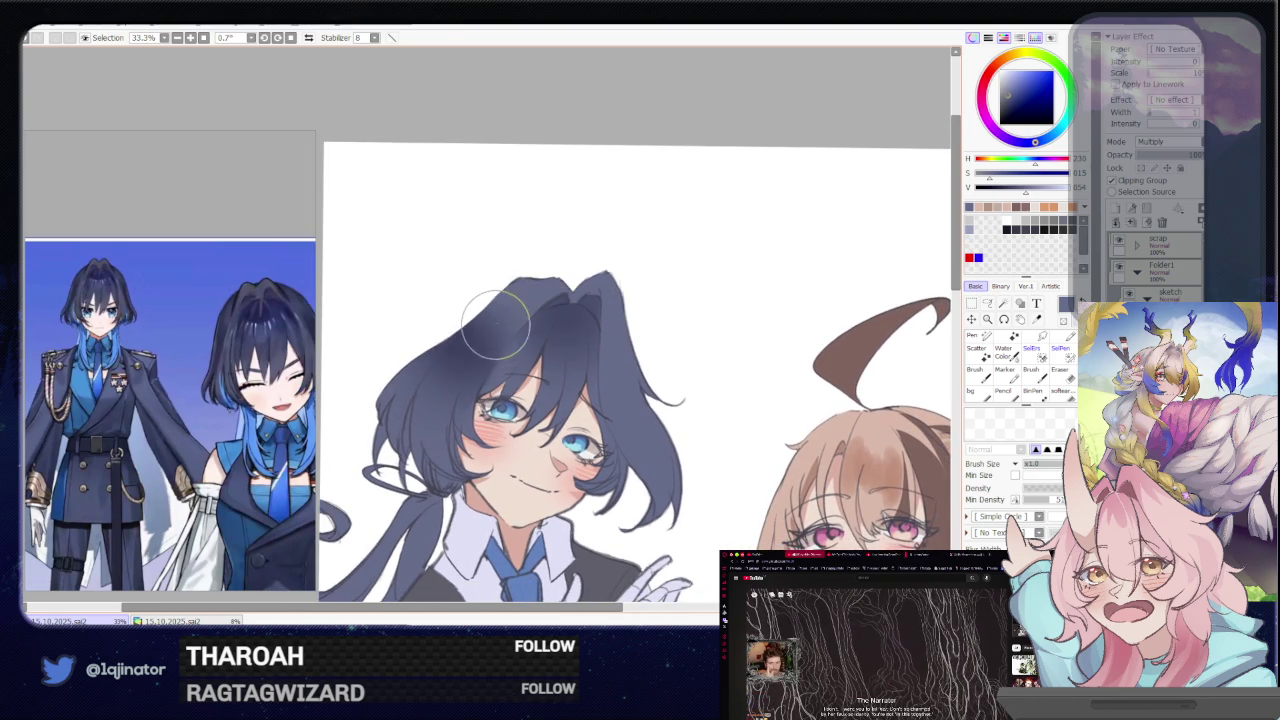
key("e")
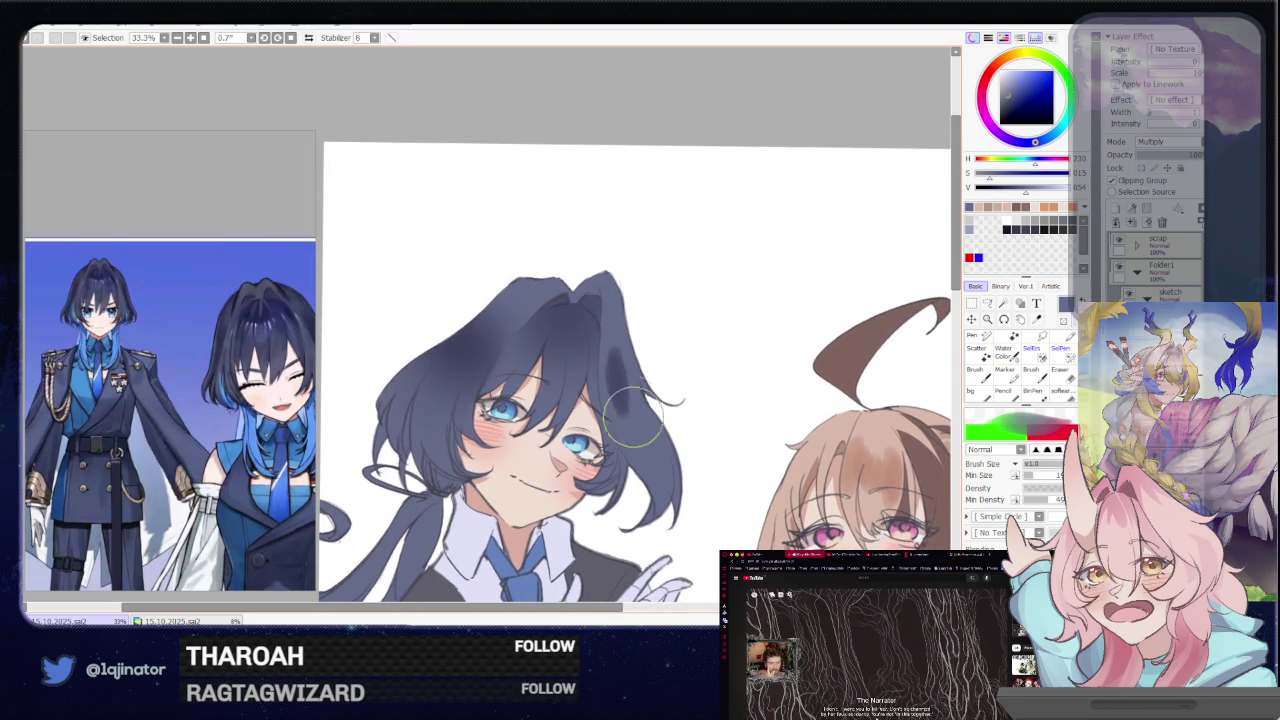
left_click_drag(611, 360, 615, 392)
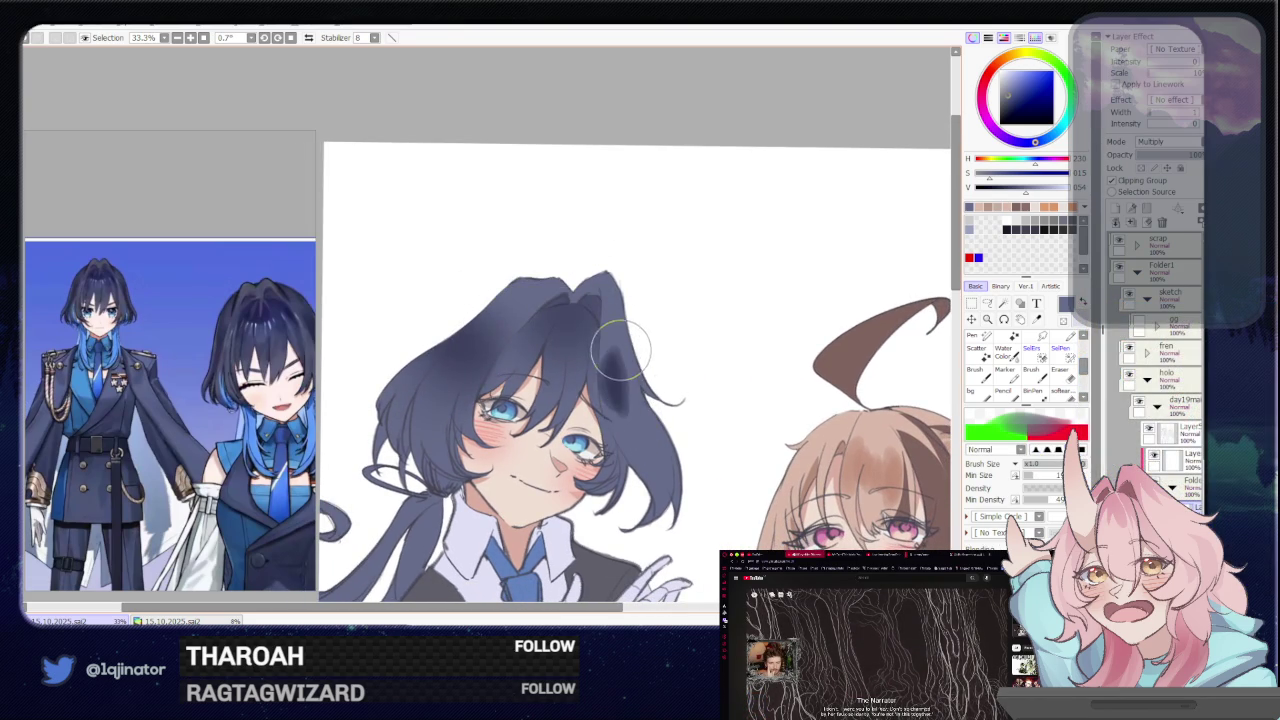
key("e")
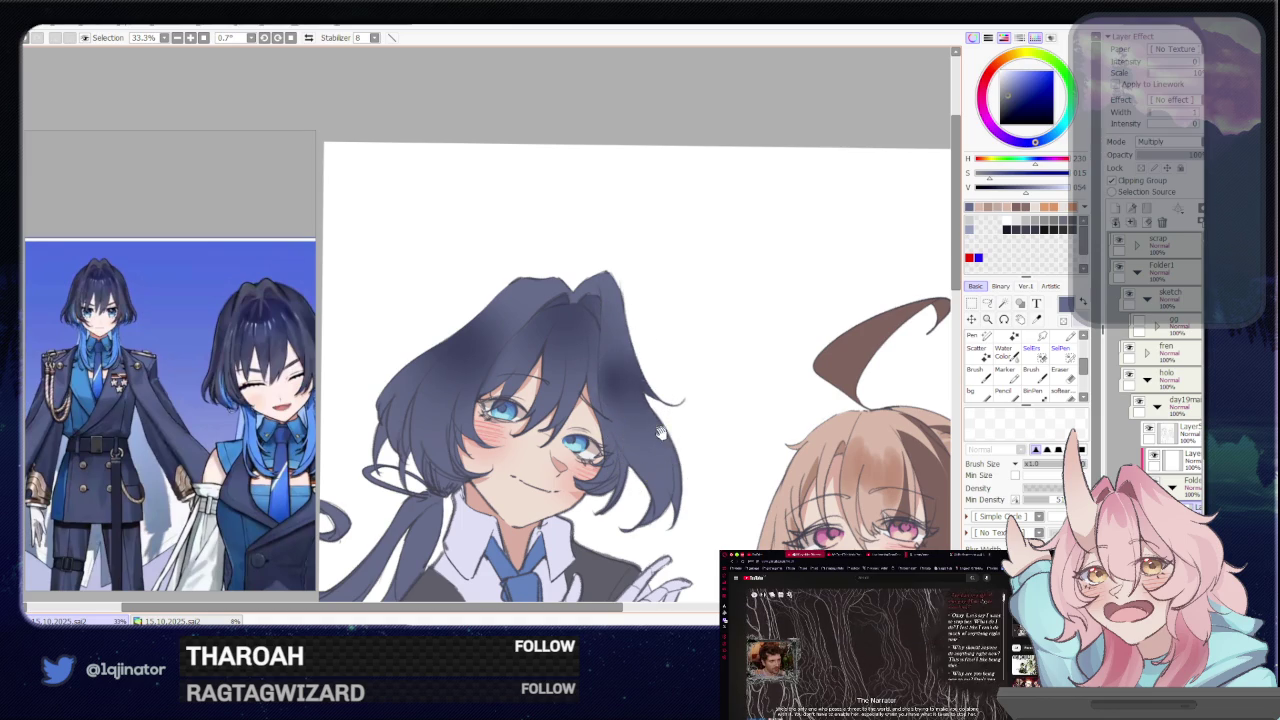
left_click_drag(660, 432, 640, 375)
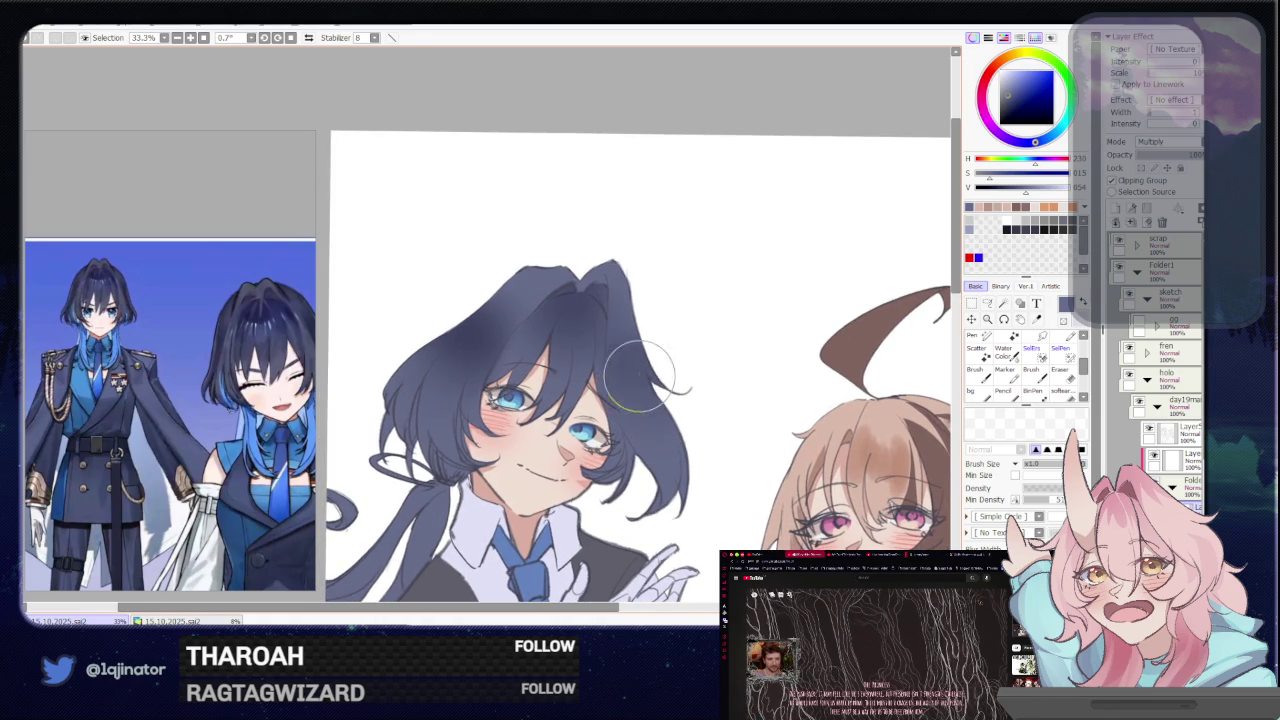
mouse_move(648, 383)
left_mouse_down()
mouse_move(619, 425)
mouse_move(636, 395)
left_mouse_up()
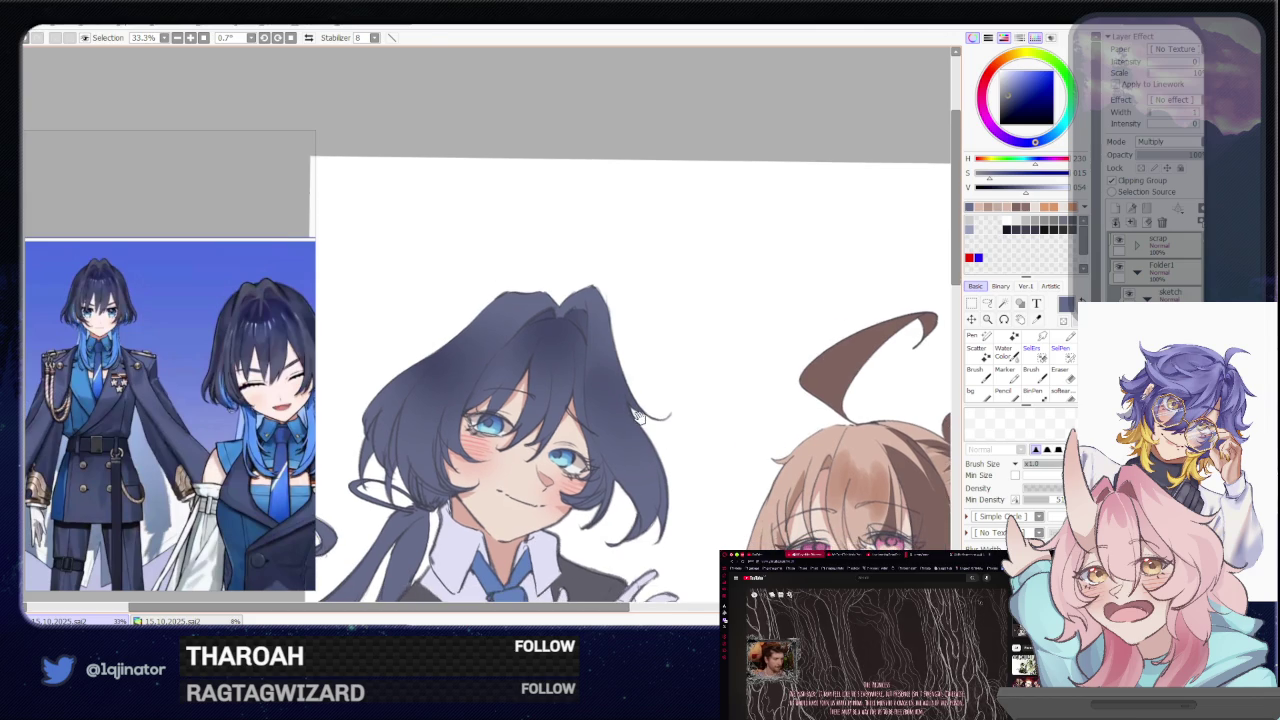